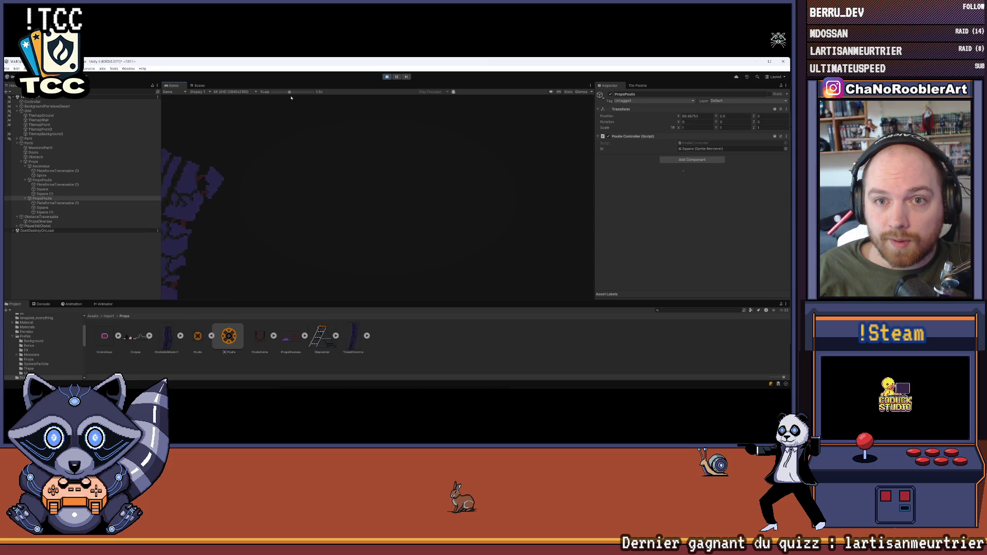
# Start Mission 1, run the player through the corridor and over the gear platform, then stop playing.
pyautogui.click(243, 214)
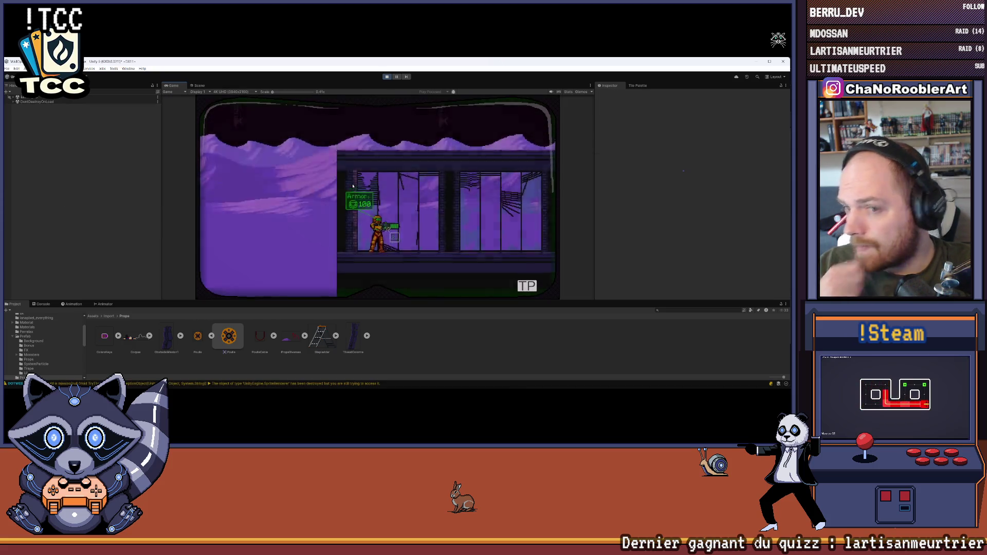
pyautogui.press('d')
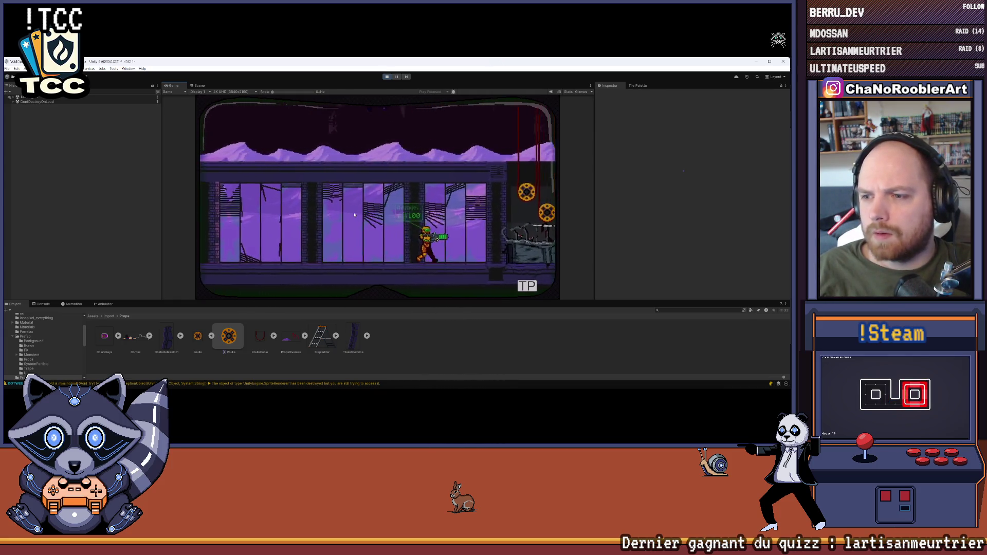
pyautogui.press('r')
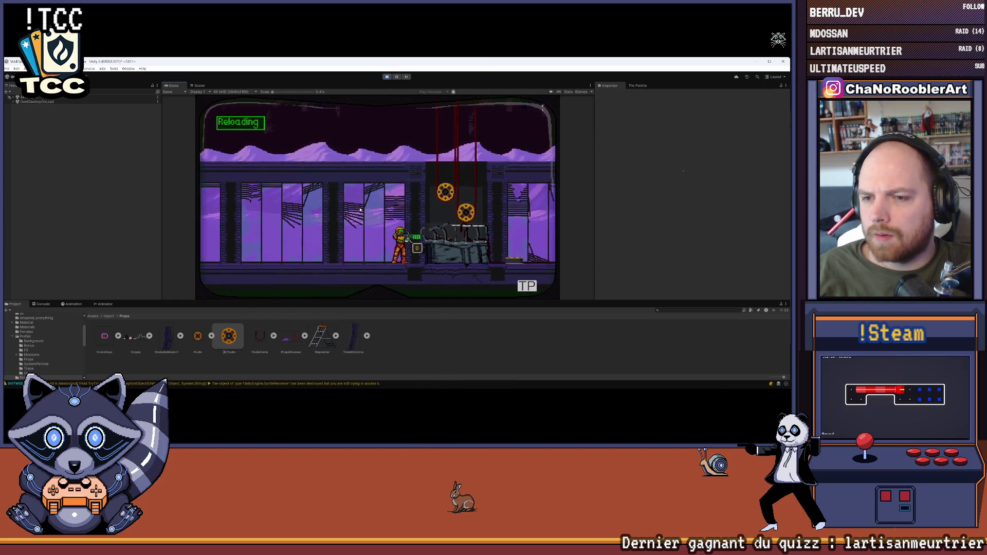
pyautogui.press('d')
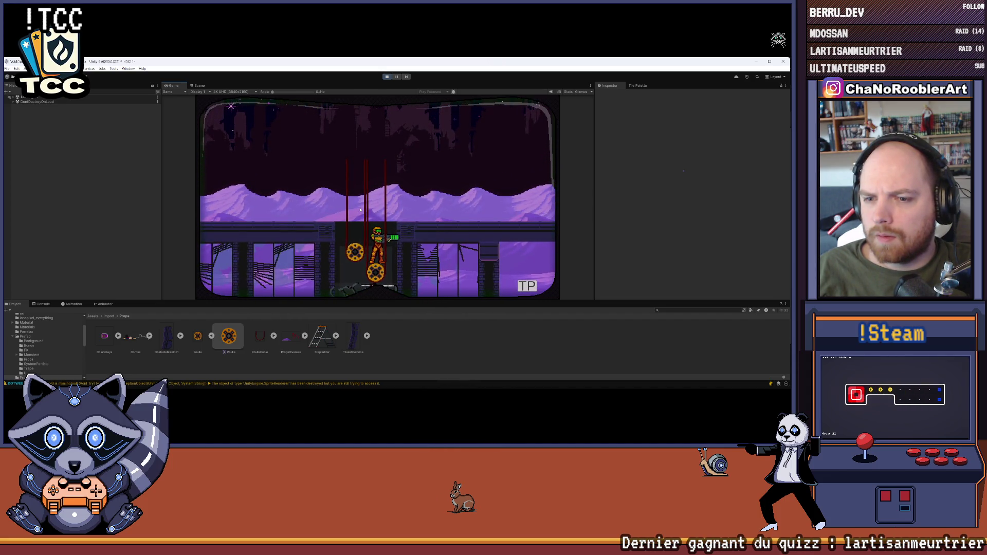
pyautogui.press('space')
pyautogui.press('a')
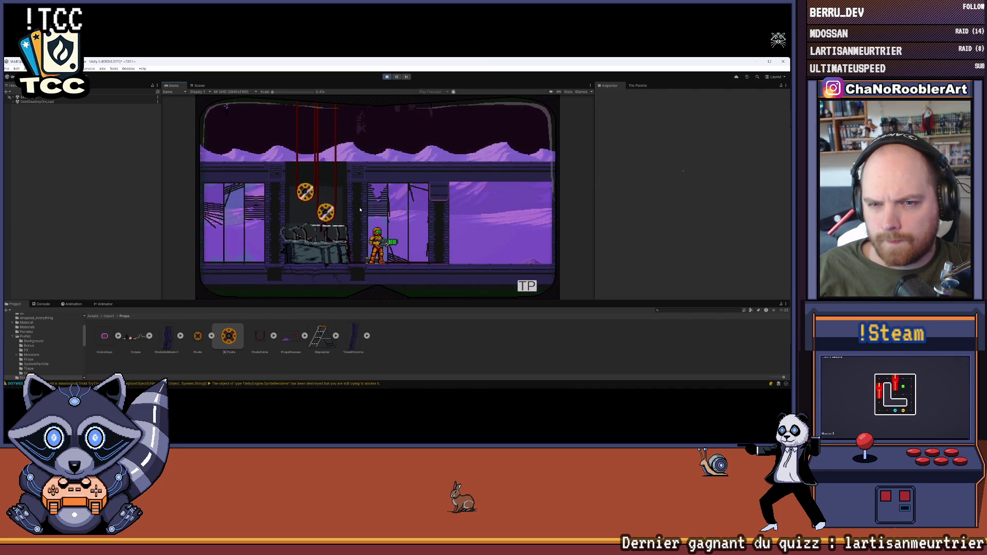
pyautogui.press('d')
pyautogui.press('a')
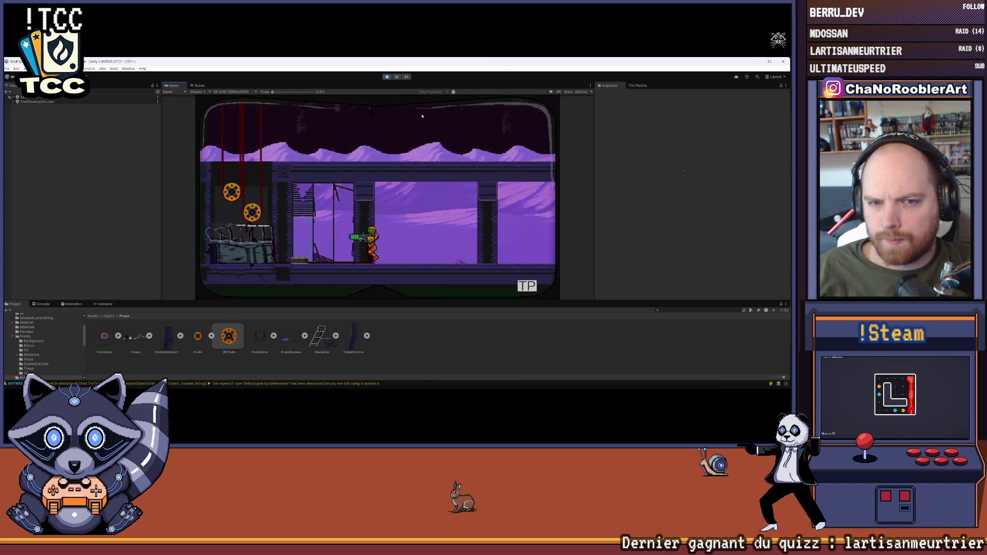
pyautogui.hotkey('ctrl', 'p')
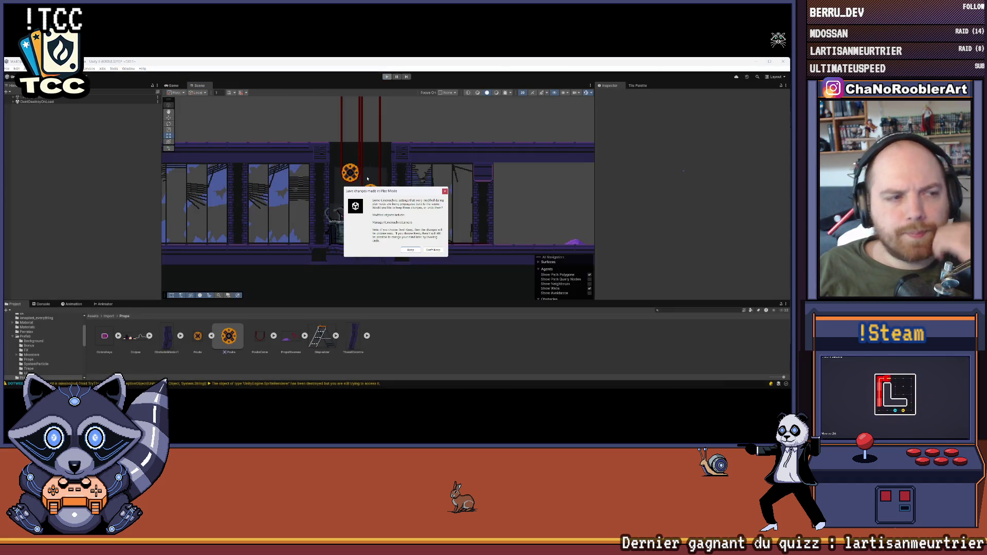
# Dismiss the play-mode save prompt and briefly check the File menu.
pyautogui.click(445, 192)
pyautogui.scroll(-3, 462, 226)
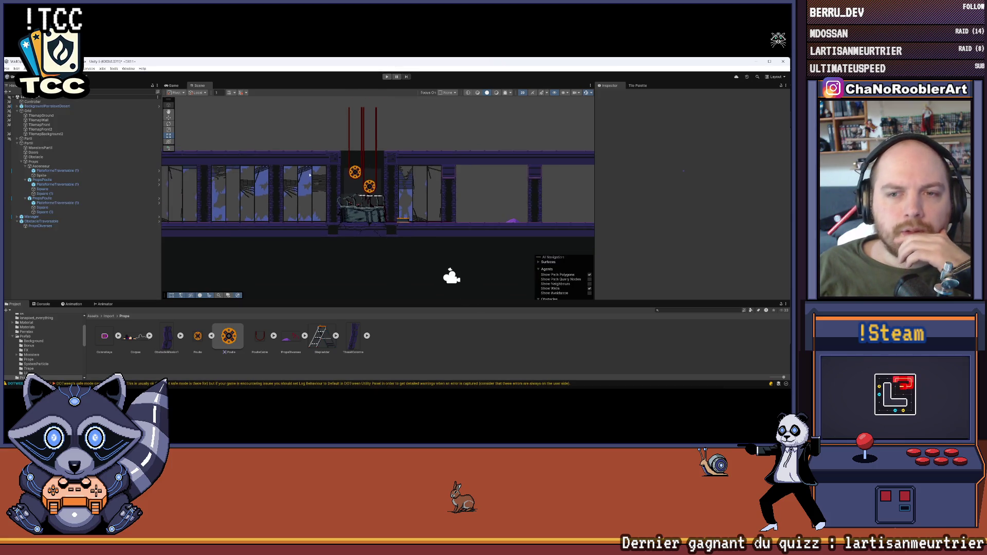
pyautogui.click(9, 68)
pyautogui.press('Escape')
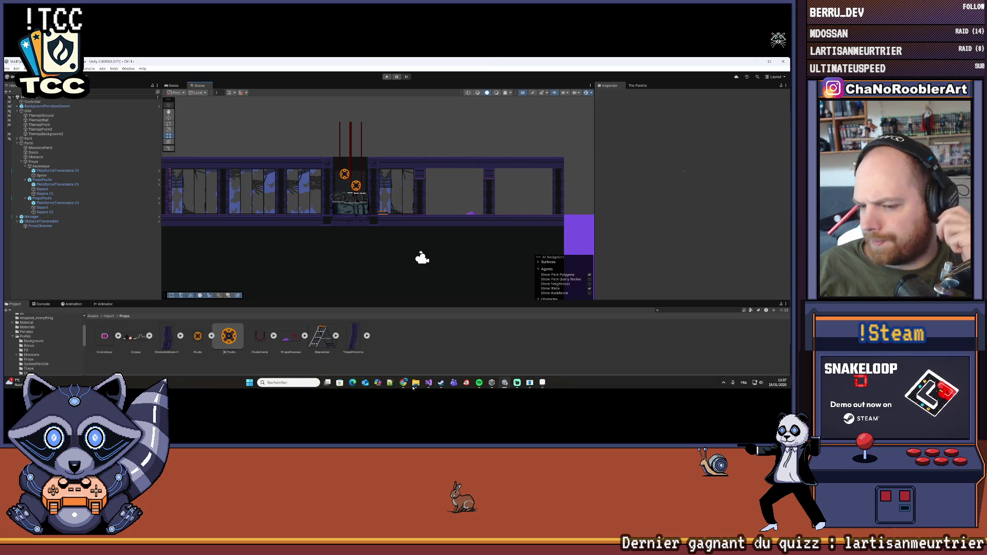
pyautogui.click(517, 388)
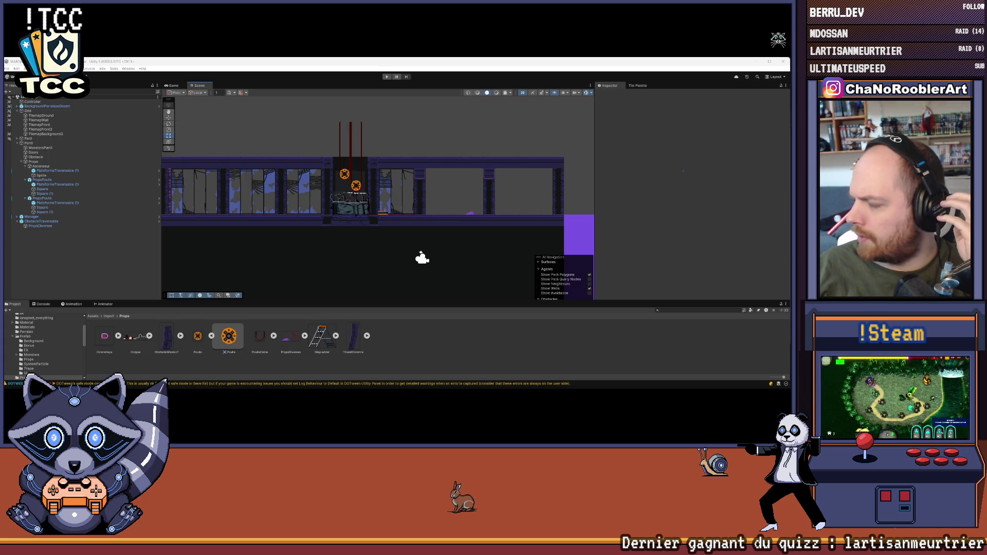
# Pan the Scene view toward the corridor's right end and select TilemapBackground2.
pyautogui.scroll(4, 451, 185)
pyautogui.moveTo(451, 186); pyautogui.dragTo(350, 201)
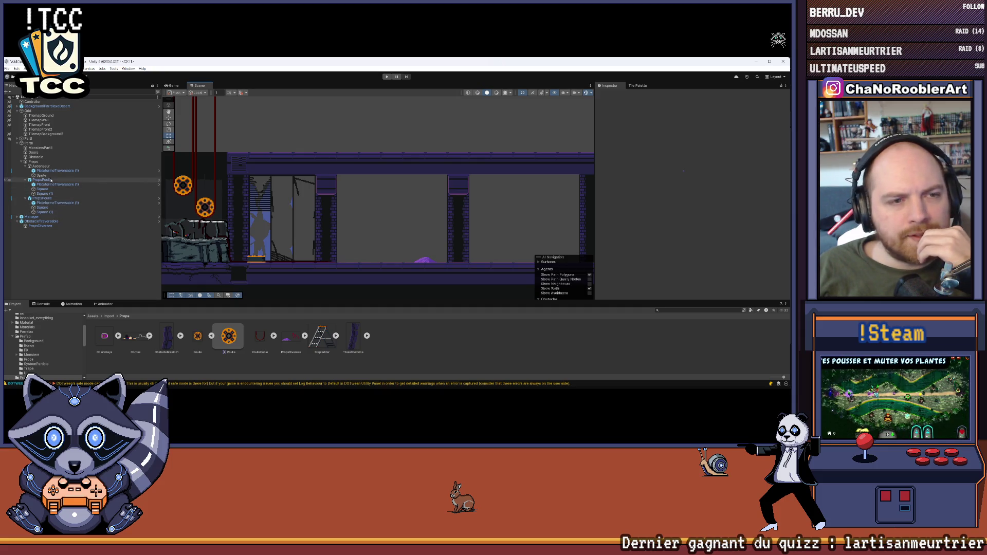
pyautogui.click(46, 134)
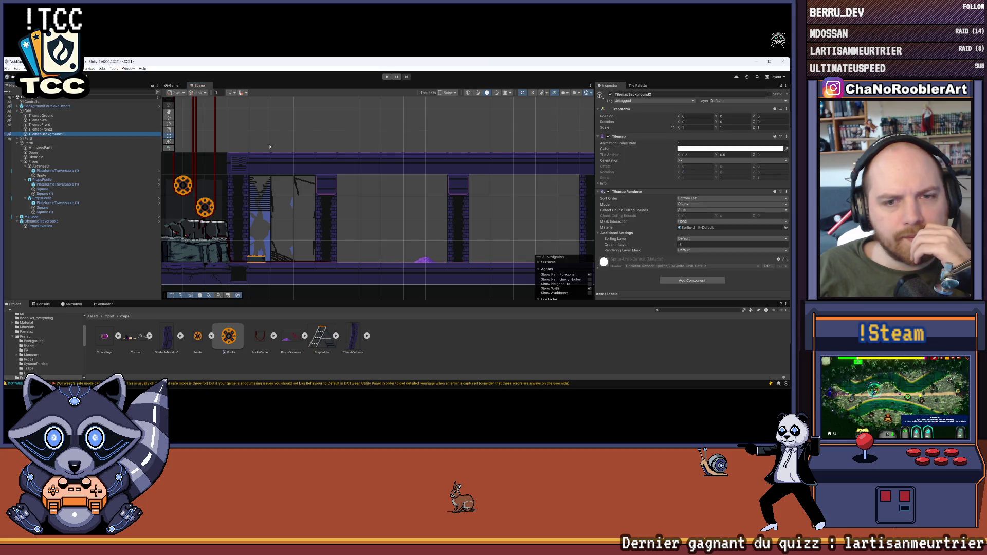
# Paint 2x4 and single-cell broken-window tile blocks into the corridor bays on TilemapBackground2.
pyautogui.click(637, 85)
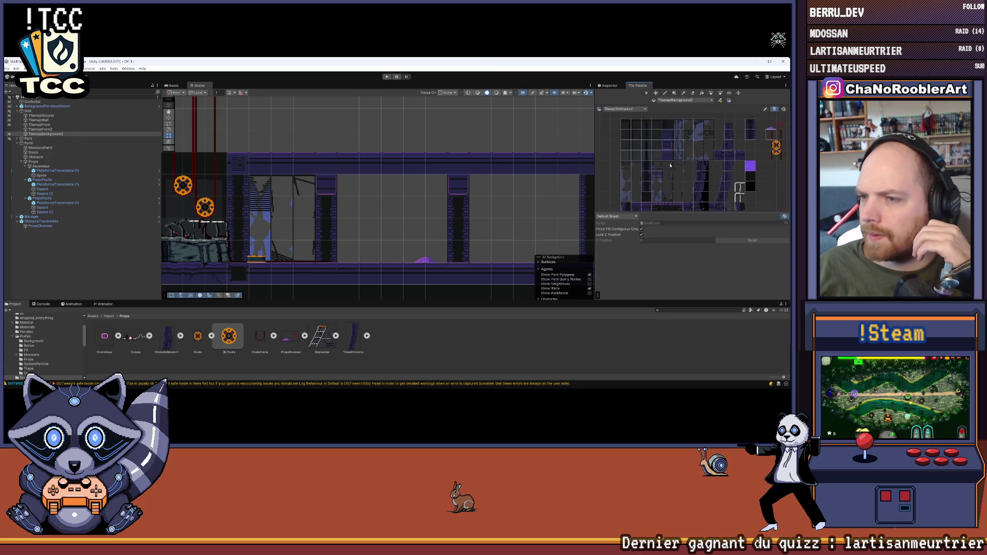
pyautogui.click(46, 134)
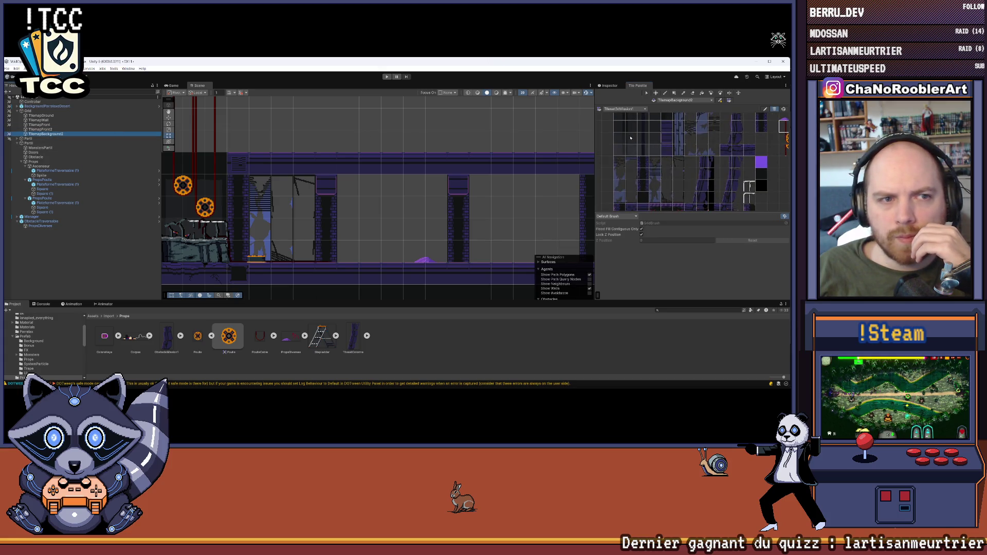
pyautogui.moveTo(678, 201); pyautogui.dragTo(678, 175)
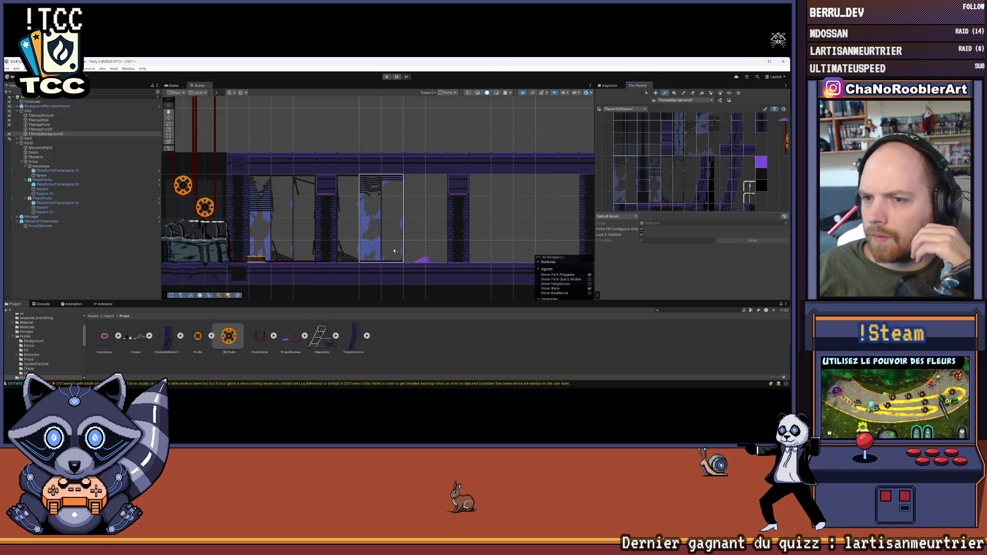
pyautogui.click(392, 251)
pyautogui.click(656, 162)
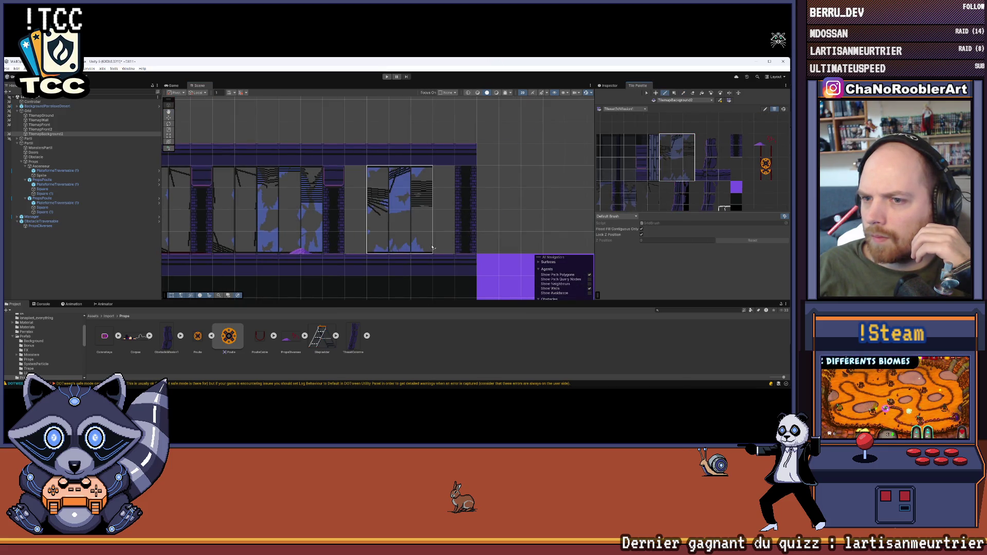
pyautogui.click(400, 243)
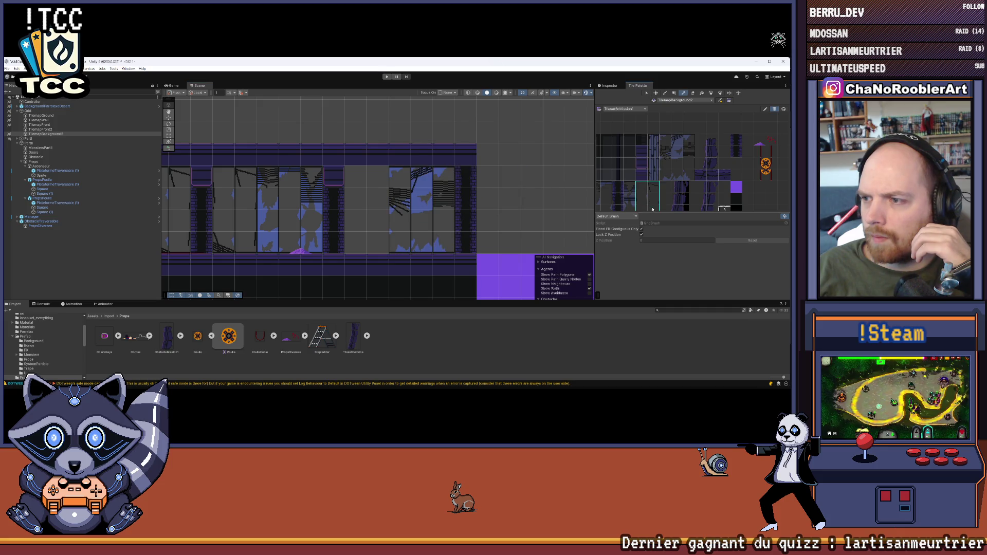
# Pick a four-row tile strip and pan the view toward the empty left section.
pyautogui.scroll(-4, 652, 209)
pyautogui.moveTo(626, 185); pyautogui.dragTo(626, 180)
pyautogui.moveTo(527, 186); pyautogui.dragTo(420, 176)
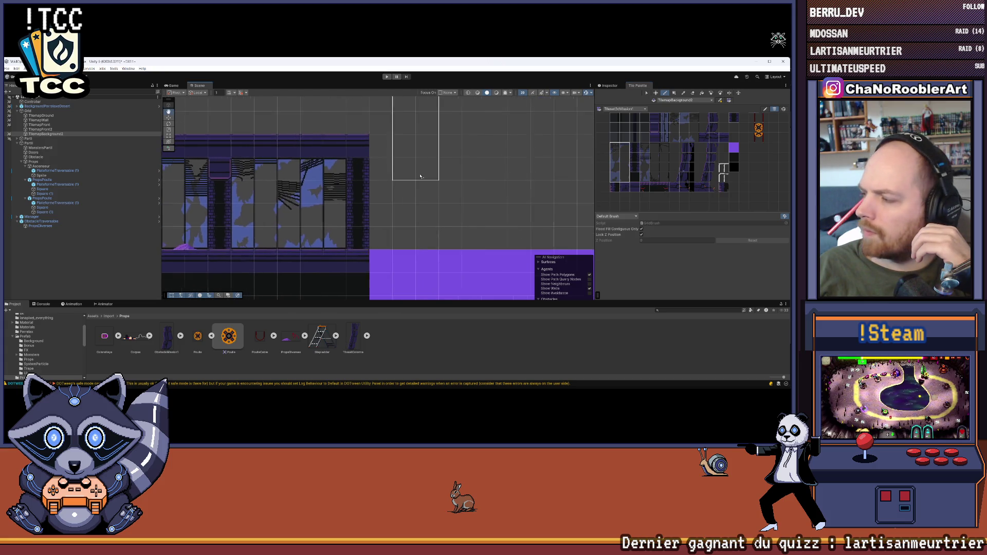
pyautogui.scroll(-3, 466, 164)
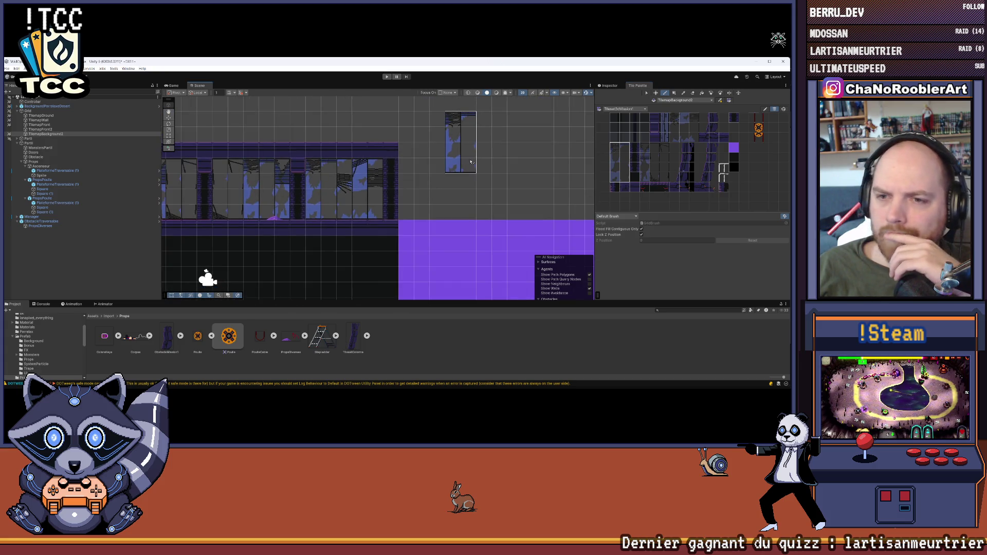
pyautogui.press('f')
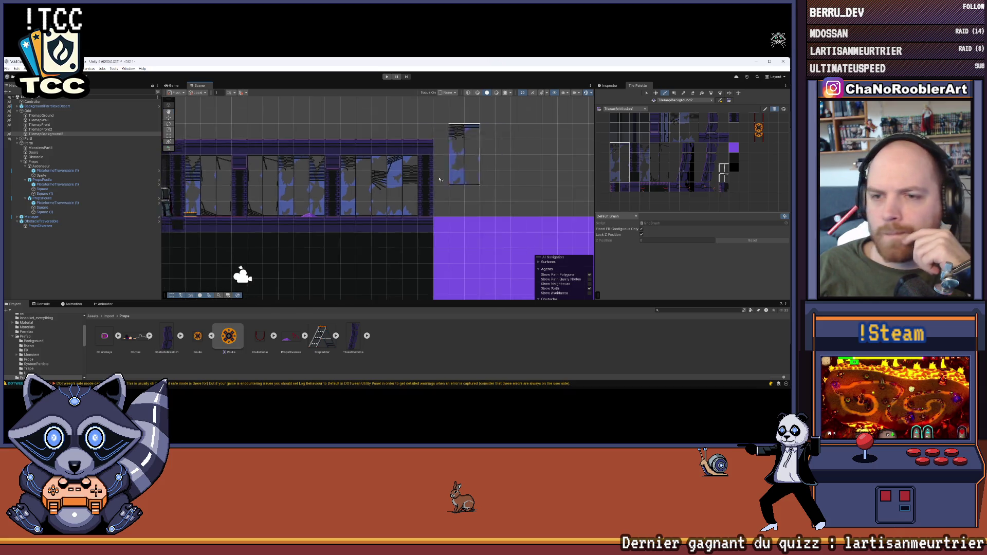
pyautogui.moveTo(463, 209)
pyautogui.mouseDown()
pyautogui.moveTo(488, 210)
pyautogui.moveTo(375, 211)
pyautogui.moveTo(539, 208)
pyautogui.mouseUp()
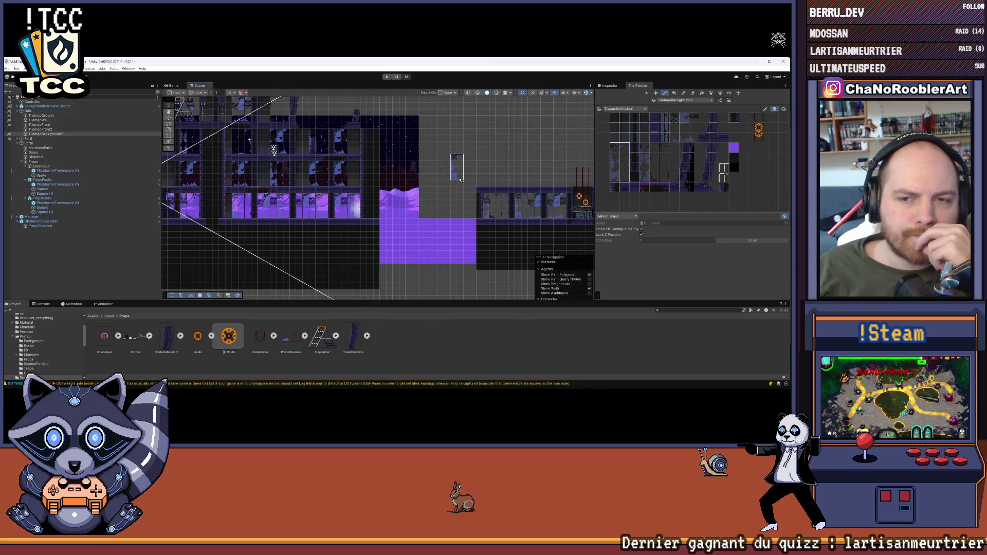
pyautogui.moveTo(524, 179)
pyautogui.mouseDown()
pyautogui.moveTo(507, 225)
pyautogui.moveTo(448, 225)
pyautogui.mouseUp()
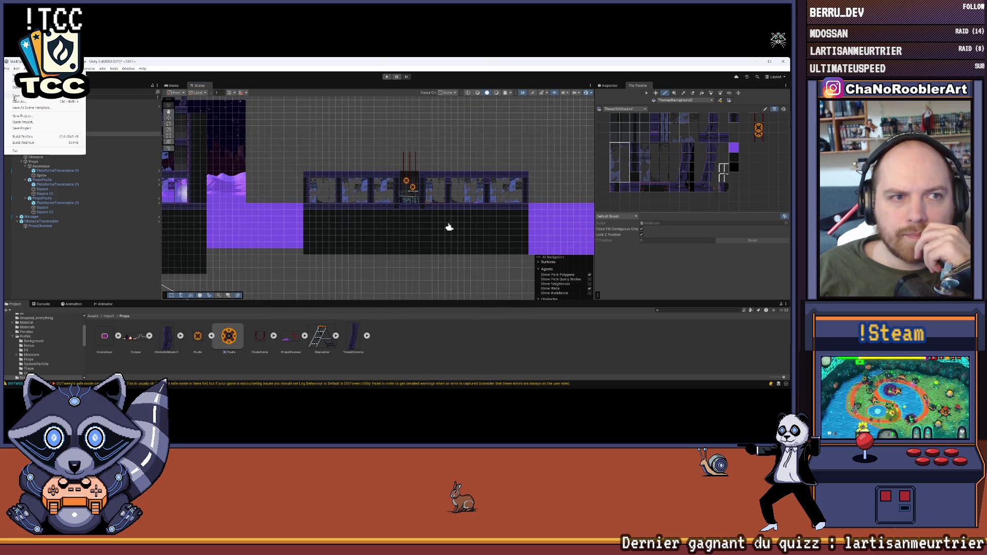
# Pan back toward the corridor and open, then dismiss, the File menu.
pyautogui.moveTo(449, 227); pyautogui.dragTo(419, 237)
pyautogui.scroll(5, 541, 191)
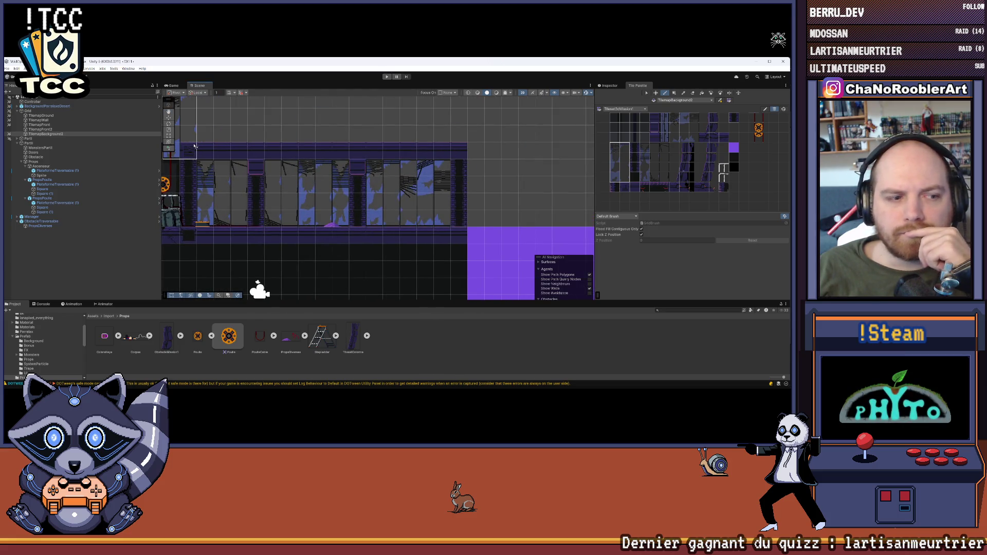
pyautogui.click(11, 96)
pyautogui.click(12, 95)
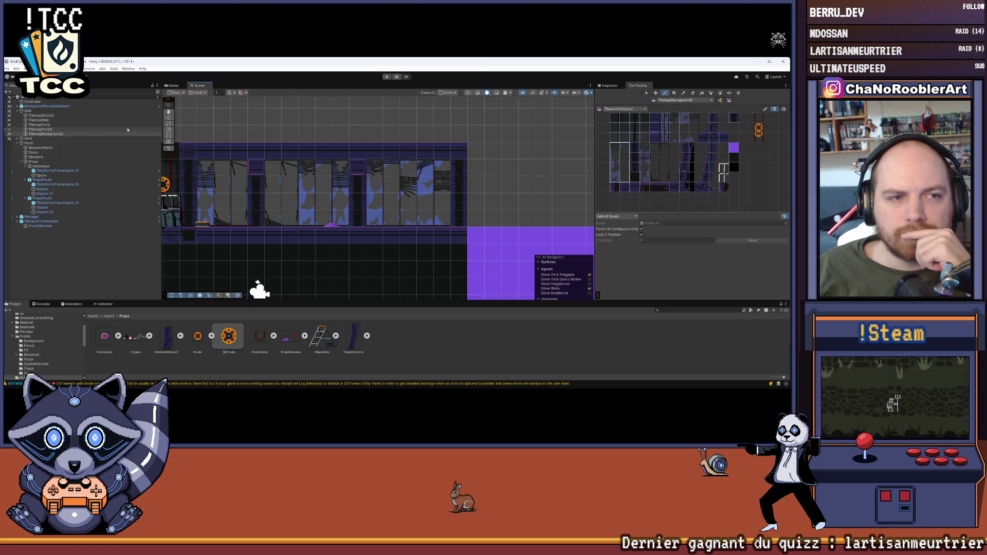
# Pick a single palette tile, passing through TilemapFront and TilemapFront2, and target TilemapWall.
pyautogui.click(56, 125)
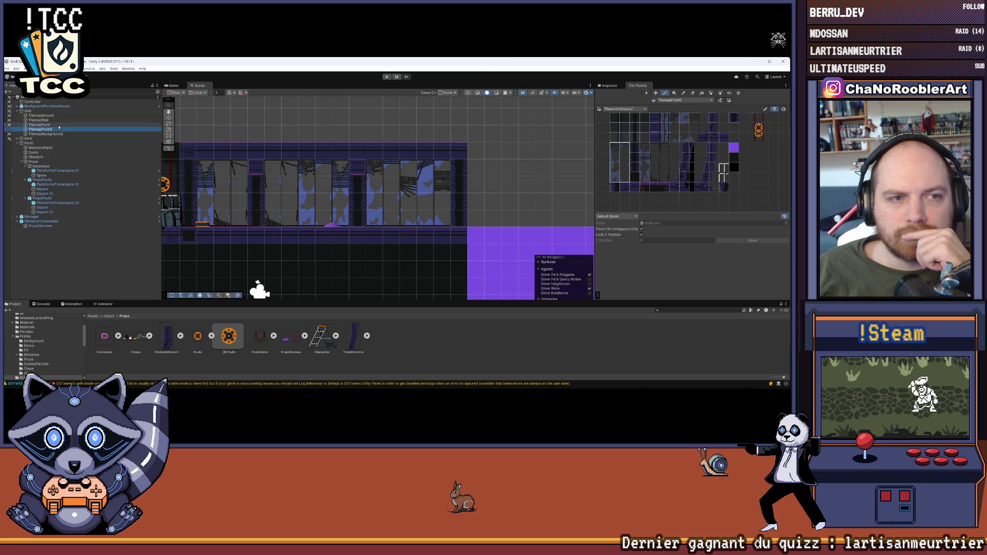
pyautogui.click(58, 128)
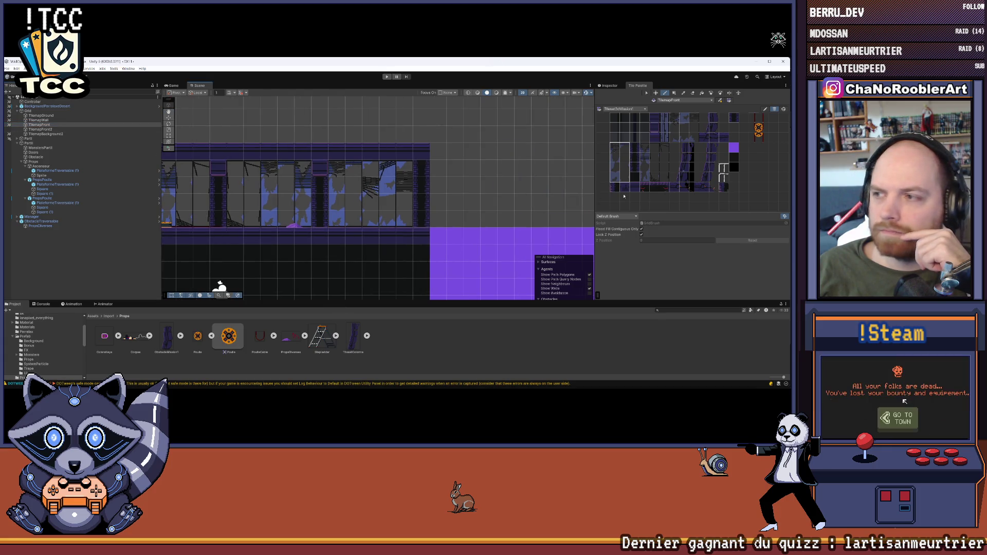
pyautogui.scroll(2, 641, 169)
pyautogui.click(605, 183)
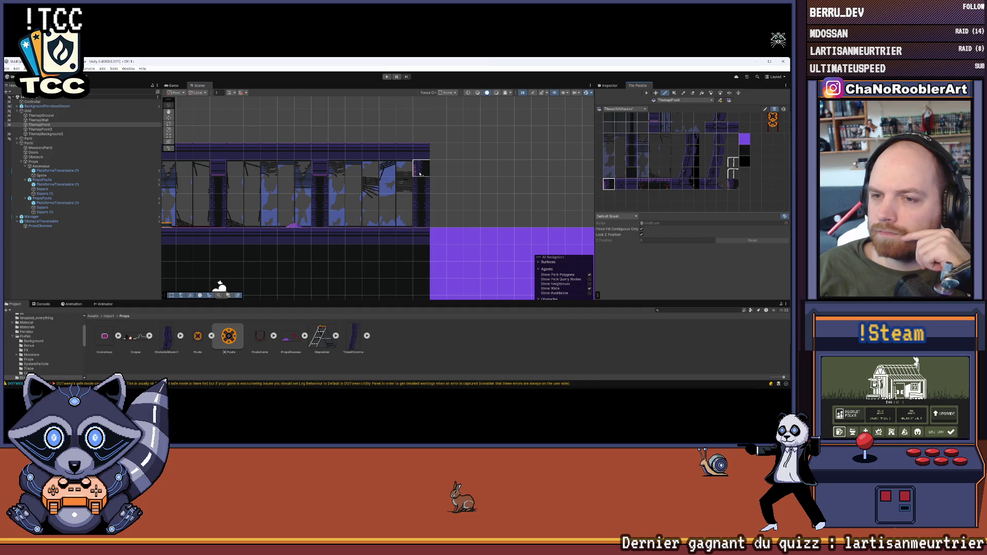
pyautogui.scroll(-4, 492, 194)
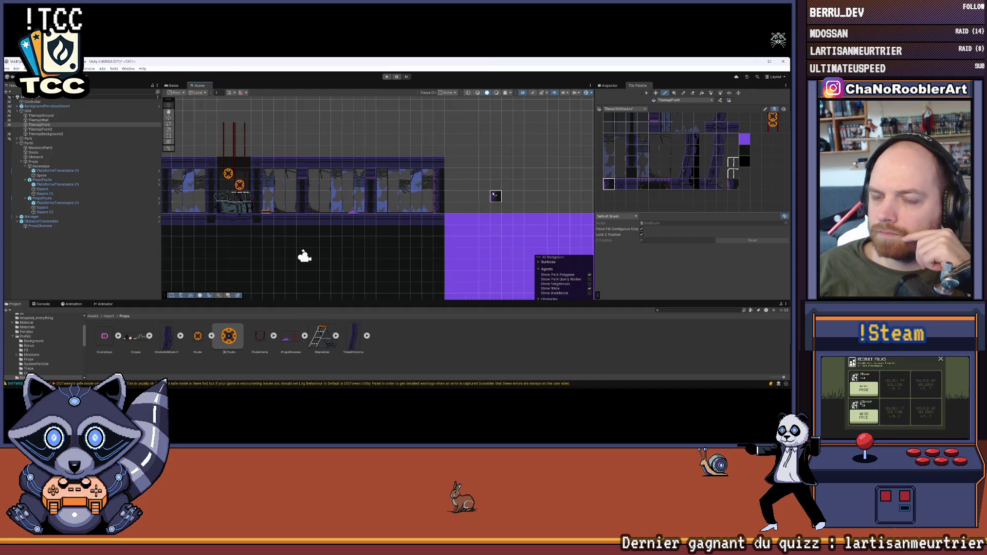
pyautogui.scroll(-3, 494, 195)
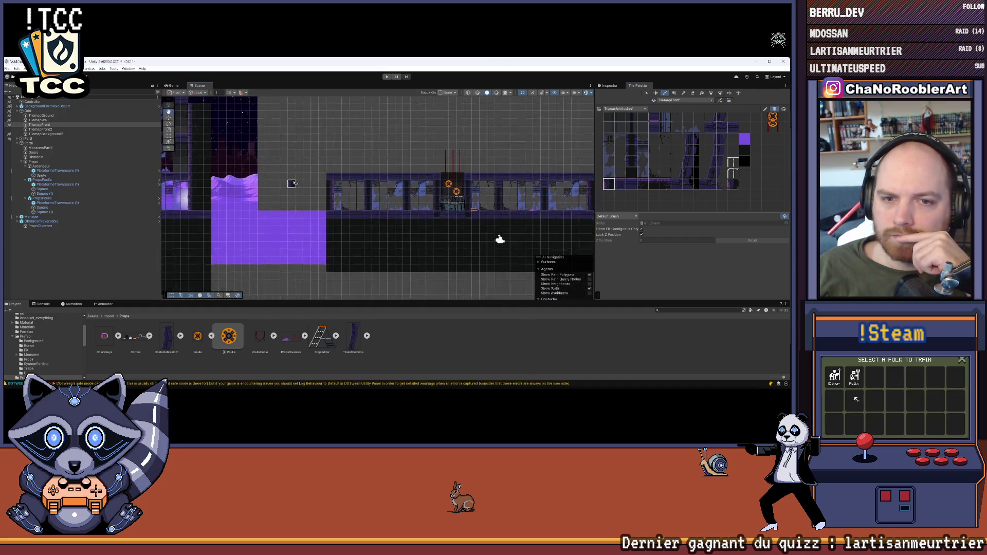
pyautogui.press('Right')
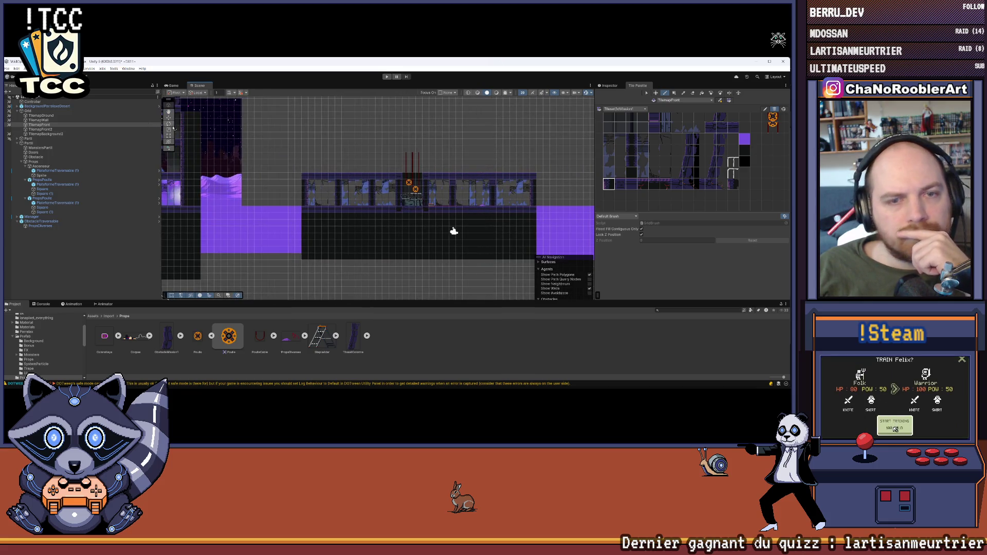
pyautogui.click(48, 121)
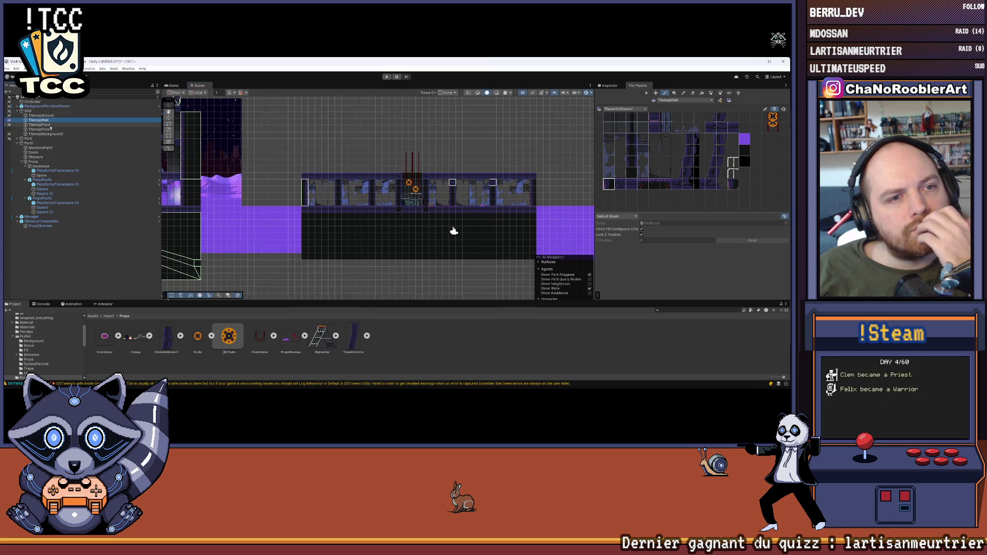
# Box-fill a tall black wall-tile block at the corridor's left end, replacing the freehand column.
pyautogui.scroll(5, 480, 175)
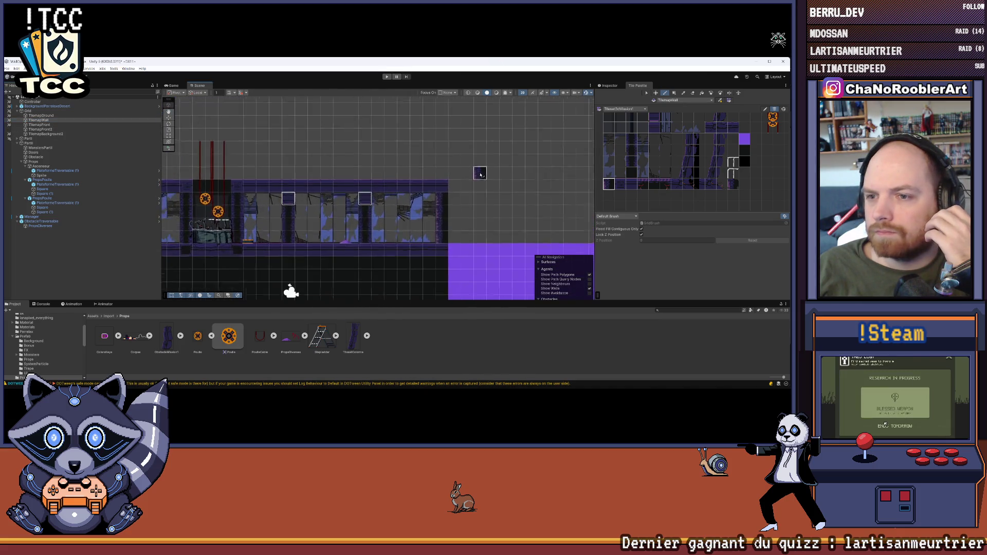
pyautogui.hscroll(-10, 480, 175)
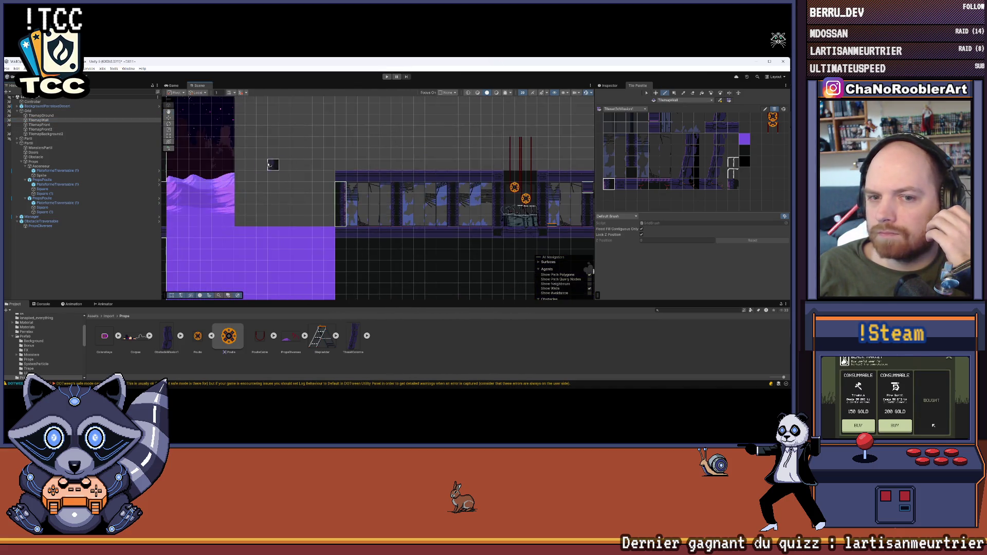
pyautogui.scroll(-2, 408, 155)
pyautogui.moveTo(348, 150)
pyautogui.mouseDown()
pyautogui.moveTo(338, 172)
pyautogui.moveTo(338, 262)
pyautogui.mouseUp()
pyautogui.click(674, 93)
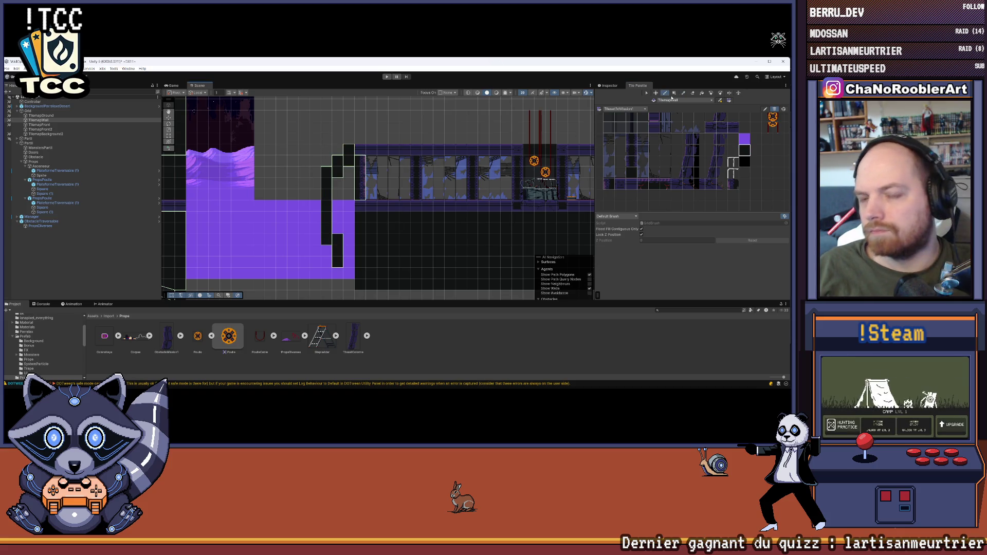
pyautogui.hotkey('ctrl', 'z')
pyautogui.moveTo(353, 150)
pyautogui.mouseDown()
pyautogui.moveTo(343, 154)
pyautogui.moveTo(333, 280)
pyautogui.mouseUp()
# Target the ground tilemap and pick a ground tile to paint with.
pyautogui.hscroll(-5, 514, 241)
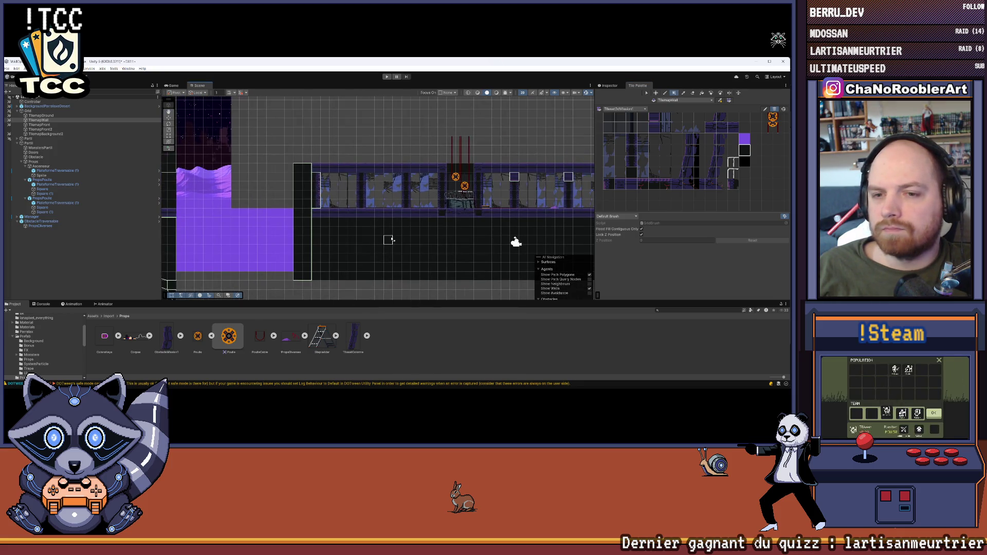
pyautogui.hscroll(5, 435, 230)
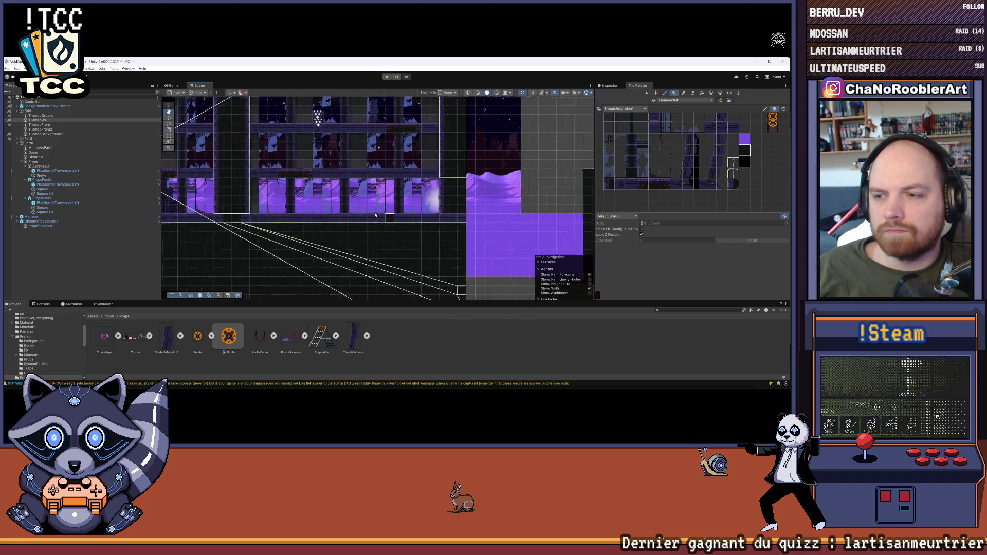
pyautogui.hscroll(5, 478, 221)
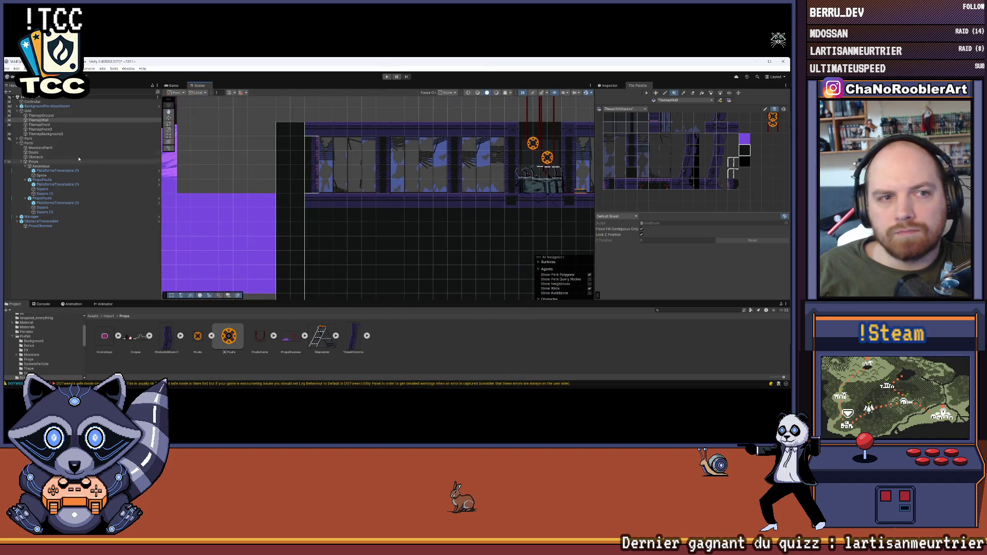
pyautogui.click(51, 116)
pyautogui.click(632, 184)
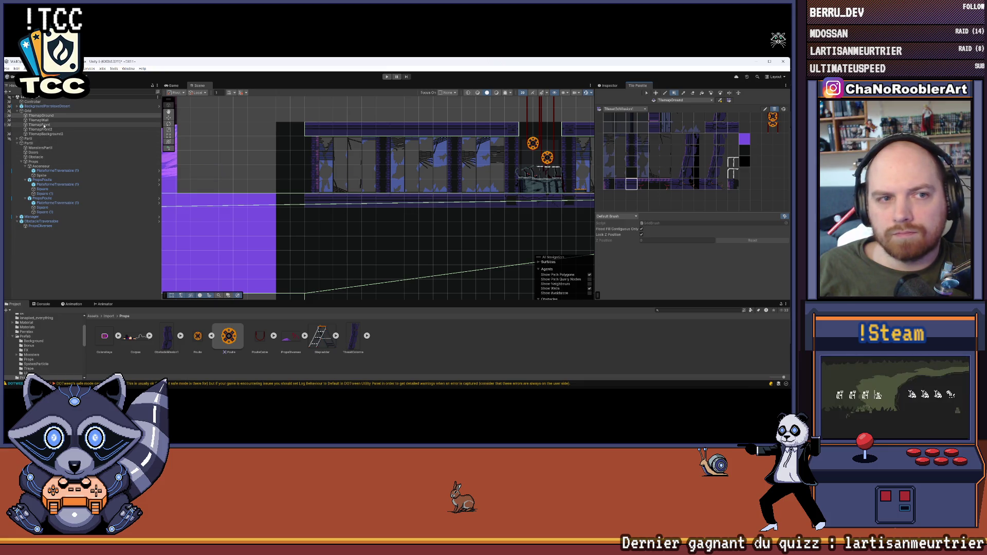
# Extend the tiles along the corridor's left floor row, then pan across the level.
pyautogui.click(39, 120)
pyautogui.moveTo(297, 202); pyautogui.dragTo(198, 202)
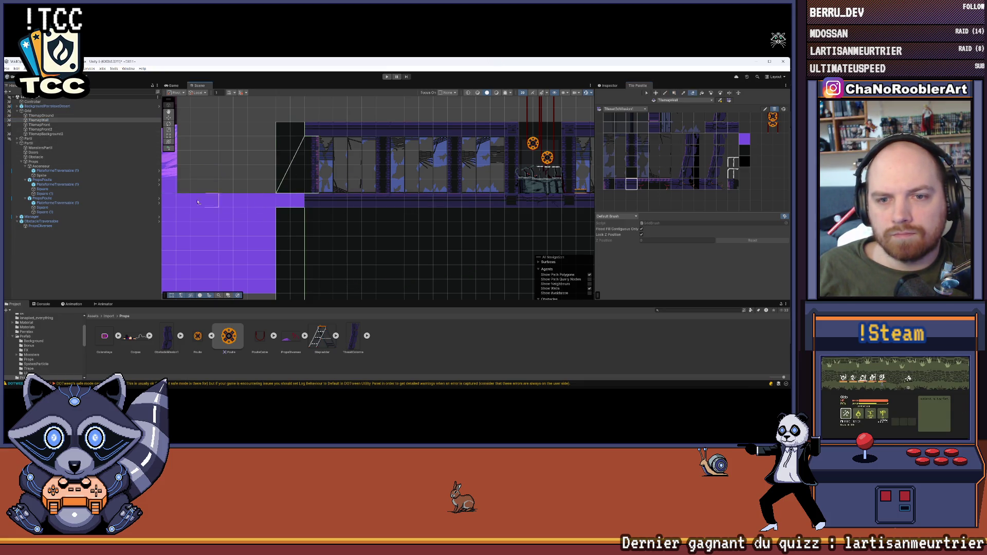
pyautogui.click(41, 115)
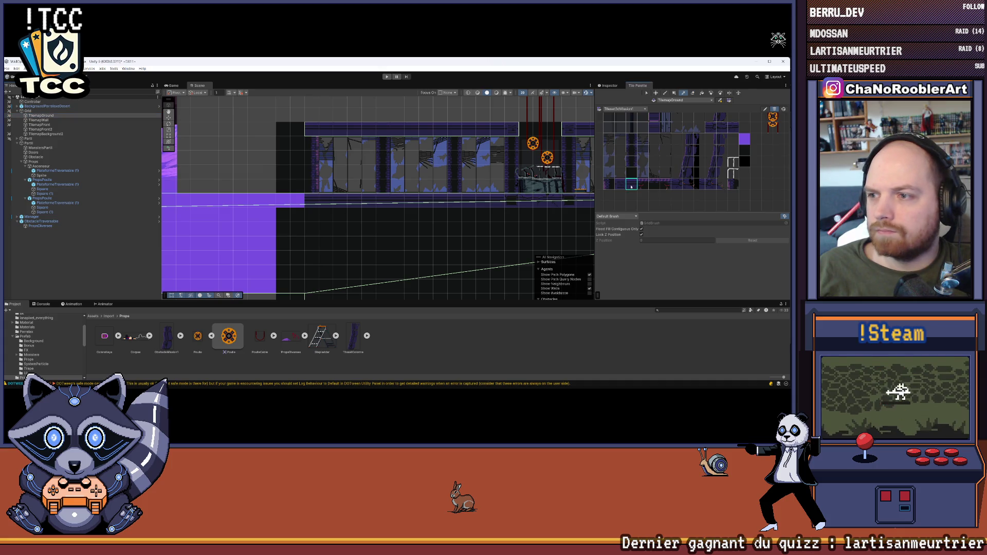
pyautogui.scroll(-5, 580, 181)
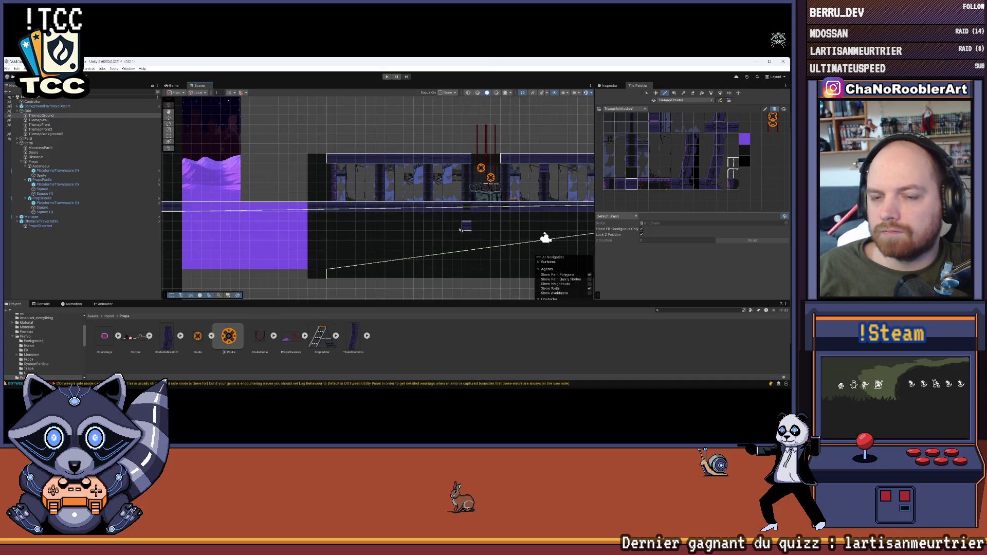
pyautogui.moveTo(273, 223); pyautogui.dragTo(325, 222)
pyautogui.scroll(3, 513, 209)
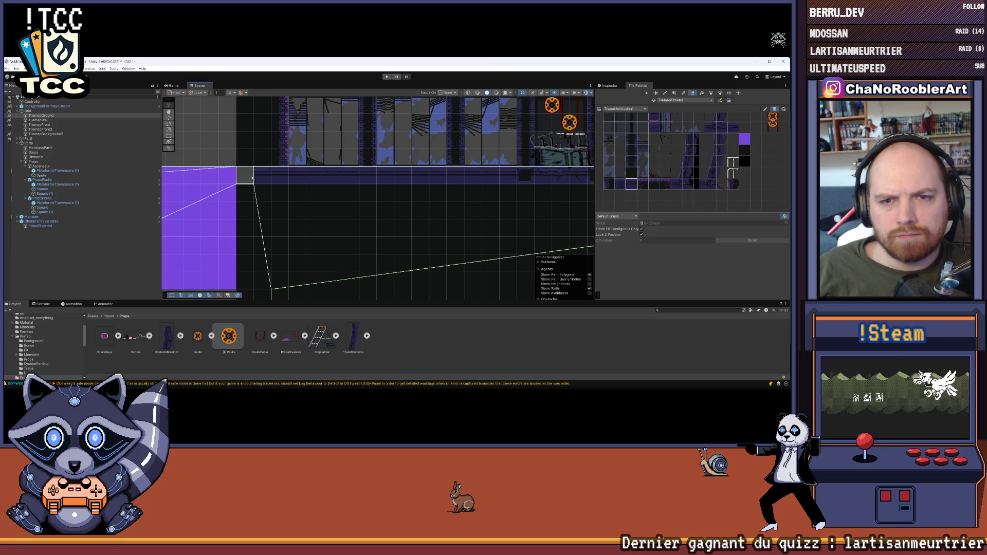
pyautogui.scroll(-3, 276, 206)
pyautogui.moveTo(276, 208); pyautogui.dragTo(358, 173)
pyautogui.scroll(3, 577, 194)
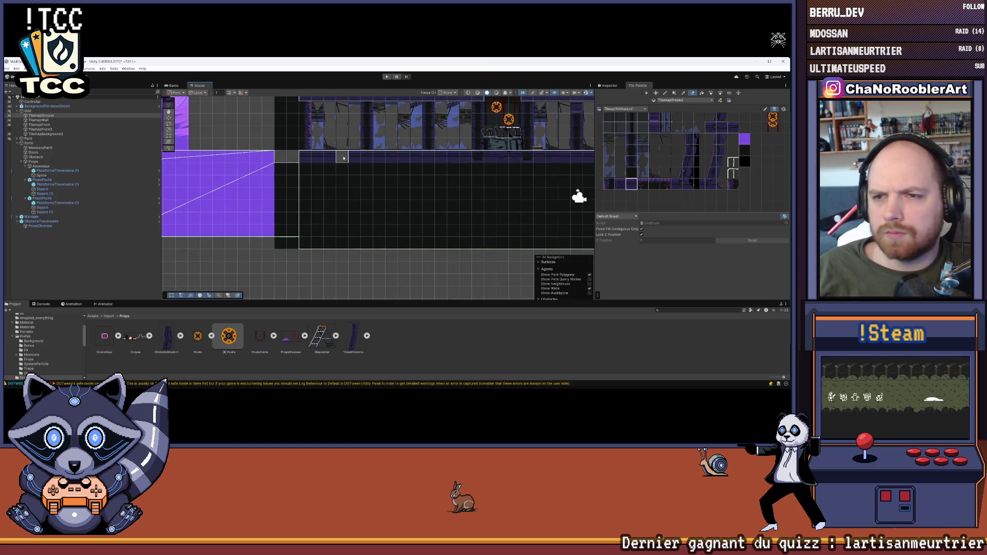
# Box-fill a tall black wall-tile column at the corridor's right end on TilemapWall.
pyautogui.click(569, 254)
pyautogui.click(744, 149)
pyautogui.moveTo(480, 199); pyautogui.dragTo(223, 202)
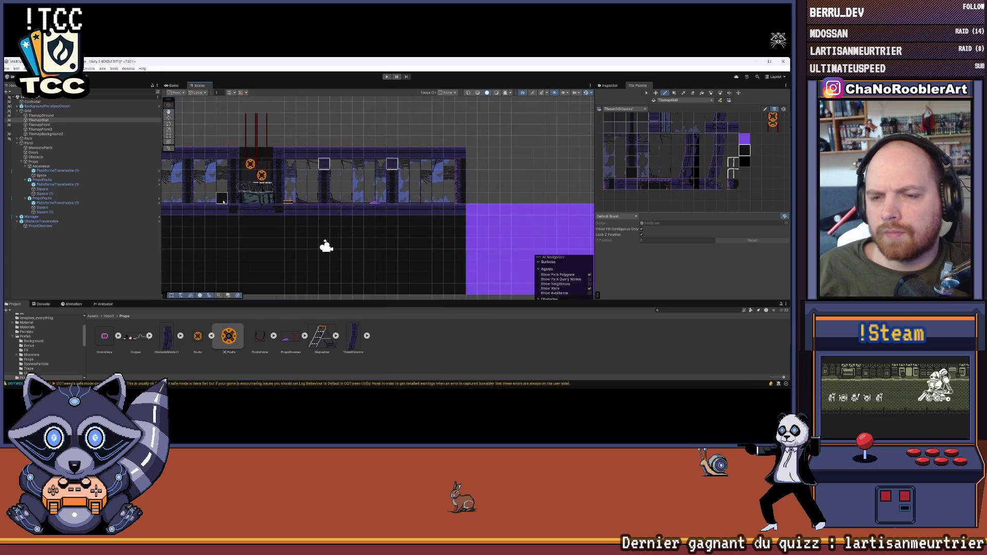
pyautogui.press('Right')
pyautogui.press('Right')
pyautogui.press('Right')
pyautogui.scroll(2, 346, 209)
pyautogui.click(39, 120)
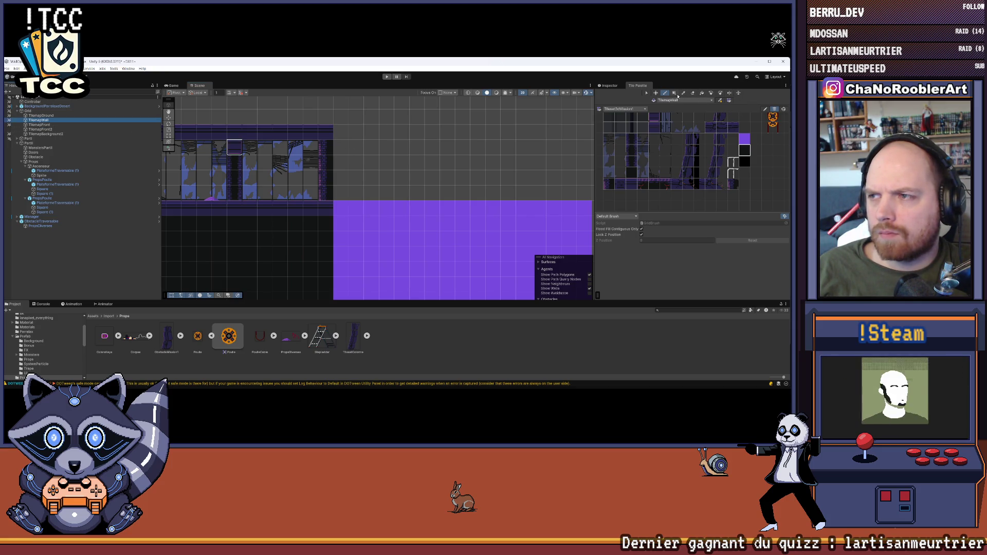
pyautogui.moveTo(339, 138); pyautogui.dragTo(353, 225)
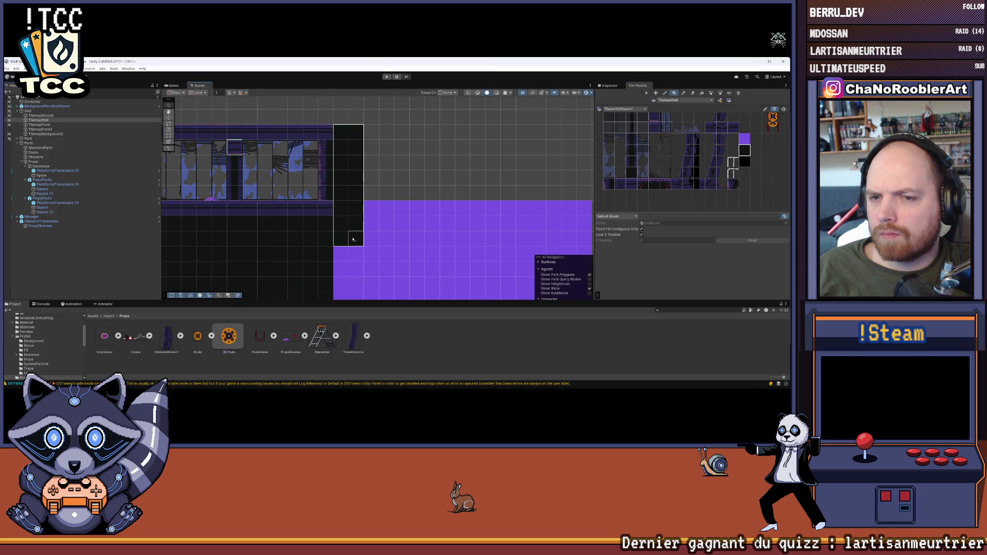
# Scroll around the level to review both sealed ends, then open the File menu.
pyautogui.scroll(-3, 353, 240)
pyautogui.scroll(-5, 347, 237)
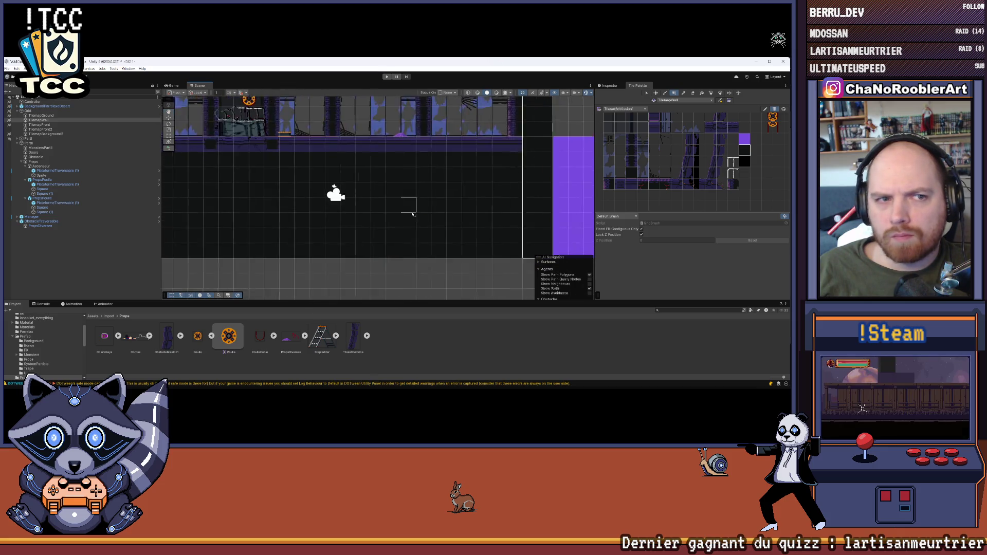
pyautogui.hscroll(-5, 437, 210)
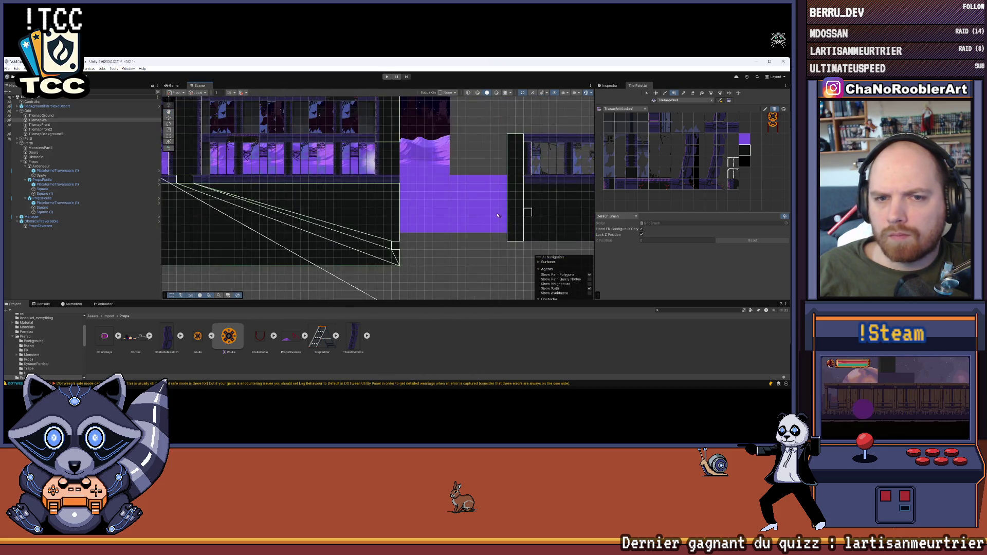
pyautogui.hscroll(5, 377, 203)
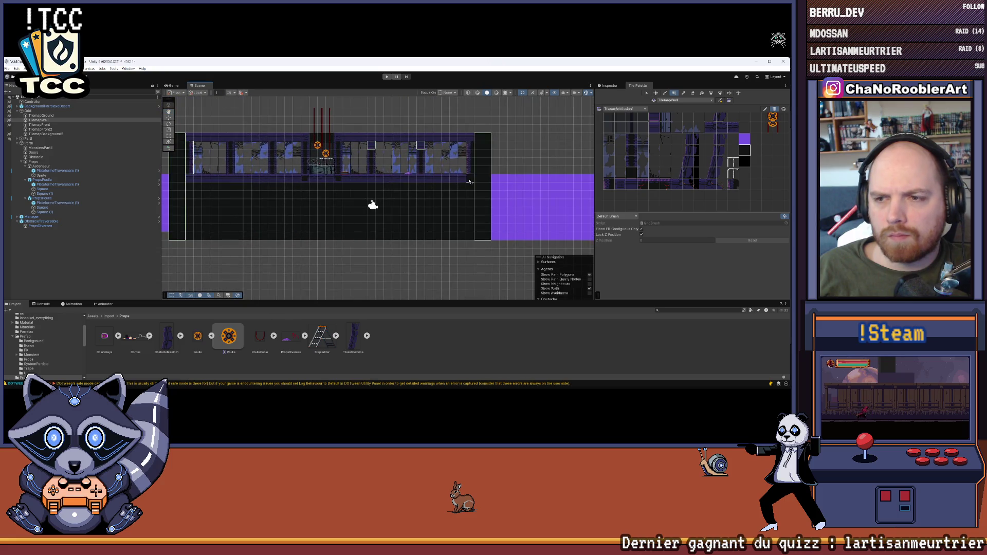
pyautogui.scroll(5, 443, 185)
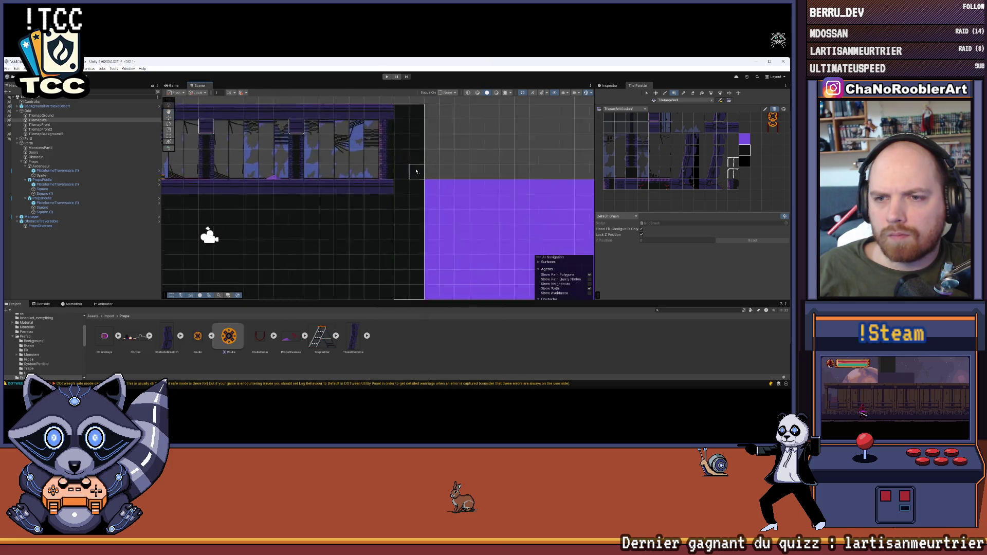
pyautogui.scroll(-3, 340, 235)
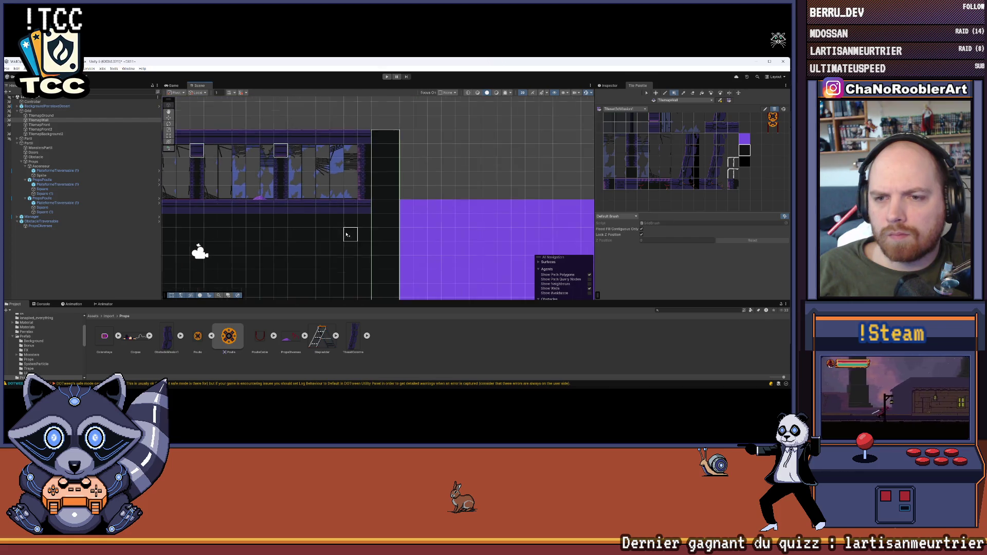
pyautogui.hscroll(-3, 464, 220)
pyautogui.hscroll(-4, 464, 219)
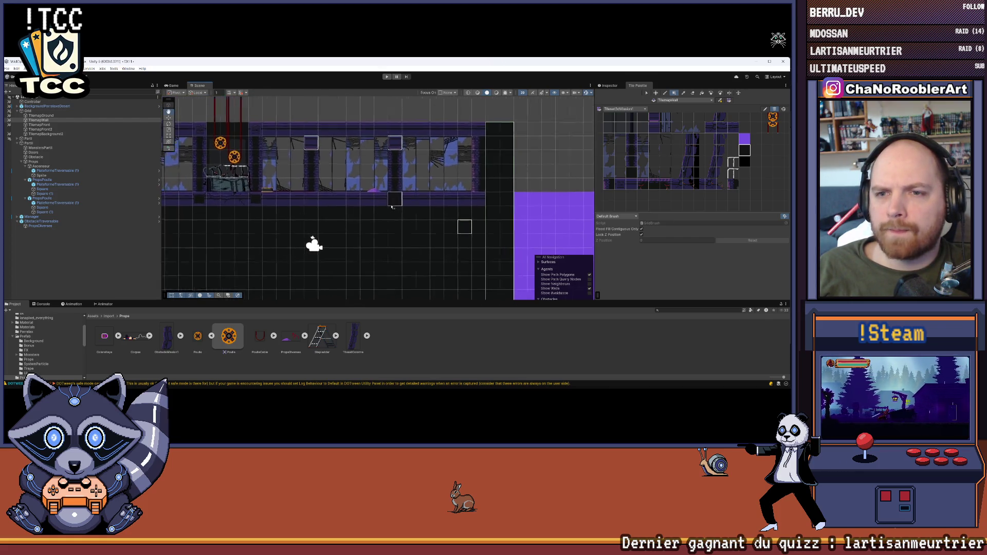
pyautogui.click(17, 69)
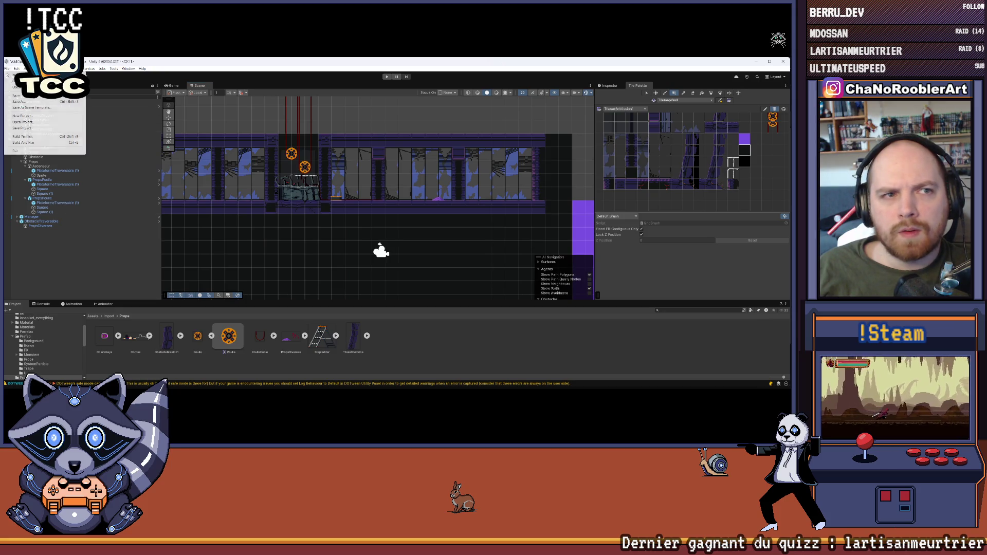
# Open the Assets/Import/Prefab/Props folder and trial-place a DoorHitLeft door, then undo it.
pyautogui.click(31, 77)
pyautogui.scroll(-1, 318, 159)
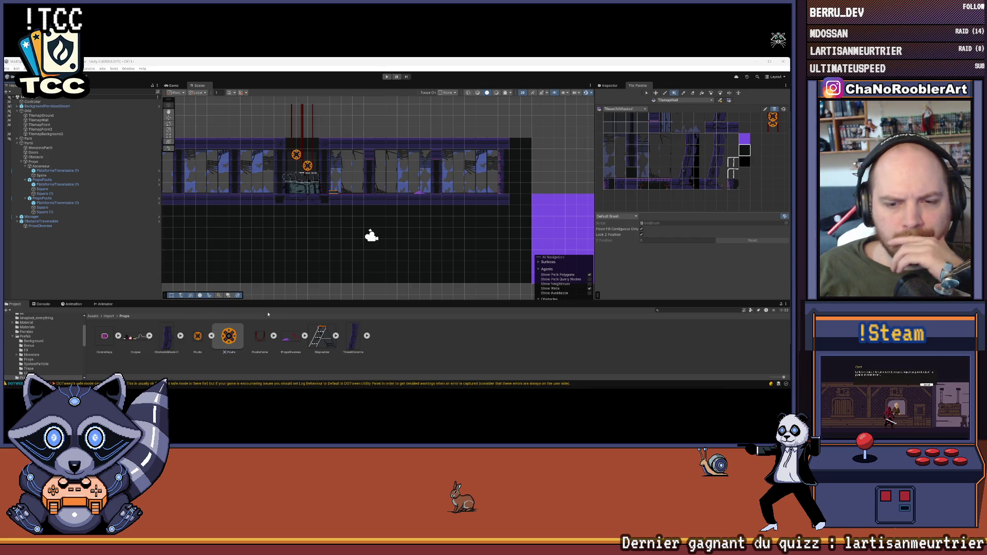
pyautogui.click(25, 336)
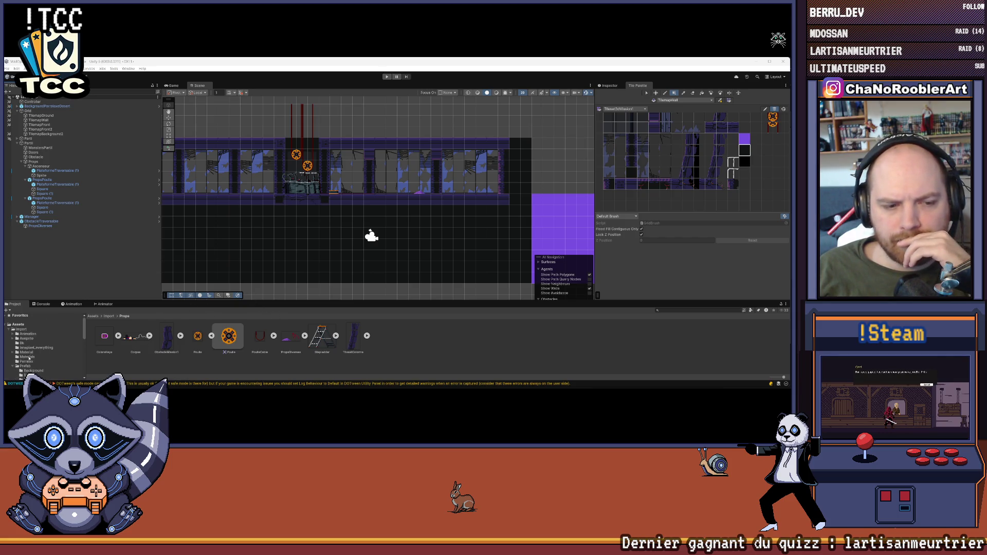
pyautogui.scroll(-3, 31, 342)
pyautogui.click(29, 319)
pyautogui.scroll(2, 30, 334)
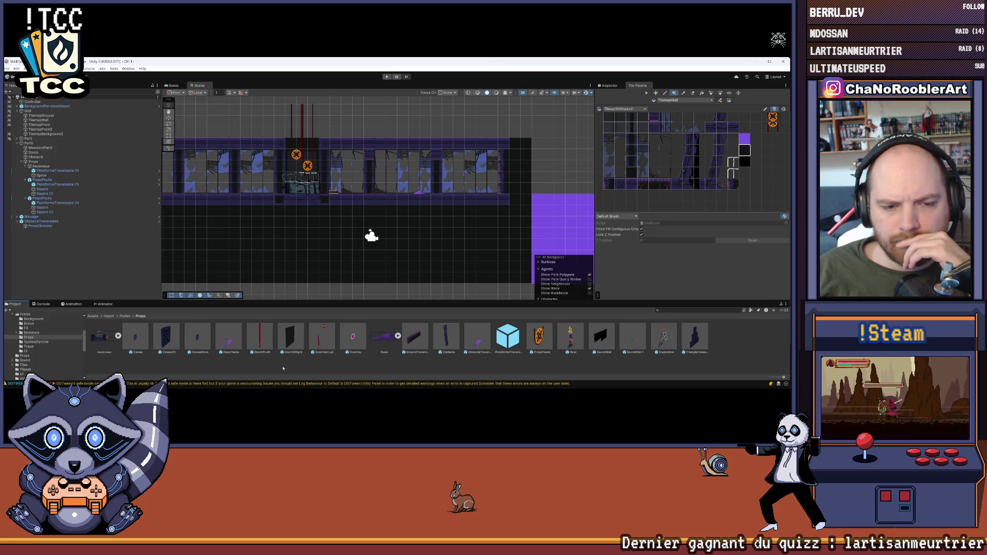
pyautogui.moveTo(264, 338); pyautogui.dragTo(354, 179)
pyautogui.hotkey('ctrl', 'z')
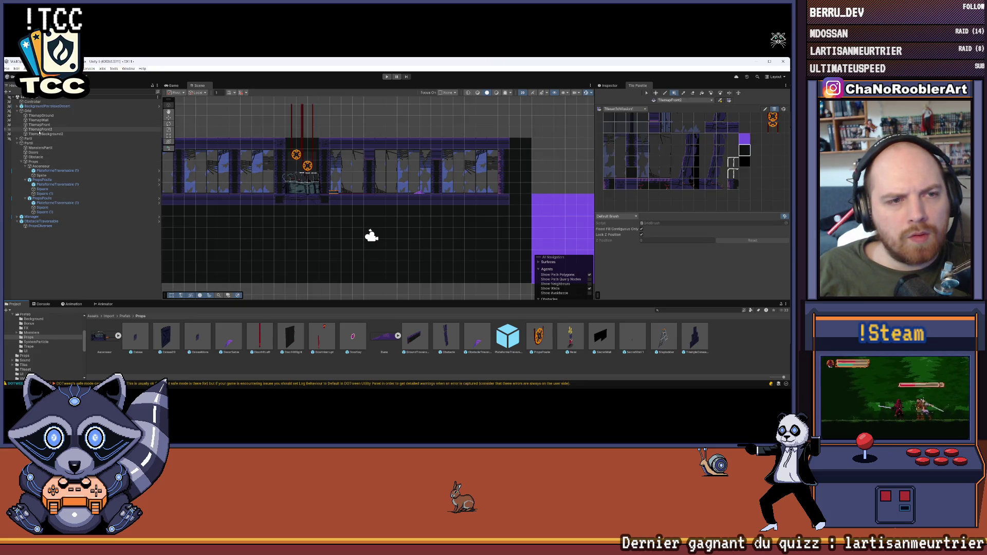
# Expand PartI > Doors in the Hierarchy and frame the DoorHitRightRed door in the Scene.
pyautogui.click(17, 139)
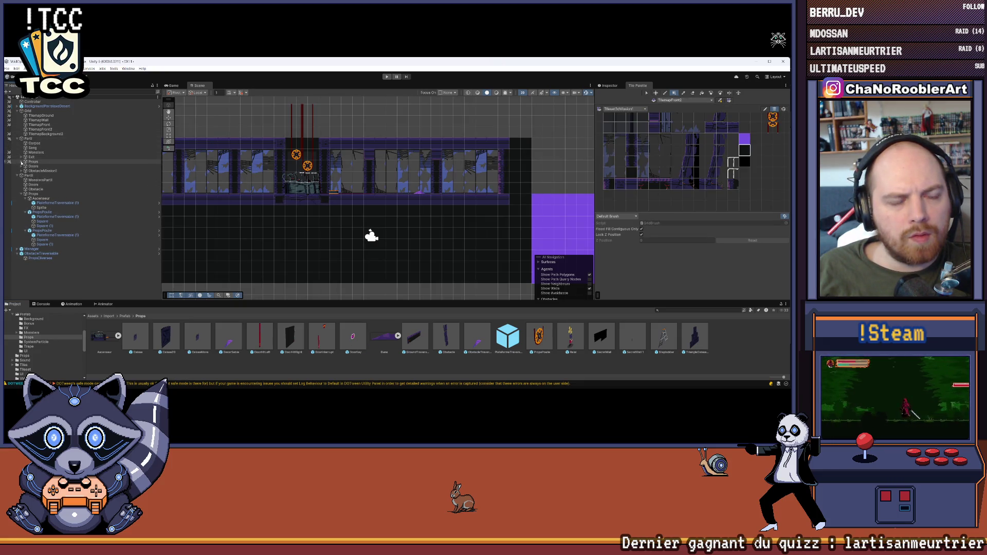
pyautogui.click(21, 161)
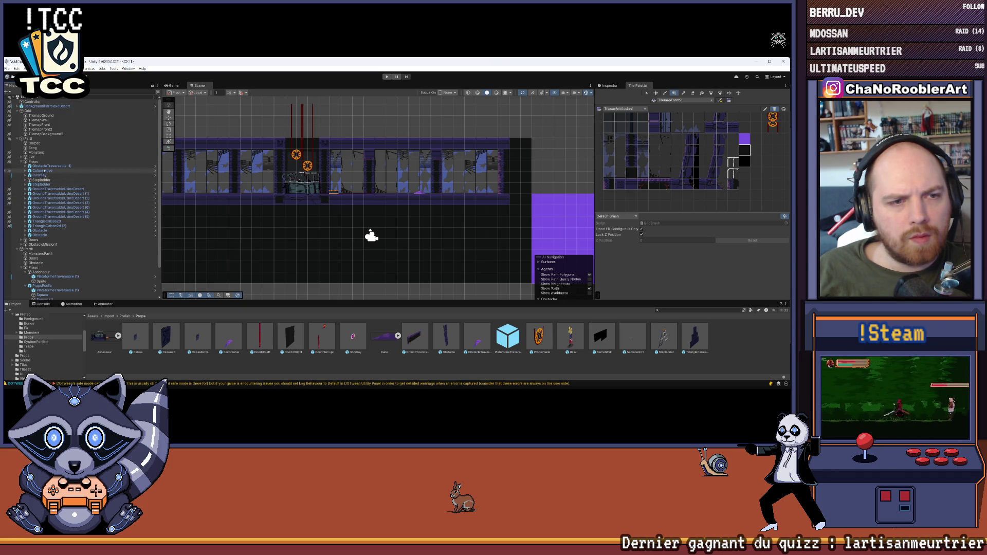
pyautogui.scroll(-2, 44, 171)
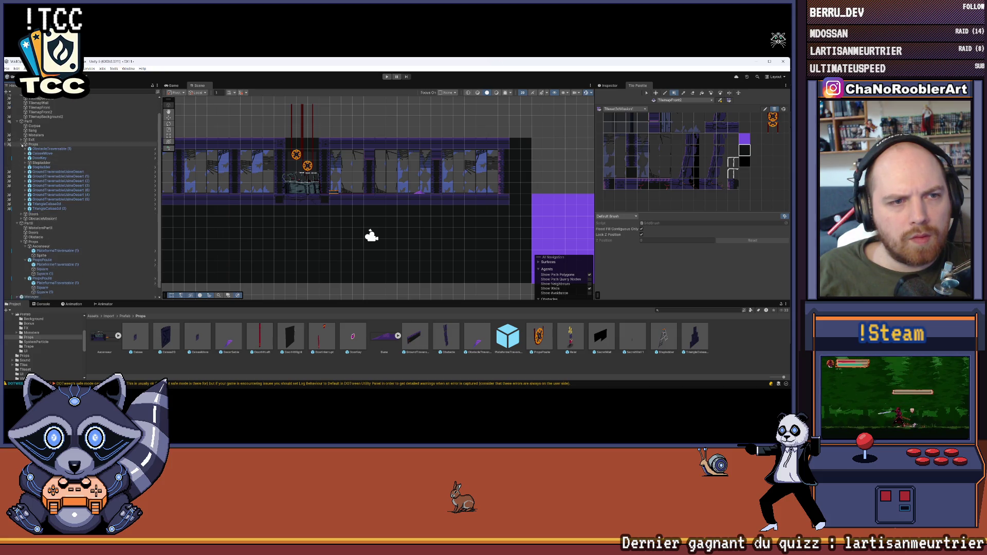
pyautogui.click(22, 144)
pyautogui.click(31, 167)
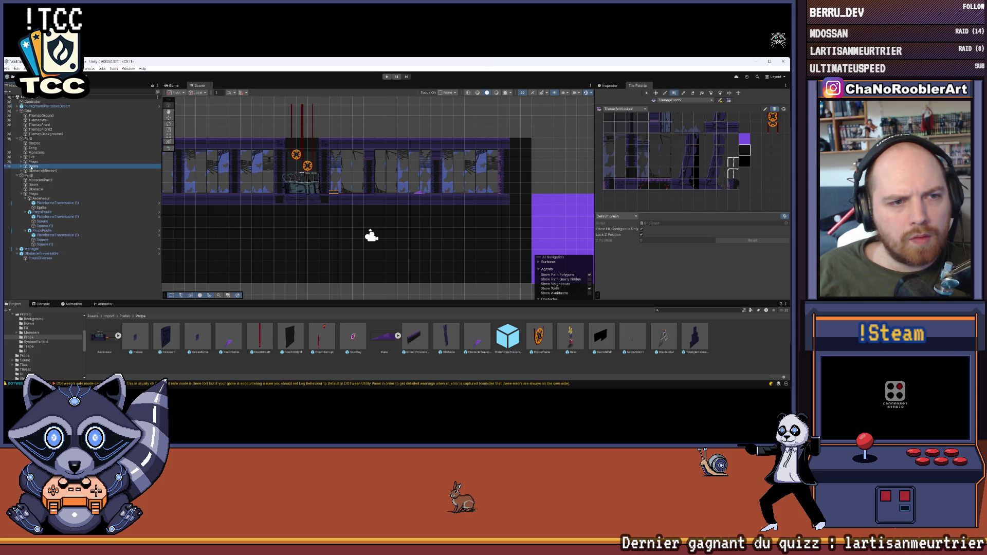
pyautogui.click(21, 167)
pyautogui.click(103, 184)
pyautogui.press('Right')
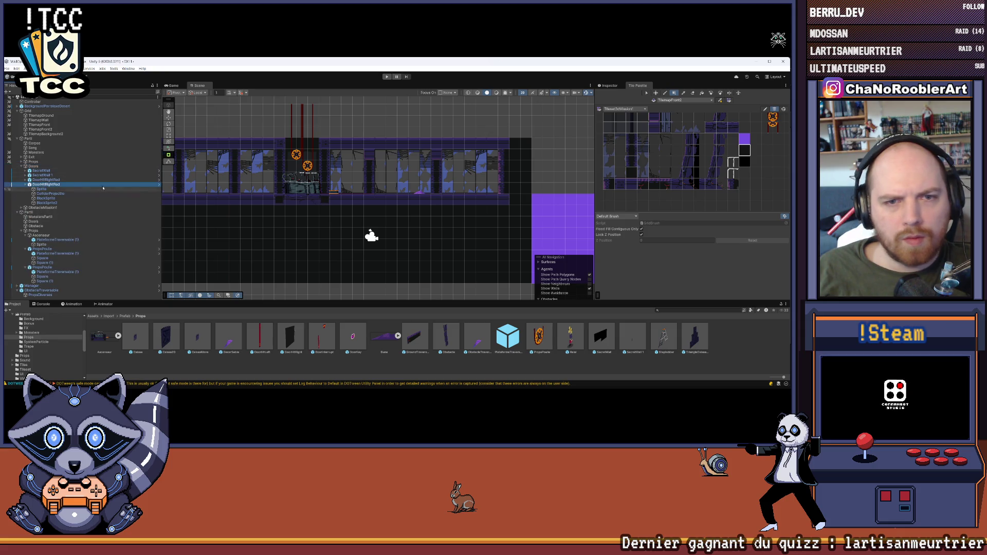
pyautogui.press('f')
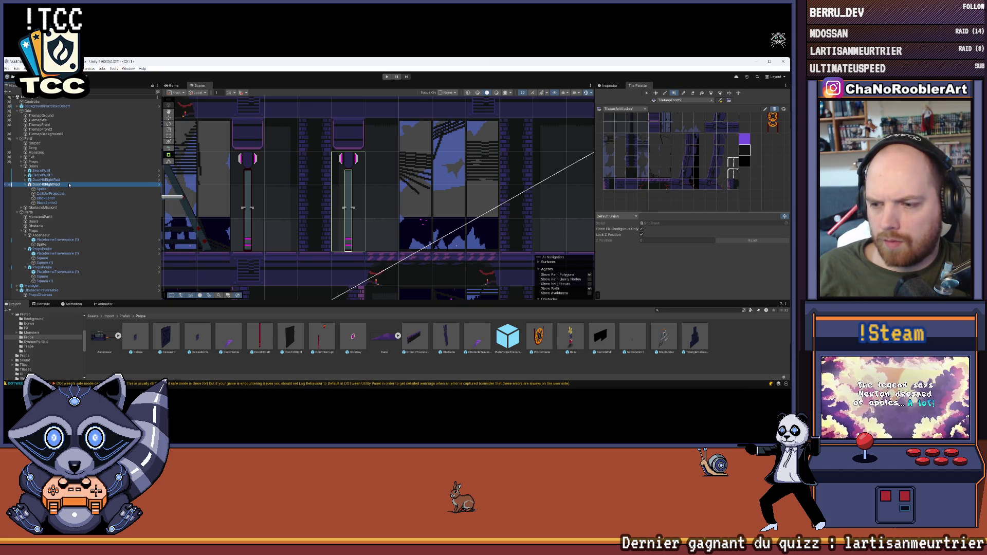
pyautogui.click(610, 85)
pyautogui.click(734, 180)
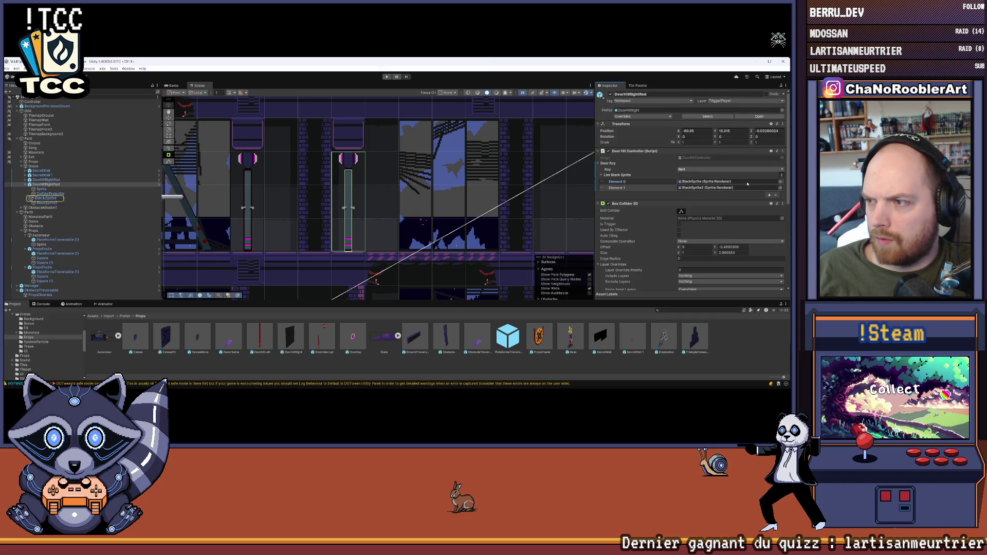
pyautogui.click(740, 158)
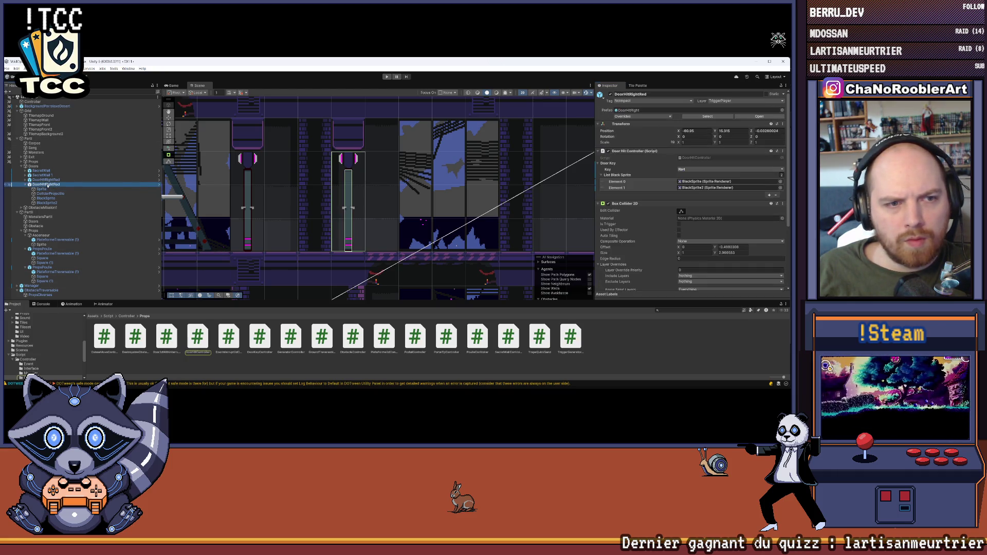
pyautogui.rightClick(46, 184)
pyautogui.moveTo(62, 231)
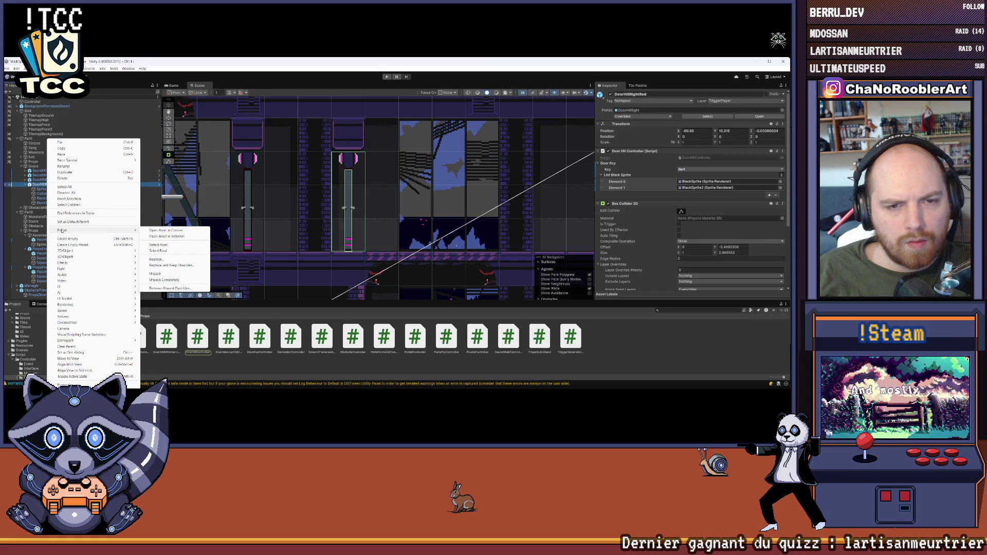
pyautogui.click(177, 375)
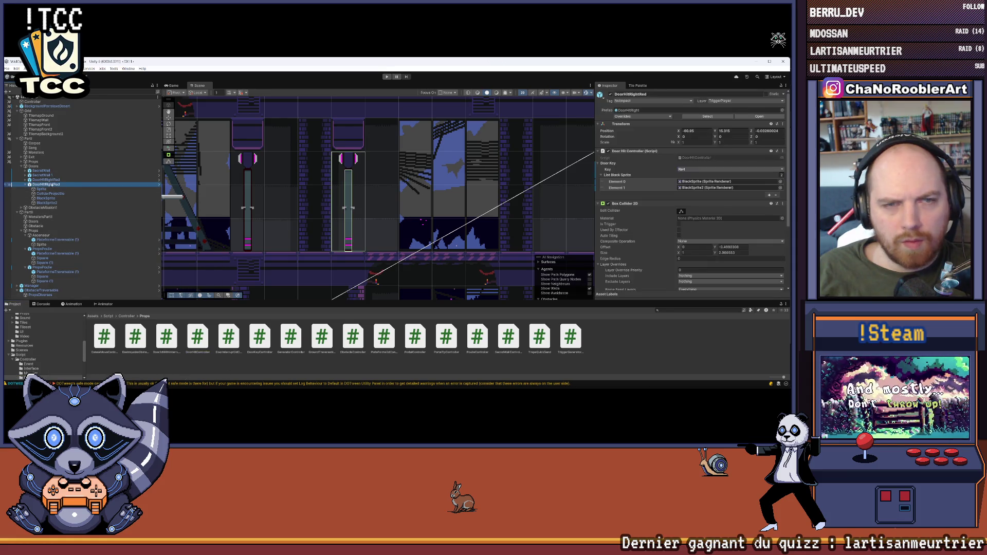
pyautogui.scroll(5, 27, 345)
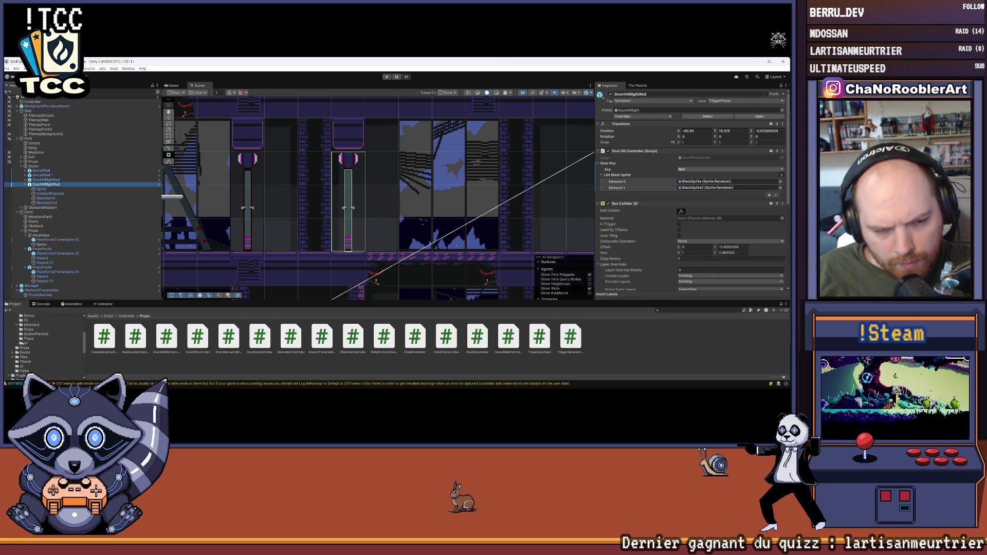
pyautogui.click(25, 341)
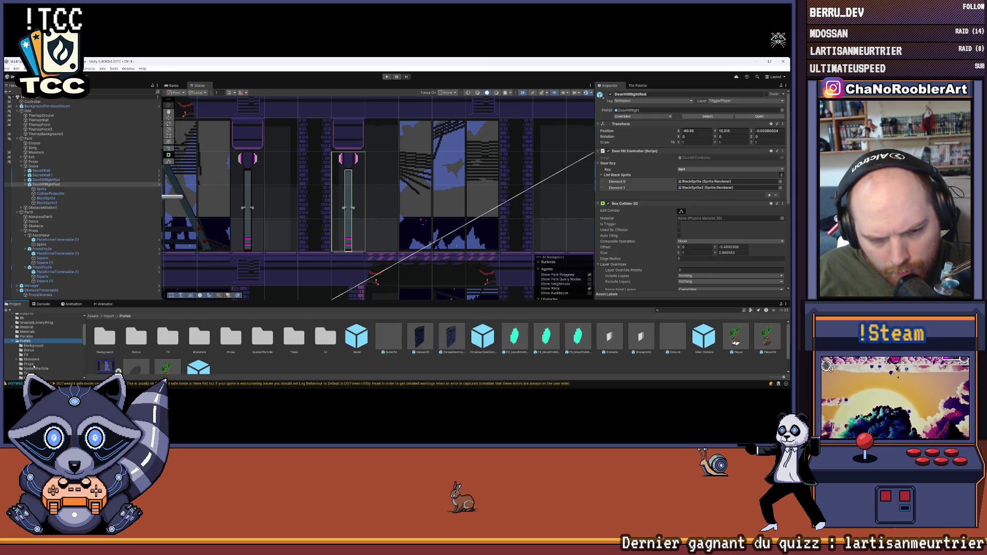
pyautogui.scroll(-1, 223, 347)
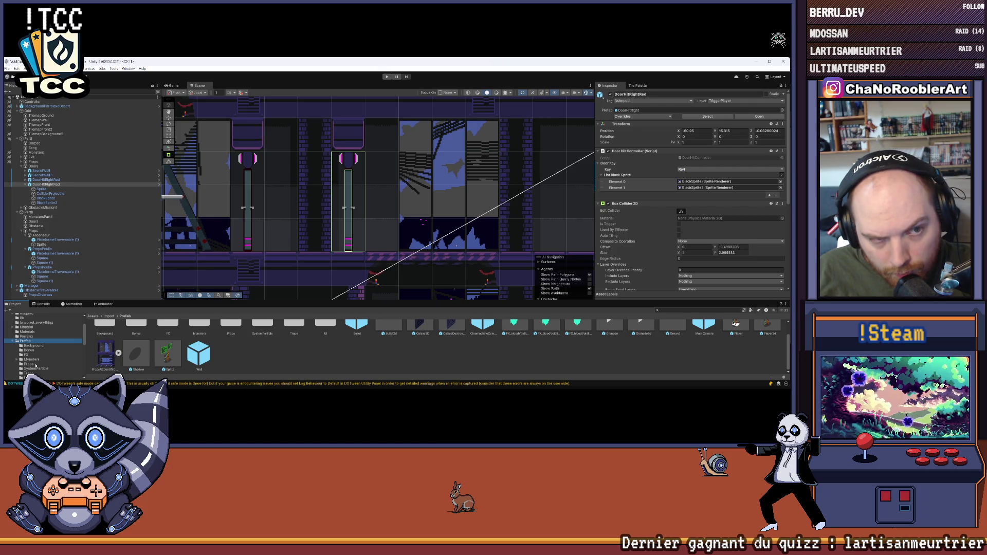
pyautogui.click(29, 364)
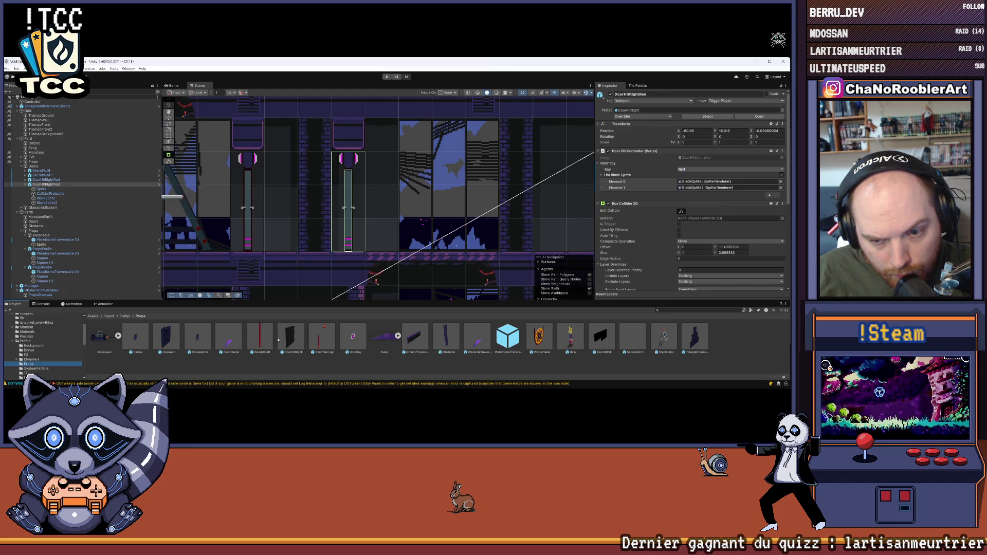
pyautogui.doubleClick(290, 338)
pyautogui.hotkey('ctrl', 'p')
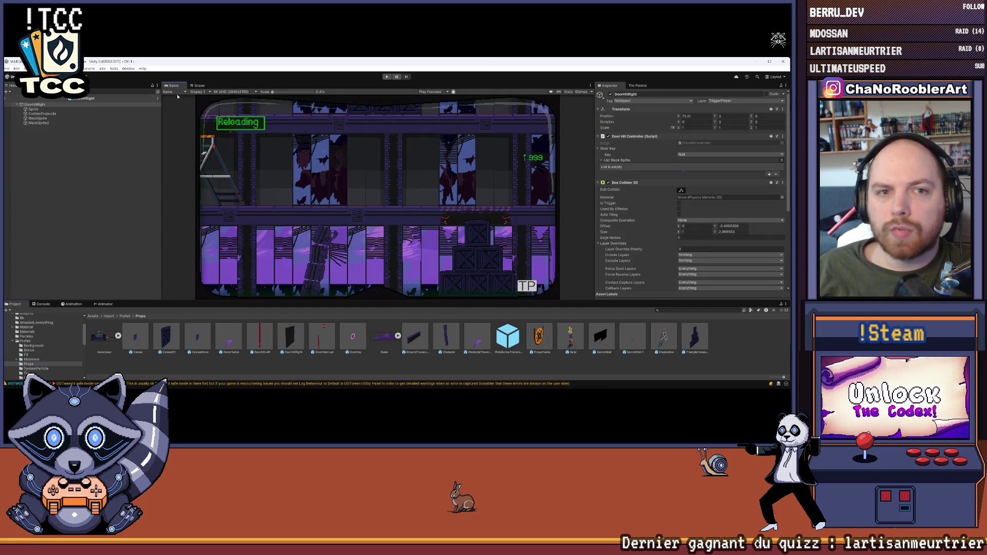
pyautogui.click(198, 85)
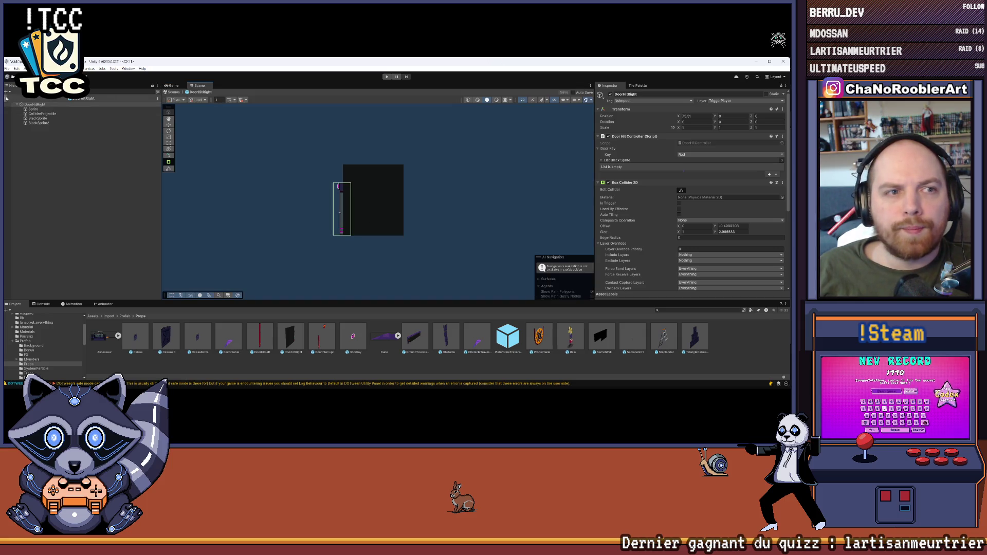
pyautogui.click(7, 98)
pyautogui.scroll(-5, 401, 216)
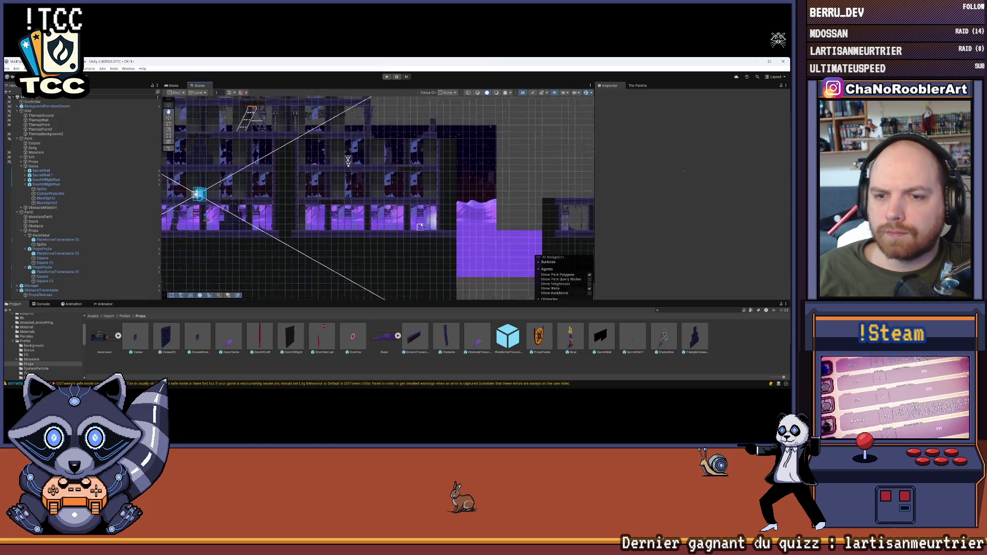
# Drop a DoorHitRight prefab into the corridor gap, parent it under Doors, and nudge it left.
pyautogui.scroll(-5, 421, 227)
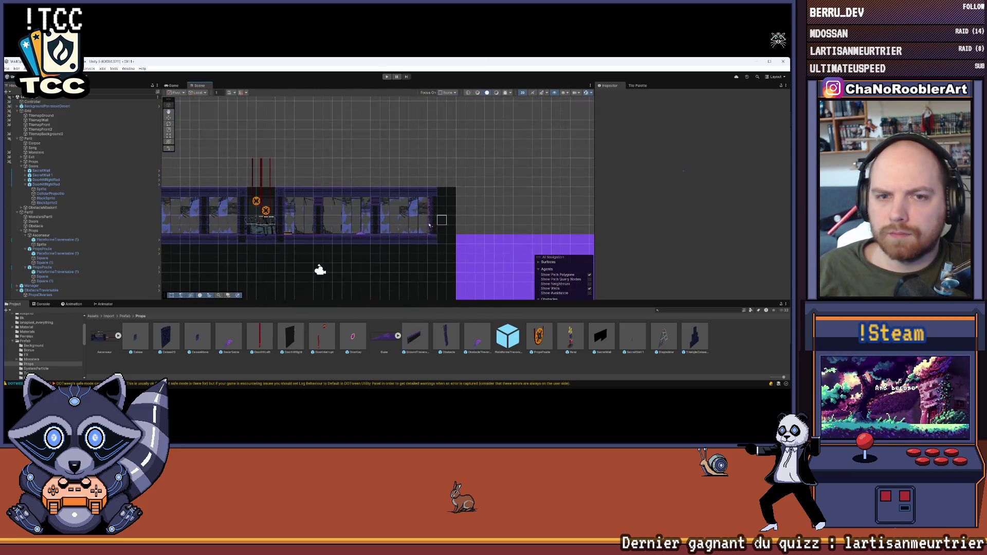
pyautogui.scroll(5, 429, 225)
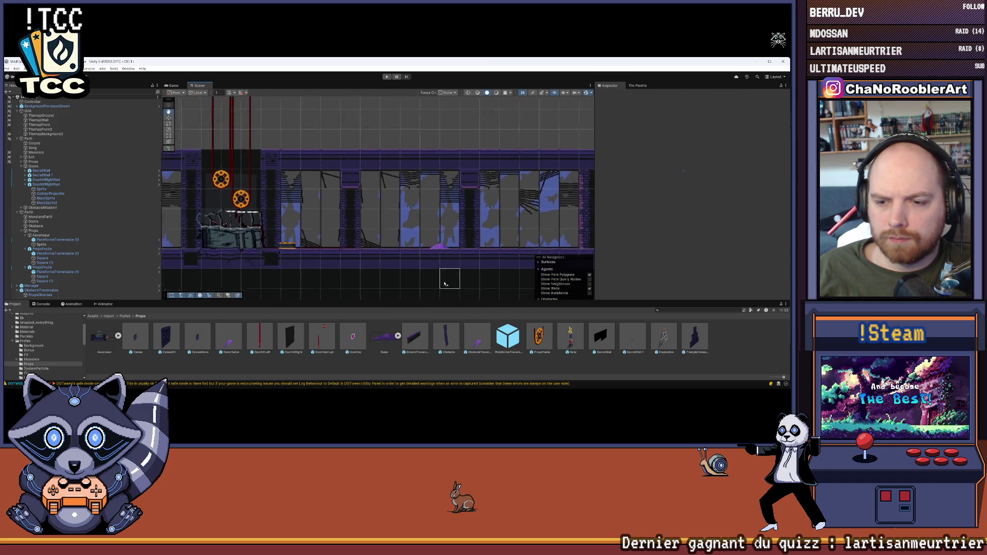
pyautogui.moveTo(444, 283); pyautogui.dragTo(439, 272)
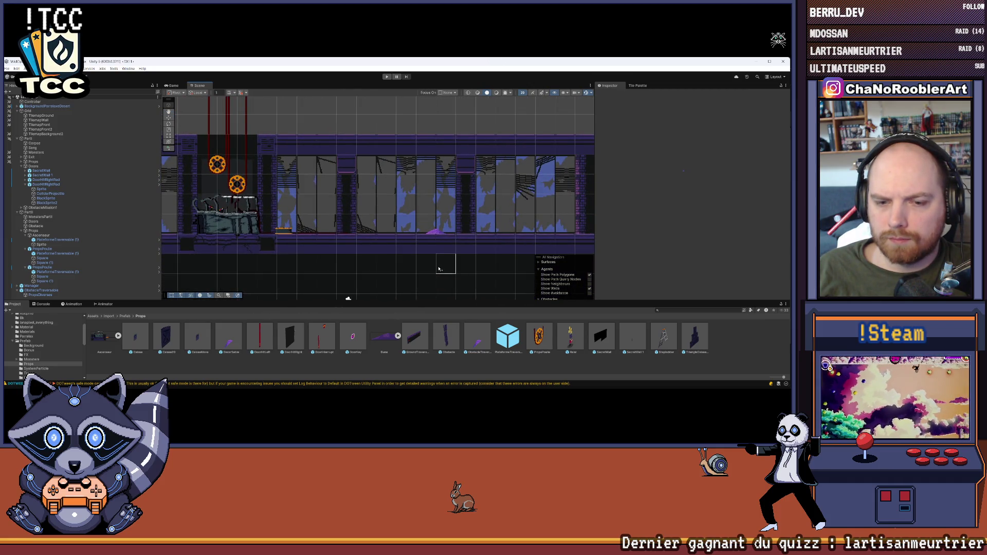
pyautogui.moveTo(315, 305)
pyautogui.mouseDown()
pyautogui.moveTo(390, 205)
pyautogui.moveTo(348, 206)
pyautogui.mouseUp()
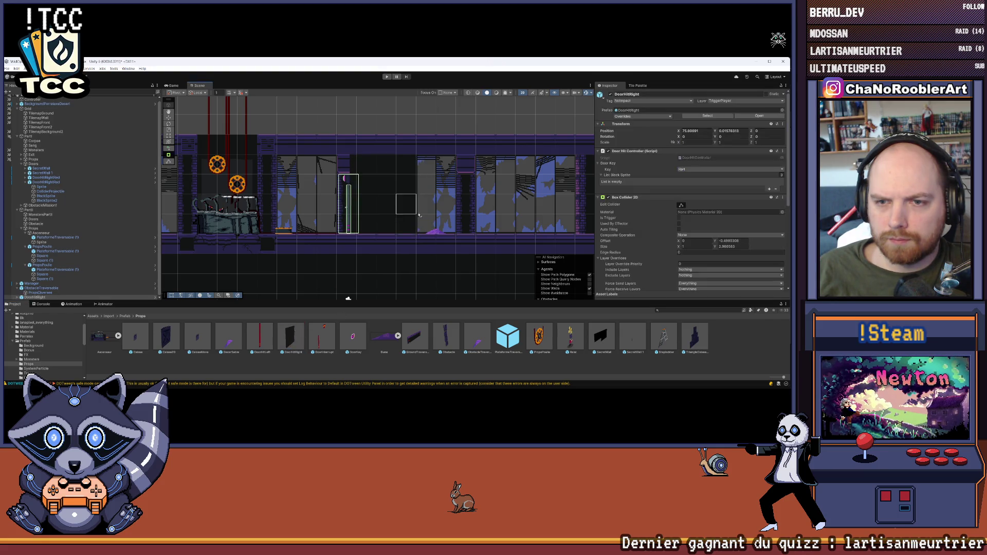
pyautogui.scroll(3, 372, 193)
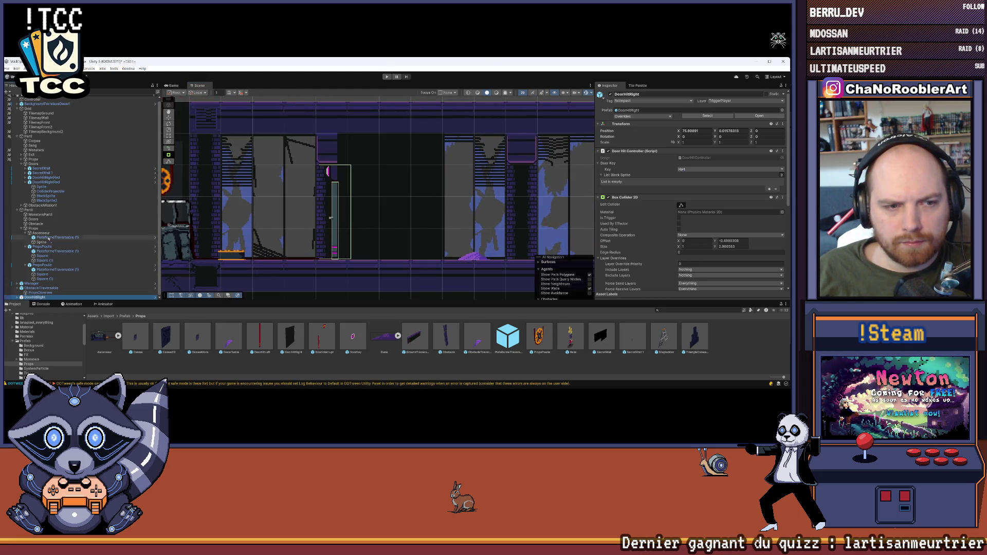
pyautogui.moveTo(39, 221); pyautogui.dragTo(39, 221)
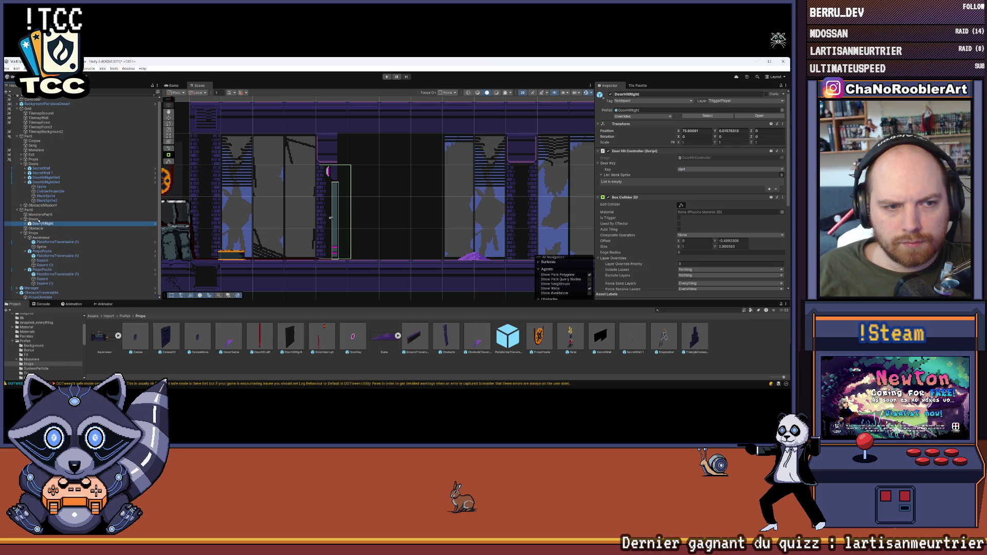
pyautogui.scroll(2, 334, 219)
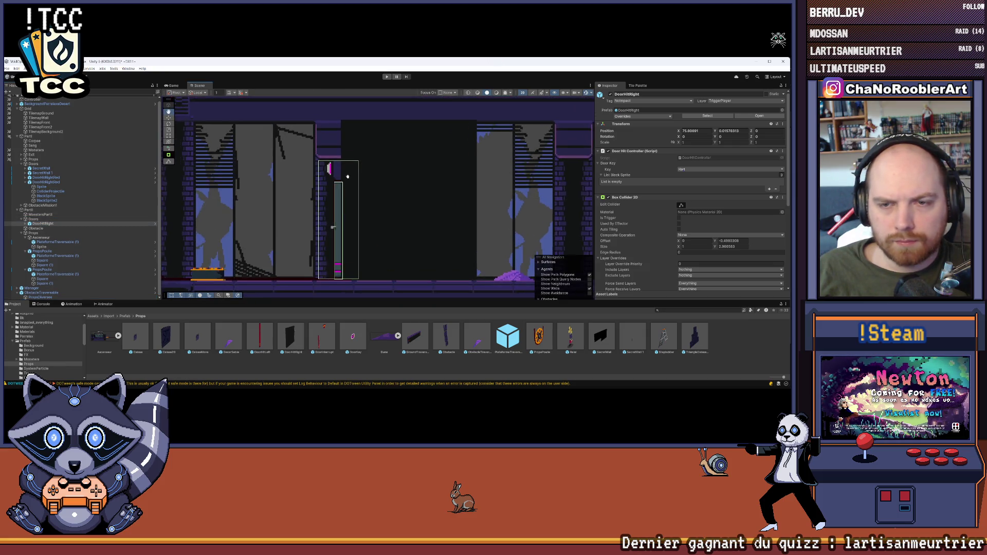
pyautogui.moveTo(338, 231); pyautogui.dragTo(333, 232)
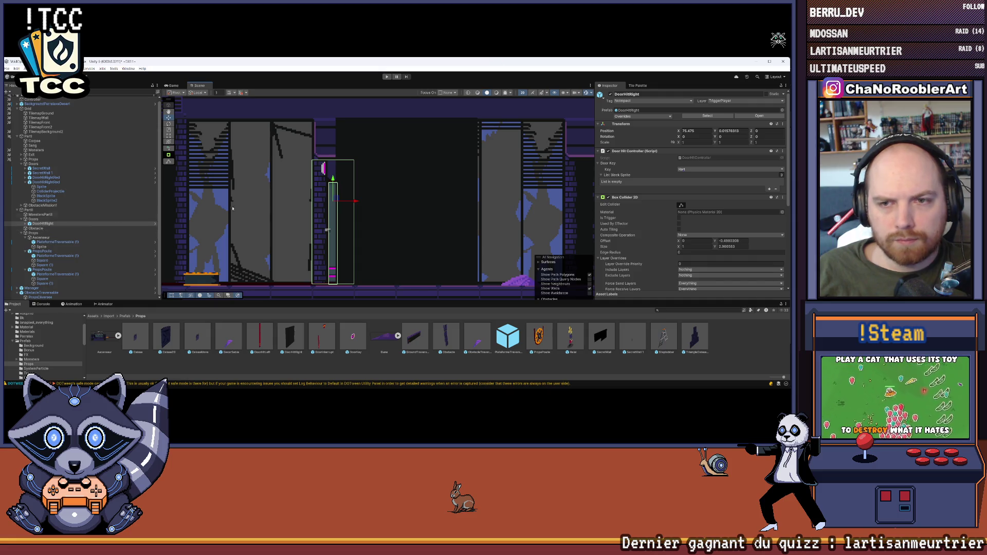
# Inspect the door's two BlackSprite parts, then select the wall tilemap and pan right.
pyautogui.scroll(-3, 333, 207)
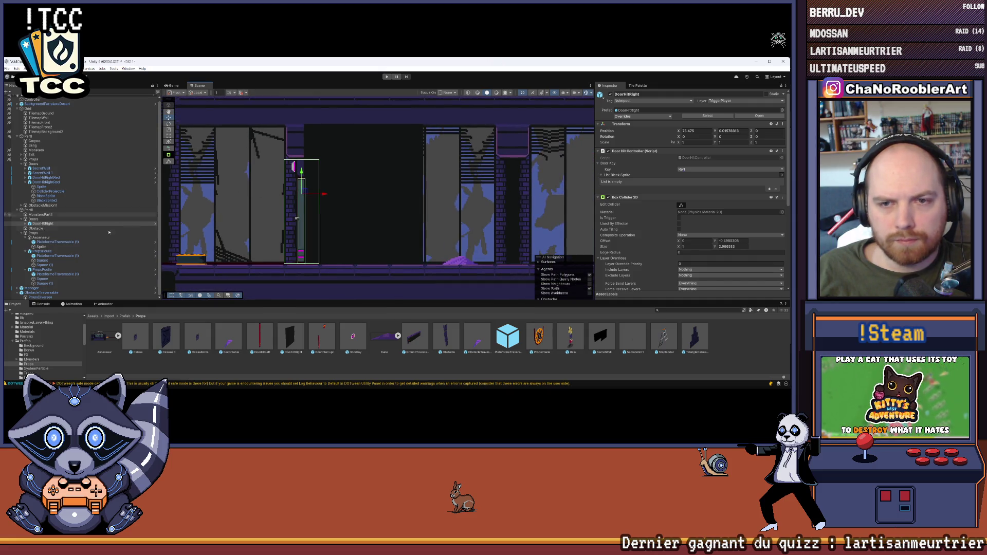
pyautogui.click(26, 224)
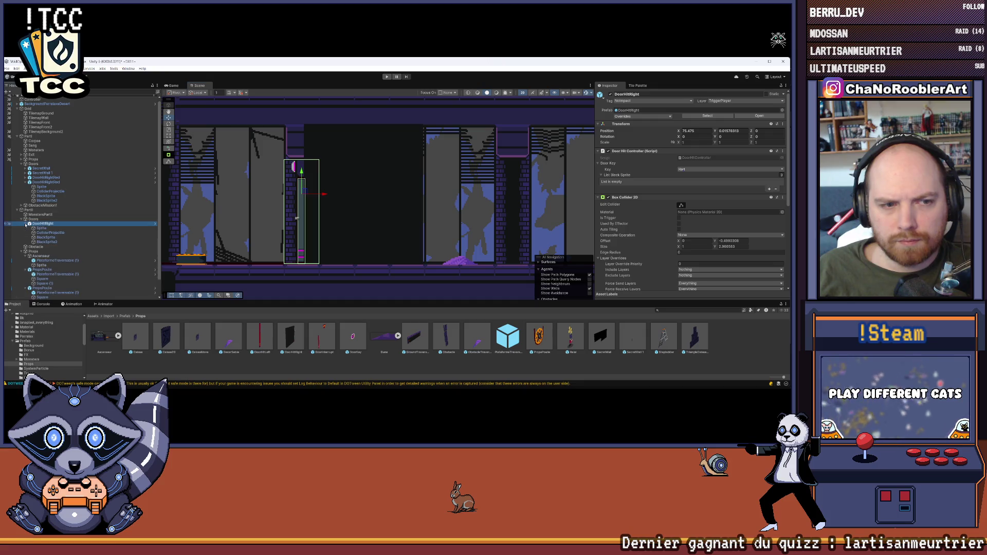
pyautogui.click(44, 238)
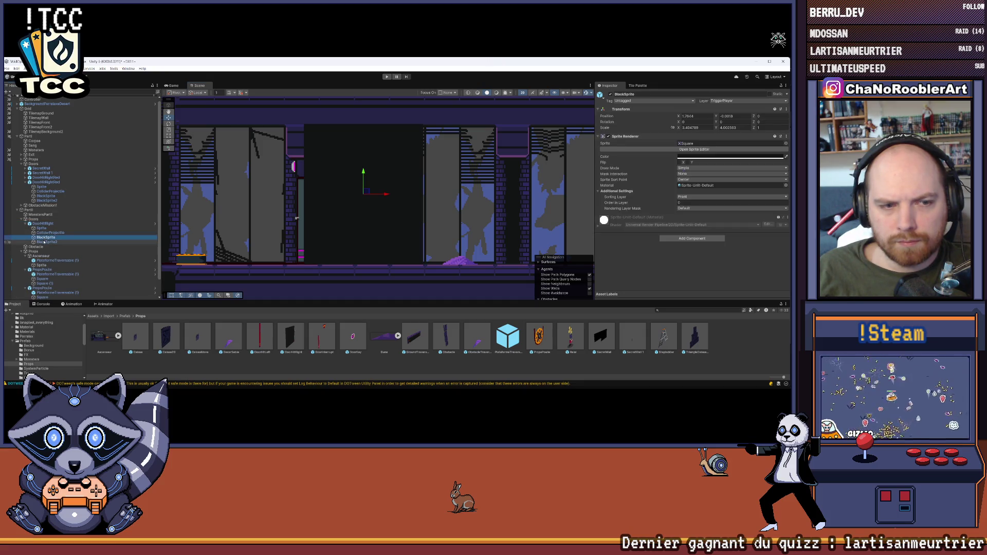
pyautogui.click(44, 242)
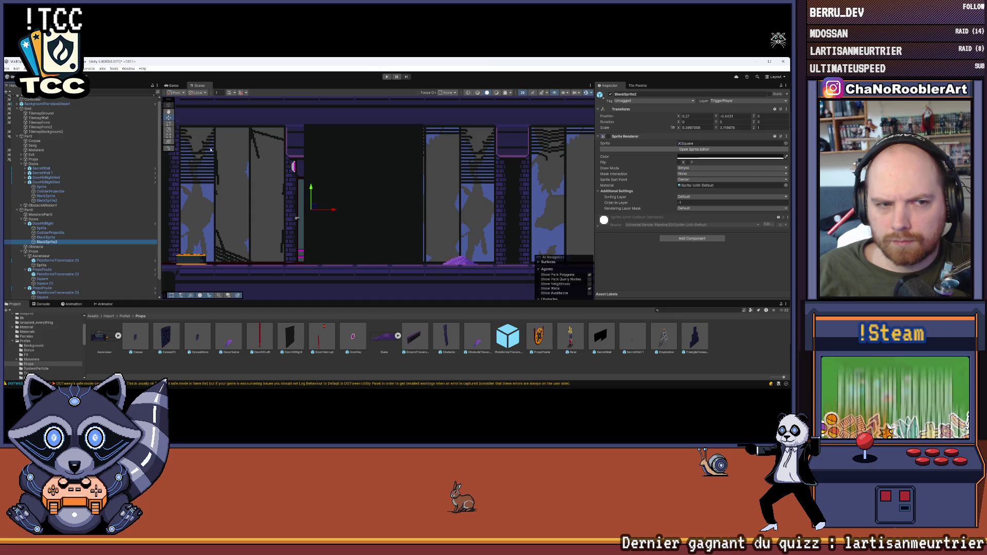
pyautogui.click(44, 118)
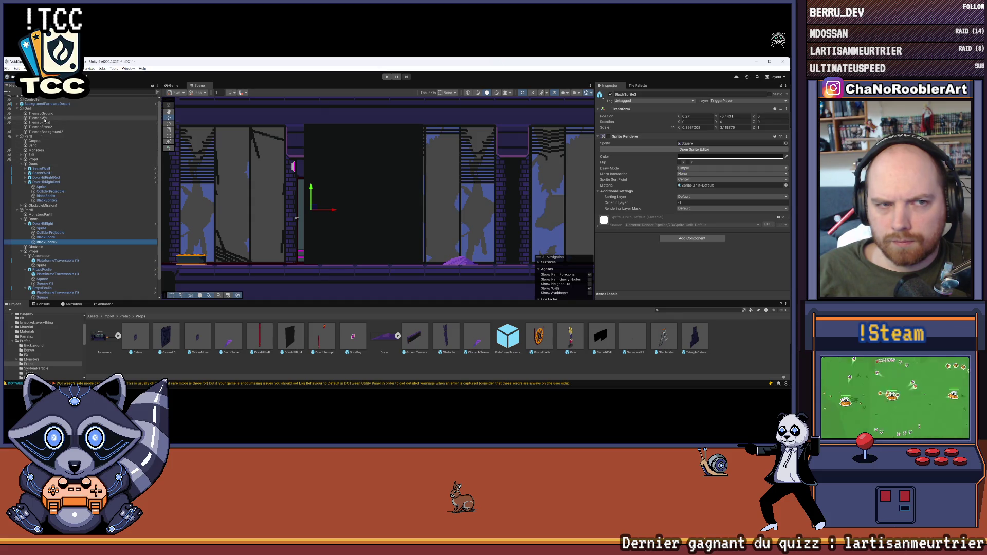
pyautogui.moveTo(357, 165); pyautogui.dragTo(395, 173)
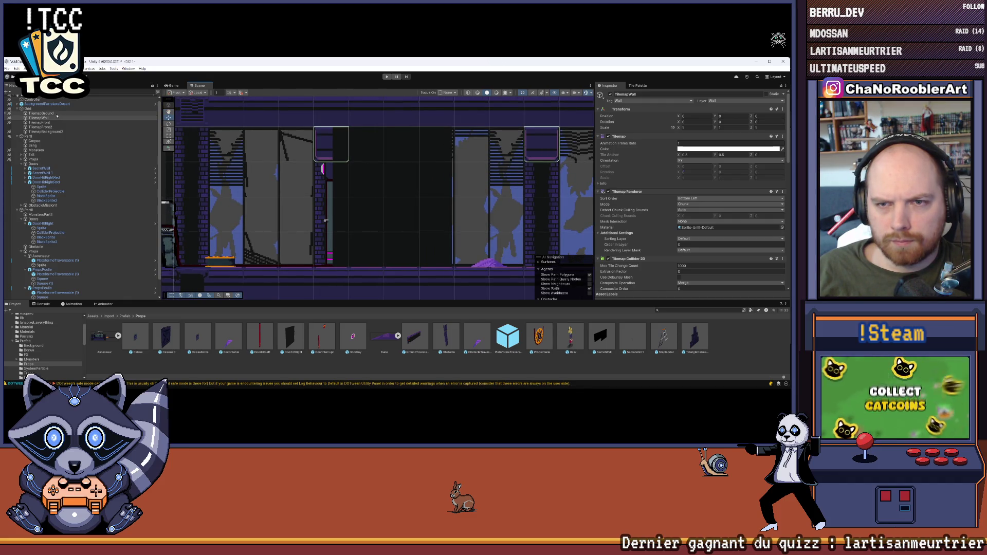
# Pick a palette tile and settle on TilemapFront2 as the painting target.
pyautogui.click(43, 123)
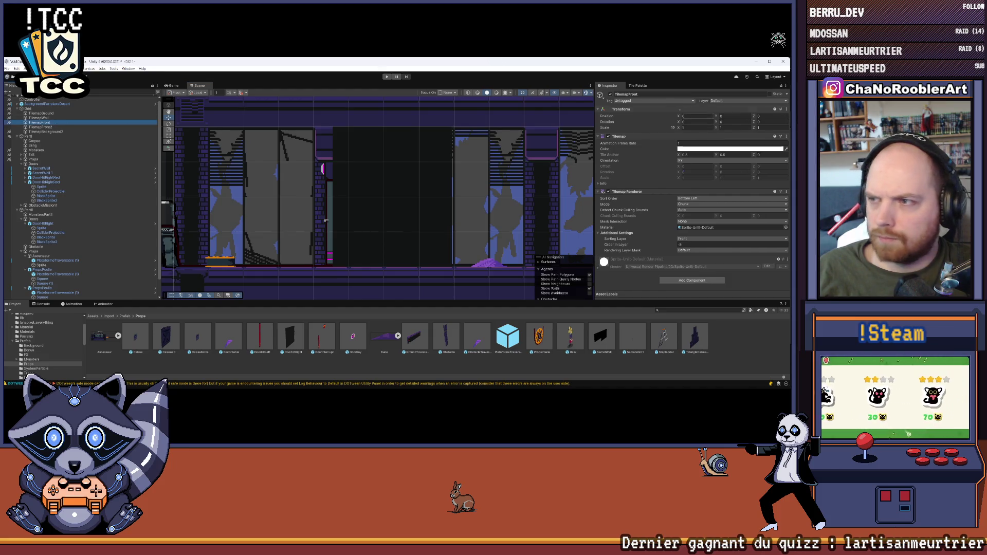
pyautogui.click(638, 85)
pyautogui.scroll(4, 654, 160)
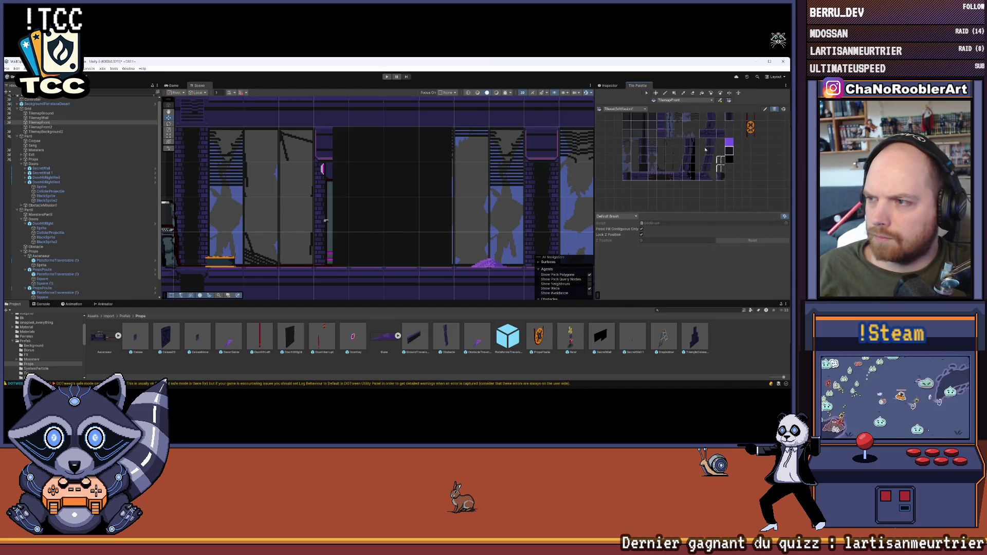
pyautogui.click(651, 152)
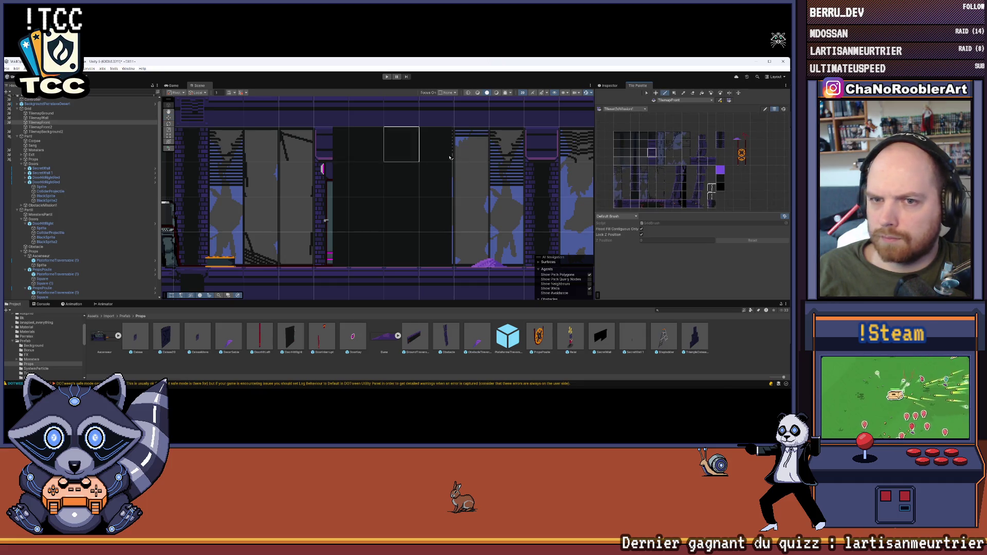
pyautogui.click(52, 127)
pyautogui.click(41, 123)
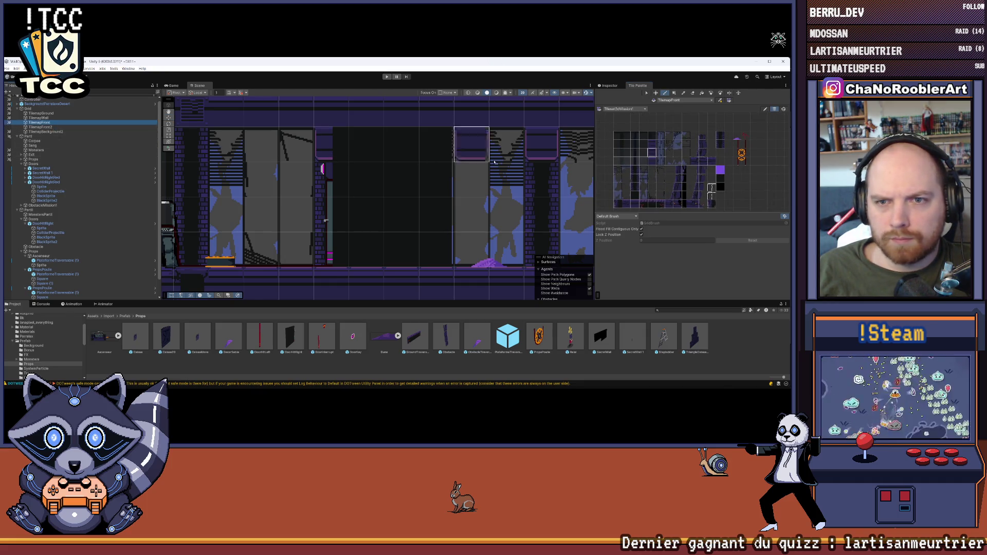
pyautogui.click(653, 155)
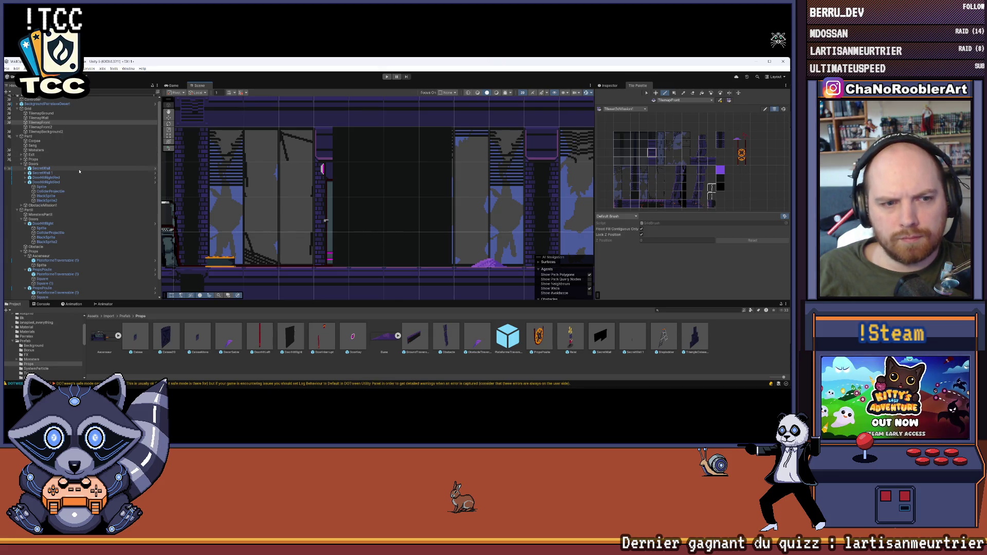
pyautogui.click(41, 127)
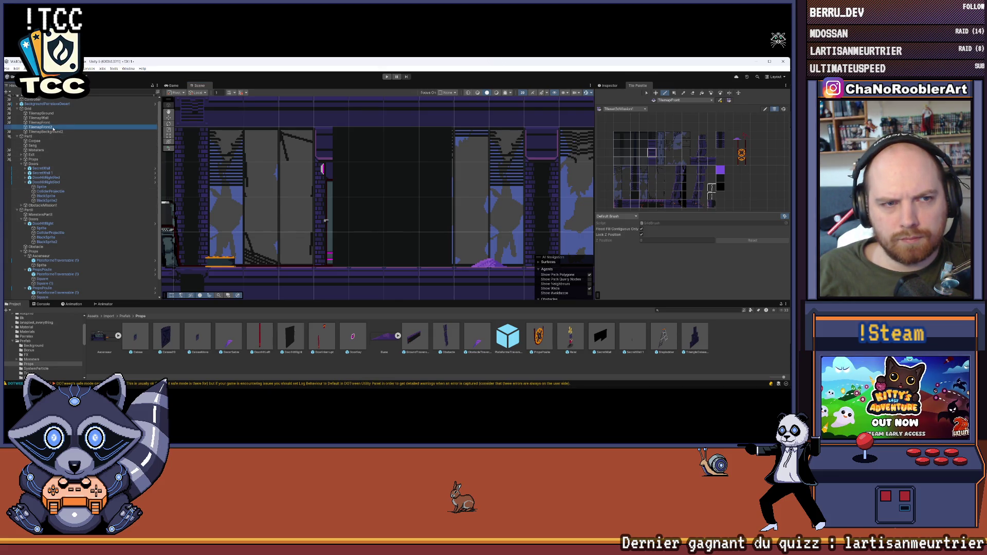
# Pan the view left and select the BlackSprite inside DoorHitRight.
pyautogui.moveTo(463, 174); pyautogui.dragTo(428, 174)
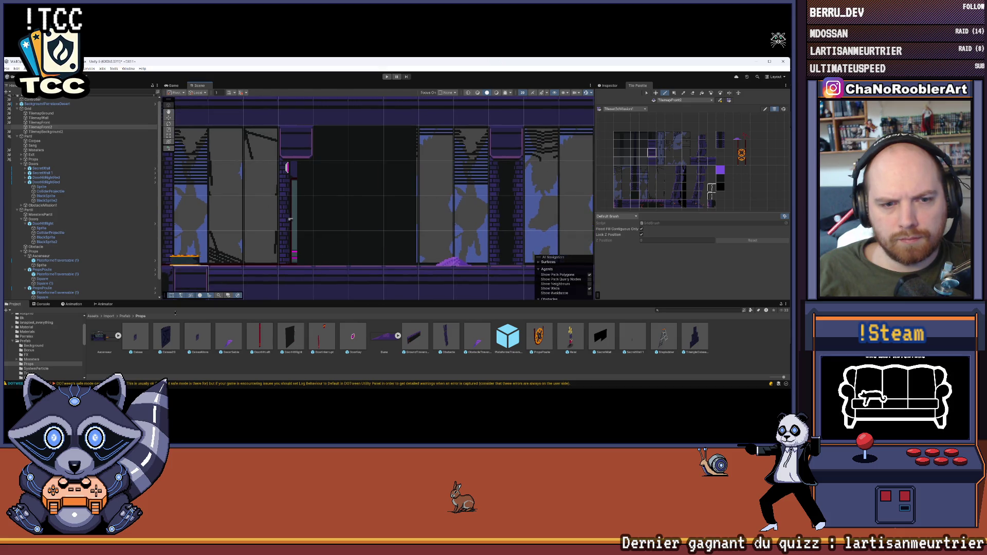
pyautogui.click(41, 237)
pyautogui.scroll(-2, 51, 238)
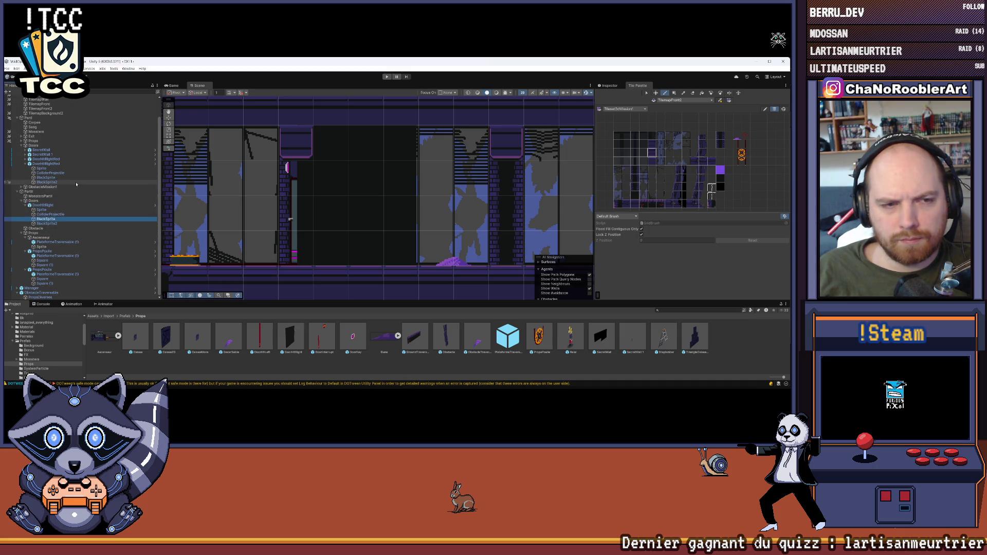
# Expand DoorHitRight's black sprites, try sliding BlackSprite right, then undo the move.
pyautogui.click(46, 206)
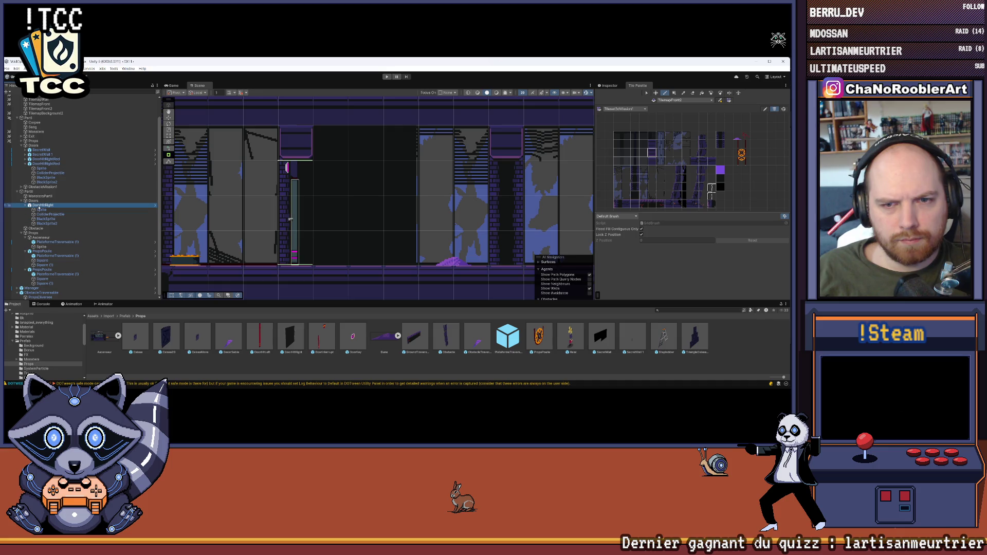
pyautogui.click(51, 219)
pyautogui.click(52, 224)
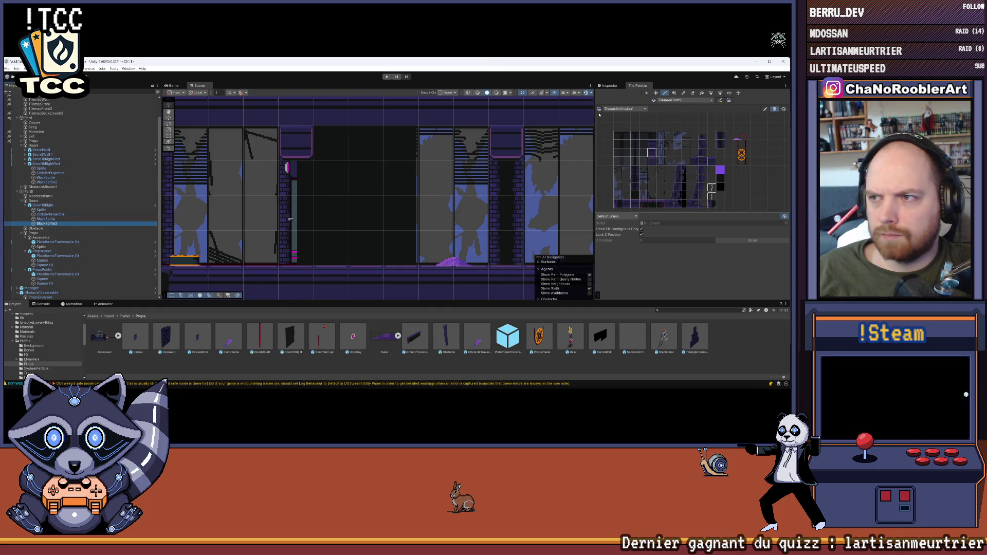
pyautogui.click(46, 219)
pyautogui.press('w')
pyautogui.moveTo(383, 202); pyautogui.dragTo(417, 202)
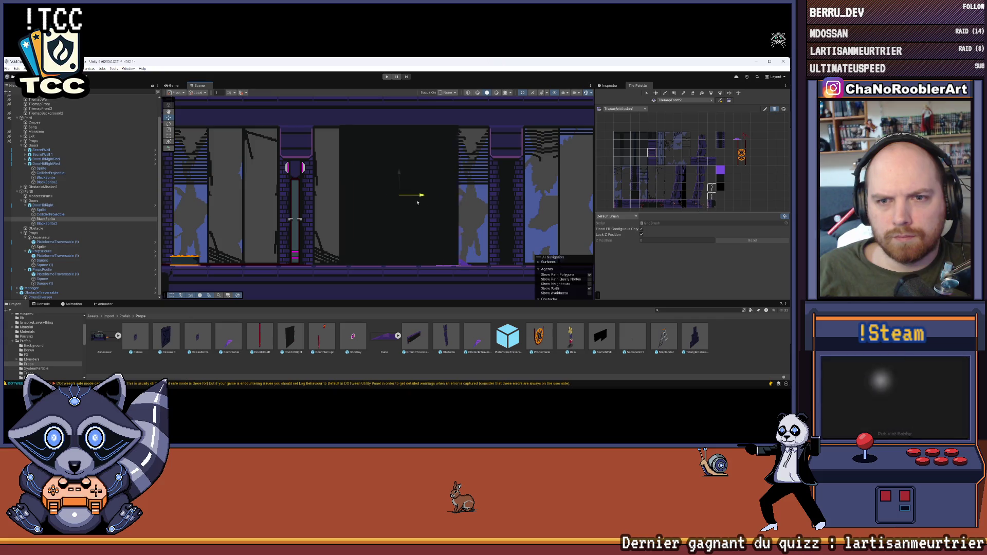
pyautogui.hotkey('ctrl', 'z')
# Enable BlackSprite2's Sprite Renderer and set its Position X to 0.3.
pyautogui.click(221, 220)
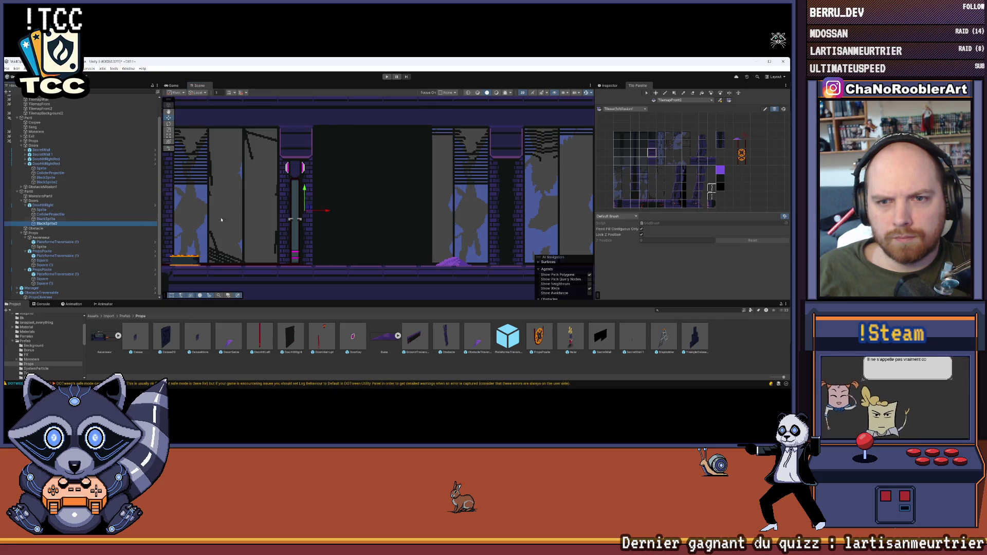
pyautogui.click(331, 211)
pyautogui.click(609, 86)
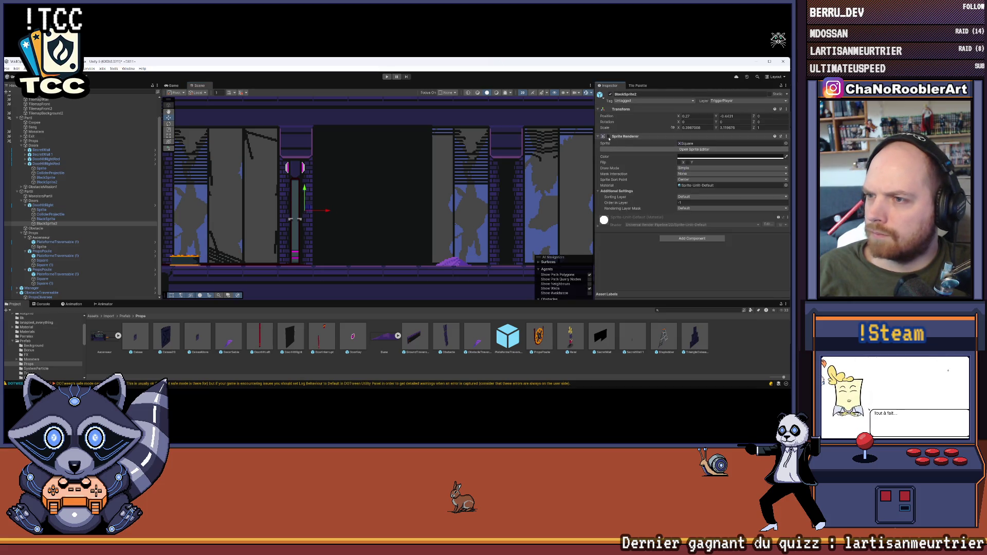
pyautogui.click(608, 137)
pyautogui.scroll(1, 311, 200)
pyautogui.moveTo(324, 211); pyautogui.dragTo(329, 213)
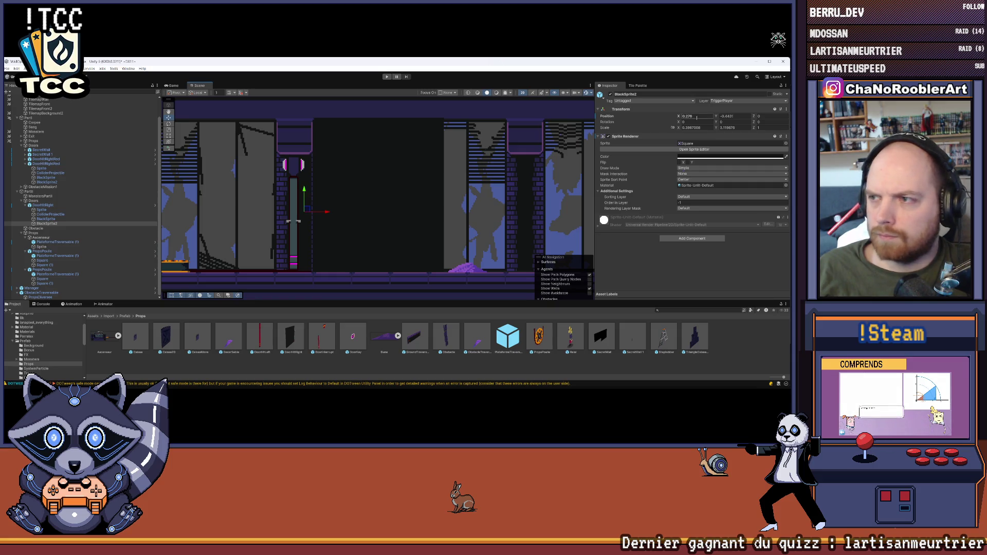
pyautogui.write('0.3')
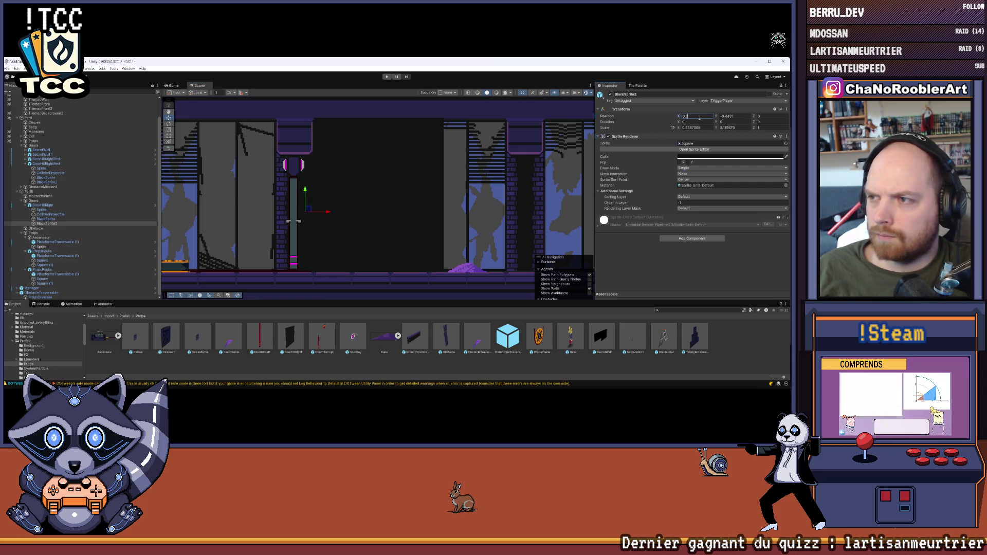
# Set BlackSprite's Position X to about 2.2, then nudge it to 2.275.
pyautogui.click(69, 219)
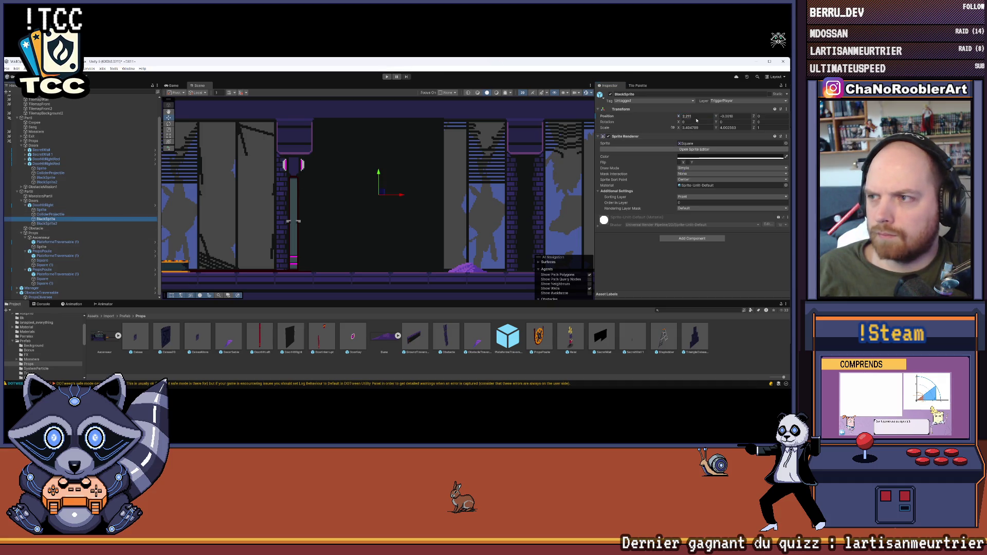
pyautogui.write('2.3')
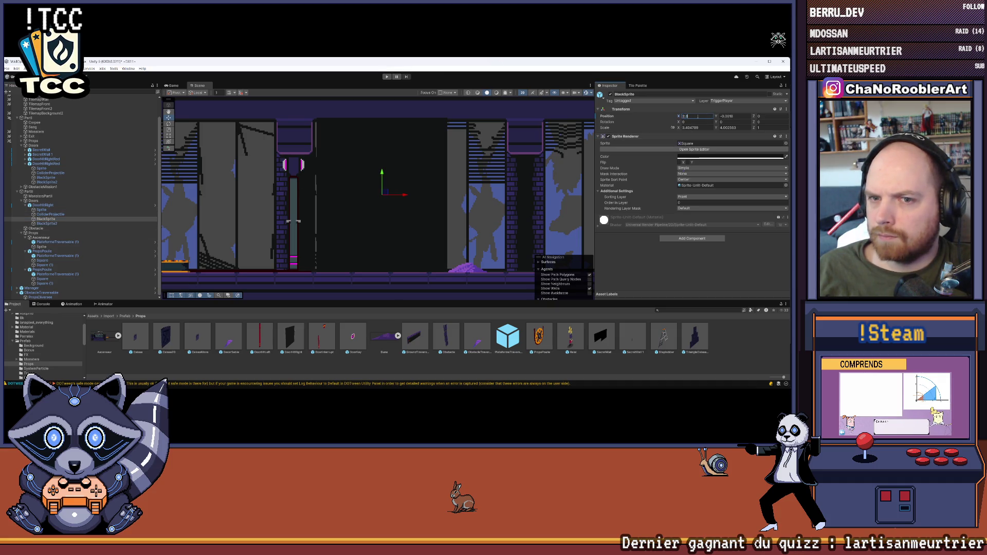
pyautogui.press('BackSpace')
pyautogui.write('211')
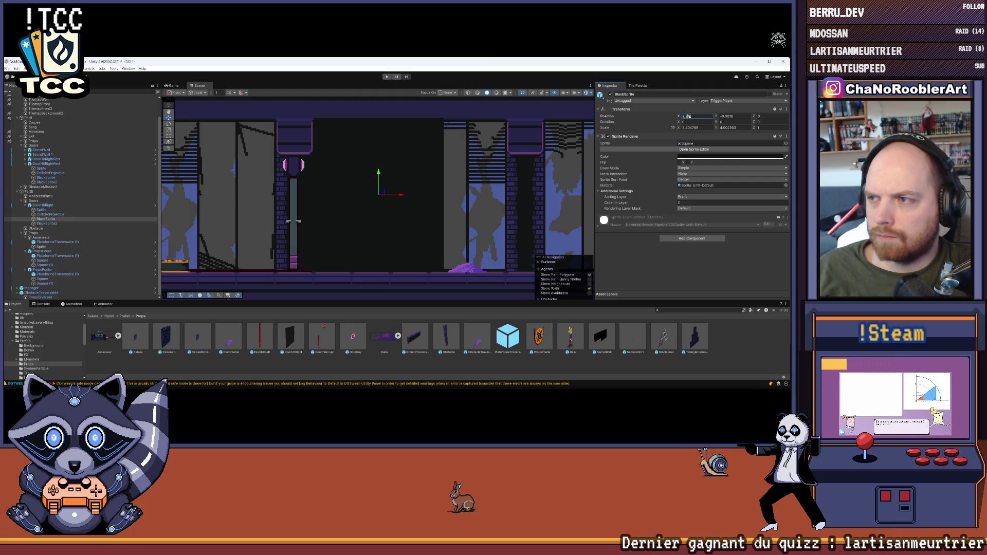
pyautogui.press('BackSpace')
pyautogui.press('BackSpace')
pyautogui.scroll(3, 360, 198)
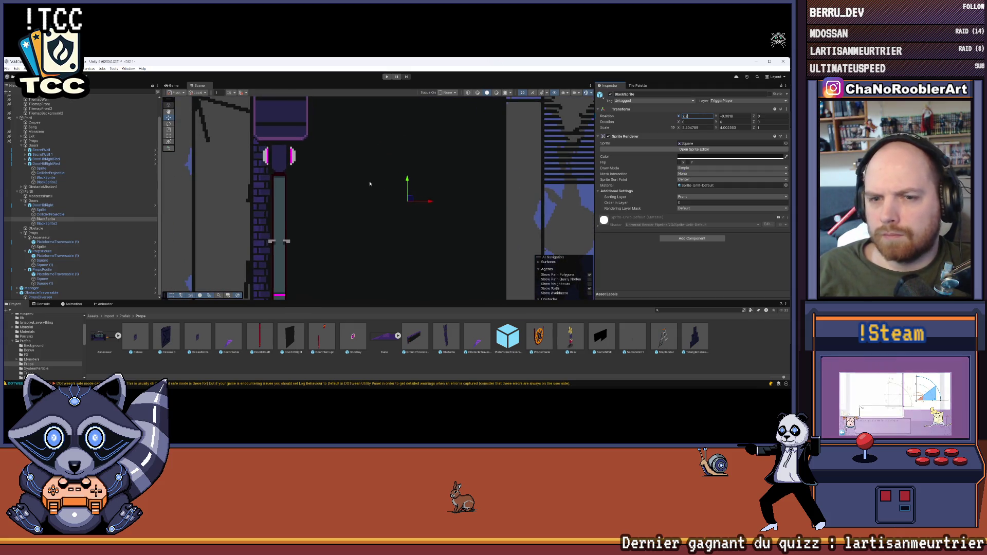
pyautogui.moveTo(430, 201); pyautogui.dragTo(437, 204)
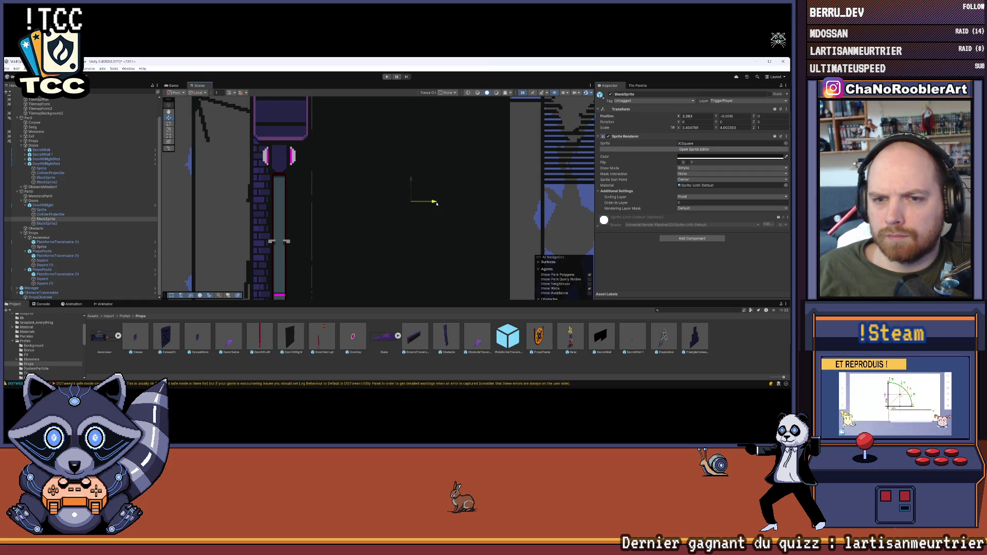
pyautogui.click(735, 117)
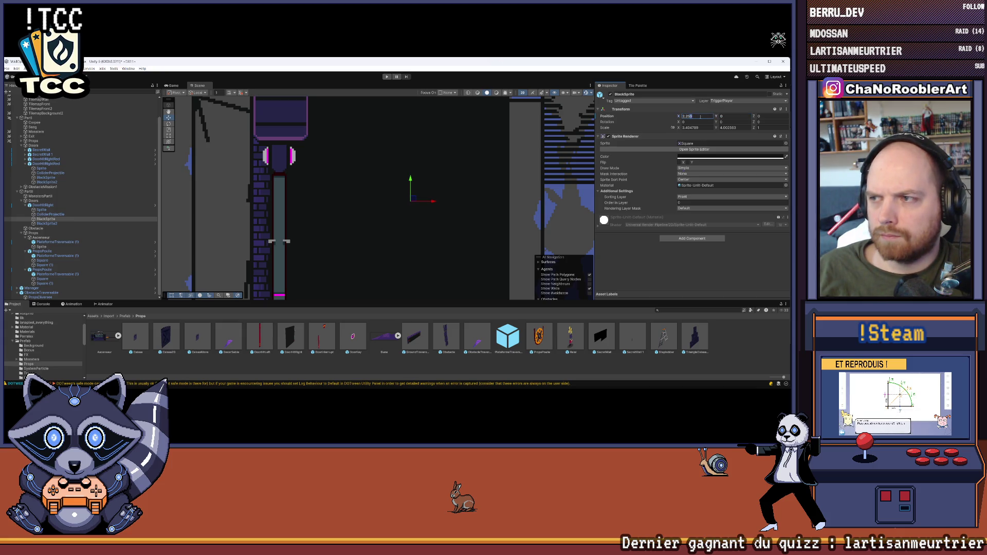
# Pan the Scene view along the level and reselect BlackSprite.
pyautogui.click(469, 202)
pyautogui.scroll(-3, 469, 202)
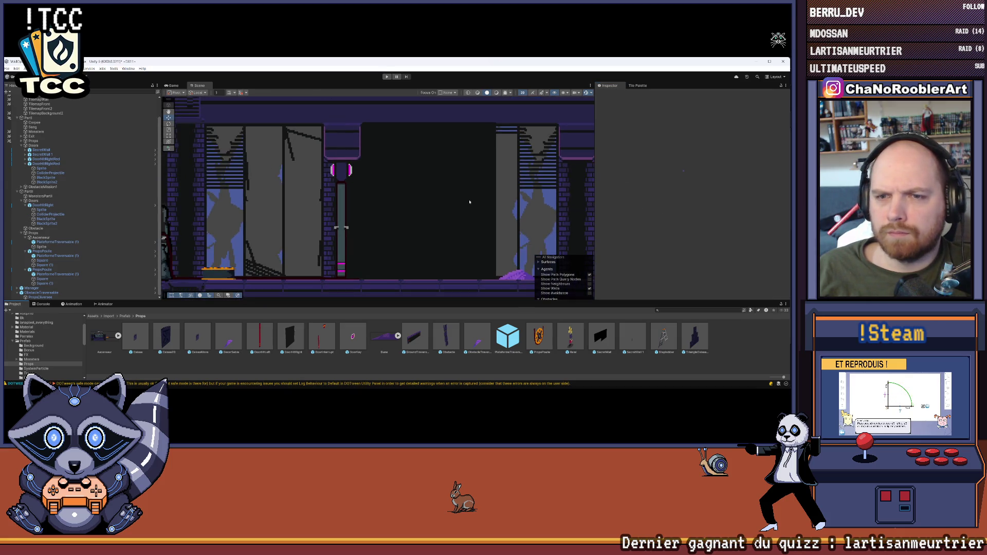
pyautogui.moveTo(469, 202); pyautogui.dragTo(353, 196)
pyautogui.scroll(-2, 378, 202)
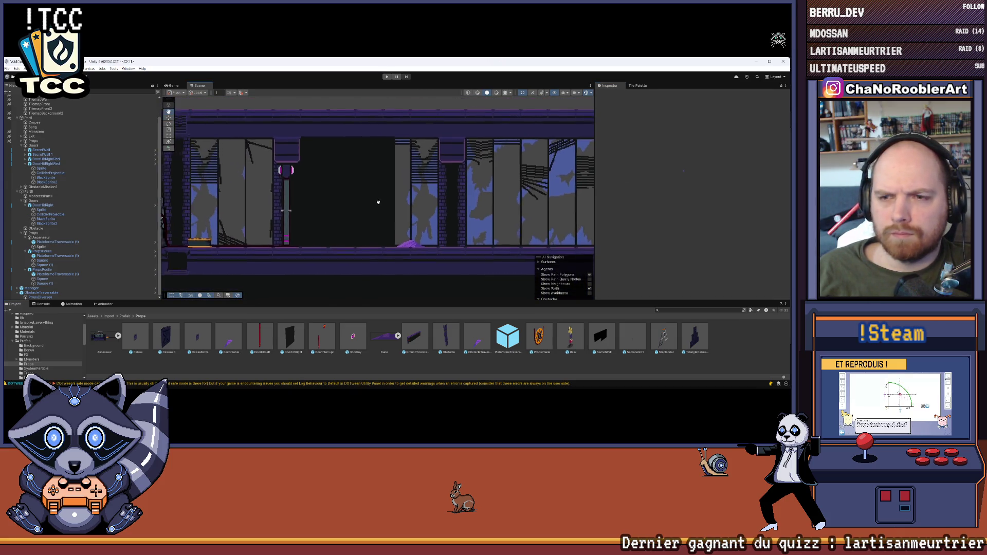
pyautogui.scroll(-2, 382, 203)
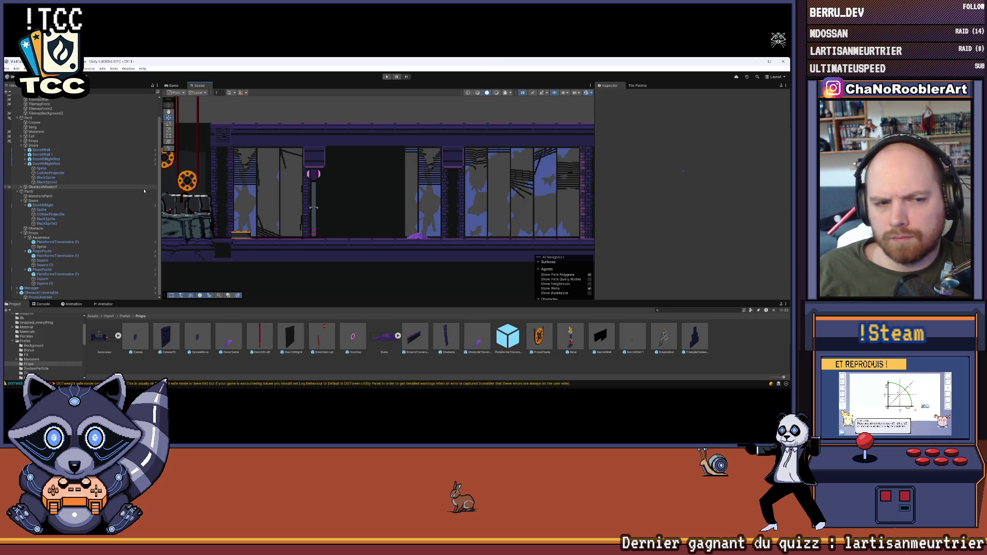
pyautogui.click(47, 219)
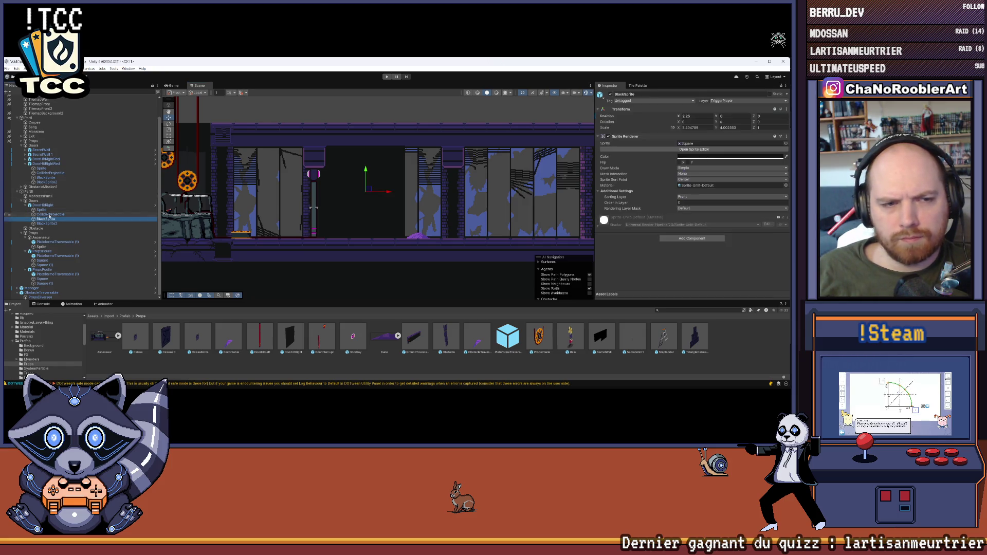
# Set DoorHitRight's Door Key to Blue and add BlackSprite and BlackSprite2 to List Black Sprite.
pyautogui.click(37, 205)
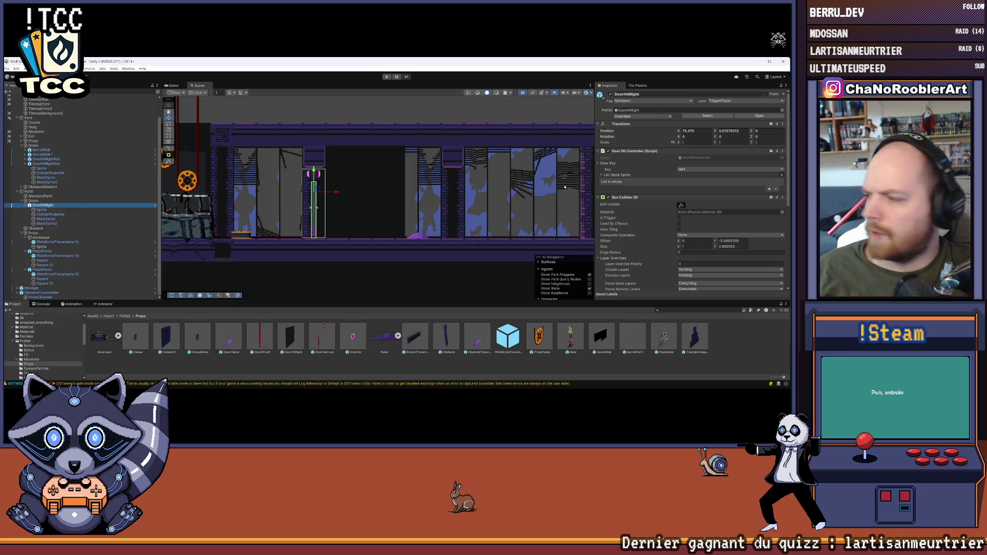
pyautogui.click(682, 169)
pyautogui.click(691, 182)
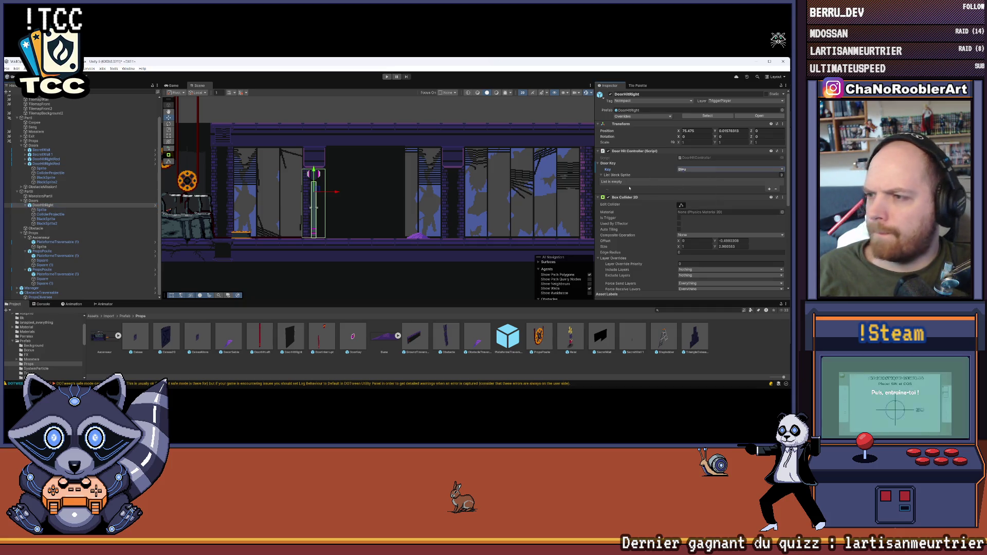
pyautogui.click(769, 189)
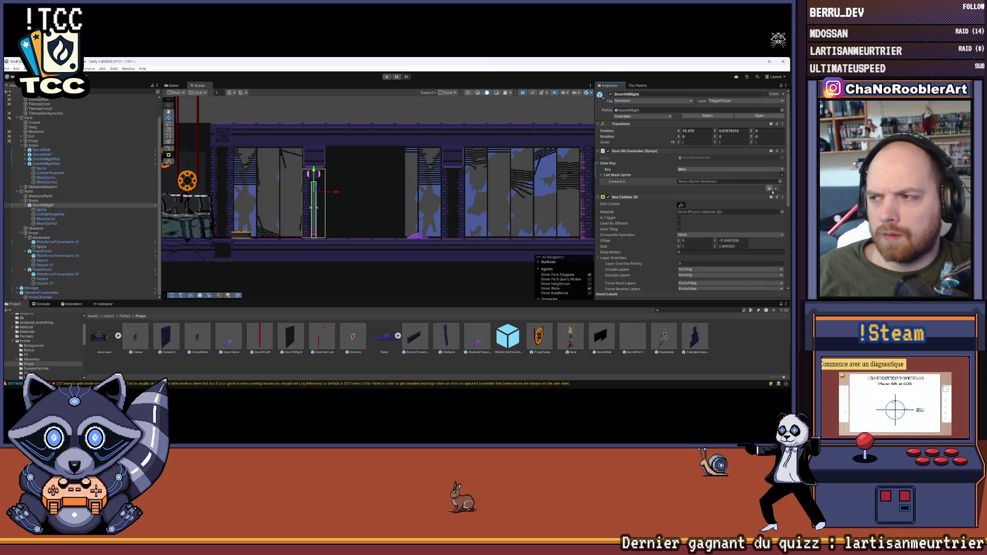
pyautogui.click(769, 189)
pyautogui.moveTo(45, 218); pyautogui.dragTo(720, 182)
pyautogui.moveTo(41, 224); pyautogui.dragTo(704, 187)
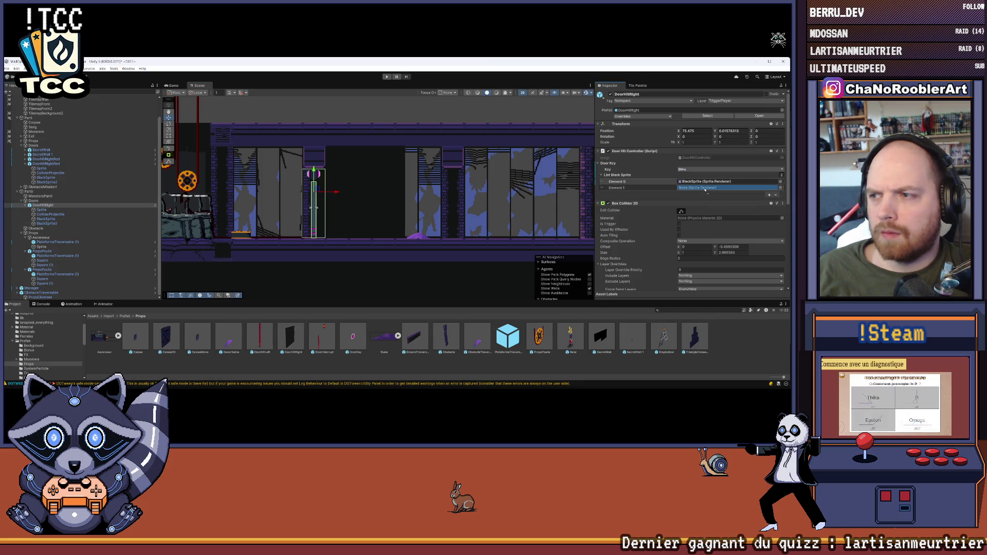
pyautogui.click(601, 175)
# Widen BlackSprite with the Rect tool and set its Position X to 3.55.
pyautogui.scroll(-1, 517, 186)
pyautogui.scroll(-2, 517, 186)
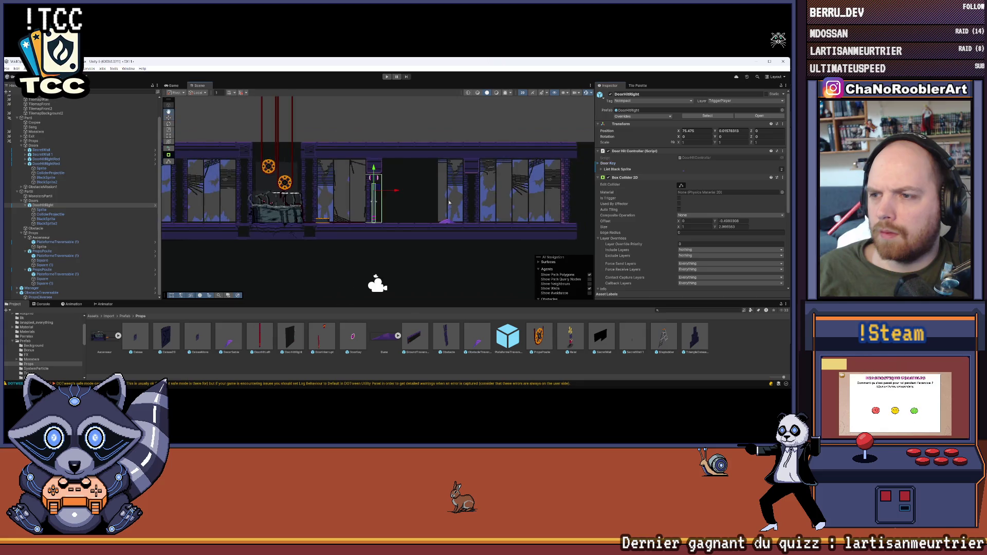
pyautogui.click(401, 205)
pyautogui.scroll(2, 290, 191)
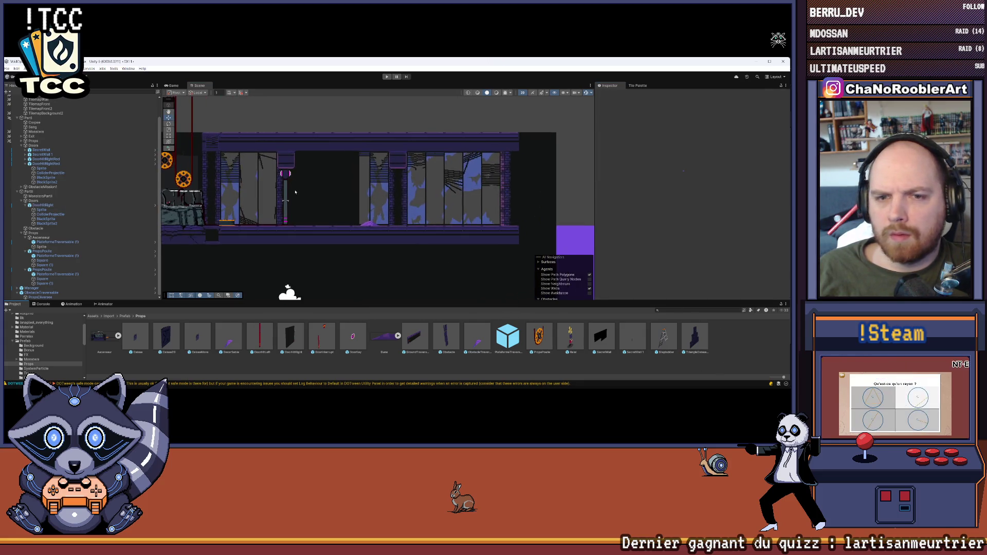
pyautogui.click(45, 219)
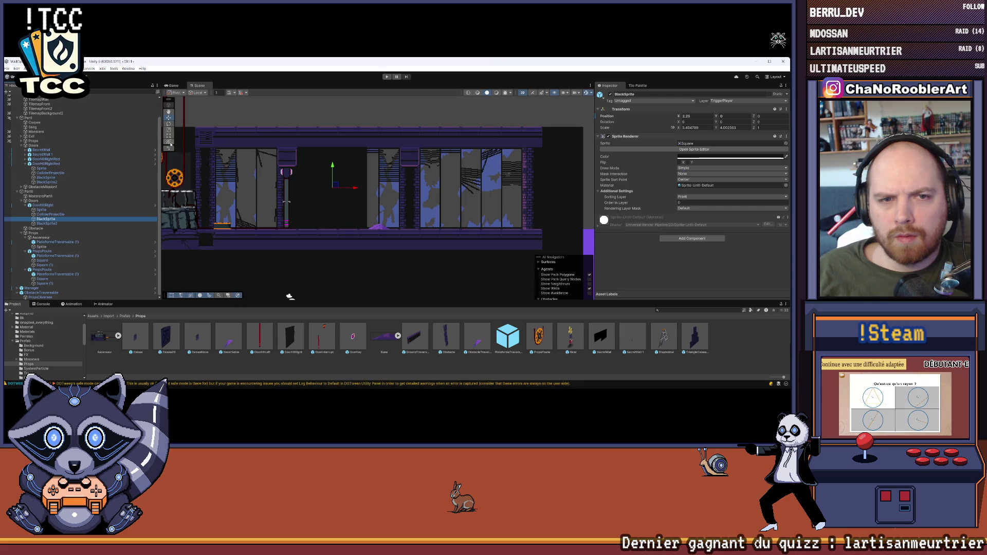
pyautogui.press('t')
pyautogui.scroll(1, 350, 180)
pyautogui.moveTo(371, 180)
pyautogui.mouseDown()
pyautogui.moveTo(458, 189)
pyautogui.moveTo(405, 190)
pyautogui.moveTo(433, 190)
pyautogui.mouseUp()
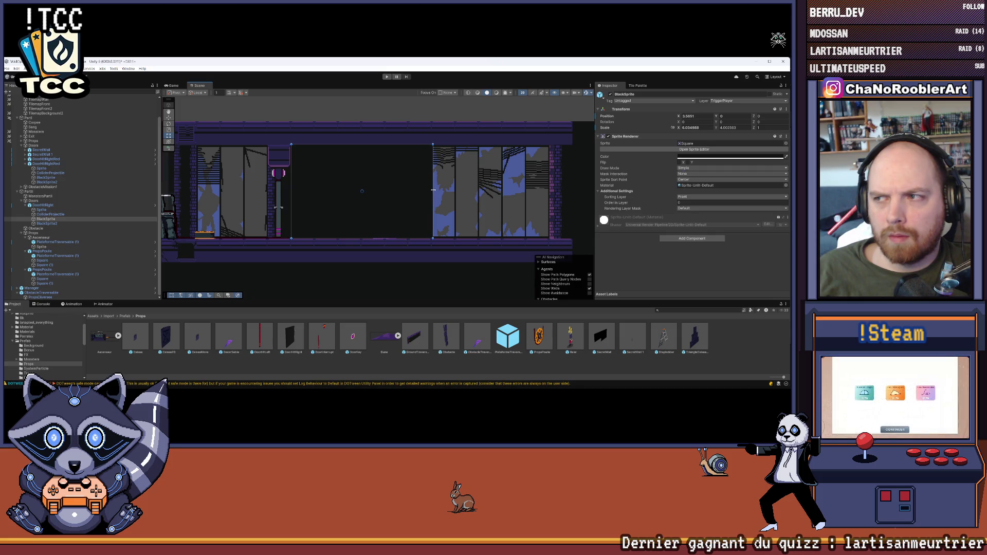
pyautogui.write('3.55')
pyautogui.press('Return')
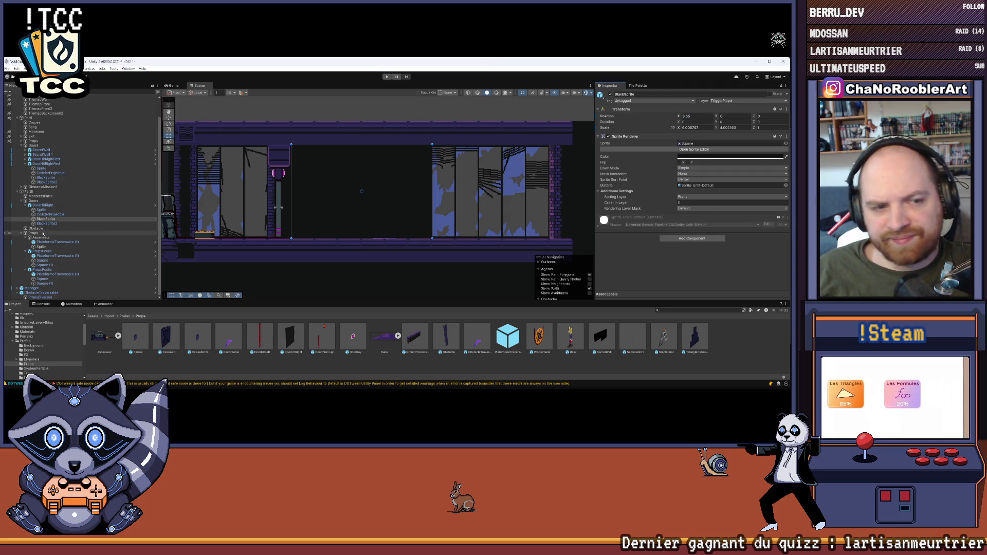
# Hide BlackSprite and BlackSprite2 by unticking their Sprite Renderers.
pyautogui.keyDown('ctrl'); pyautogui.click(47, 223); pyautogui.keyUp('ctrl')
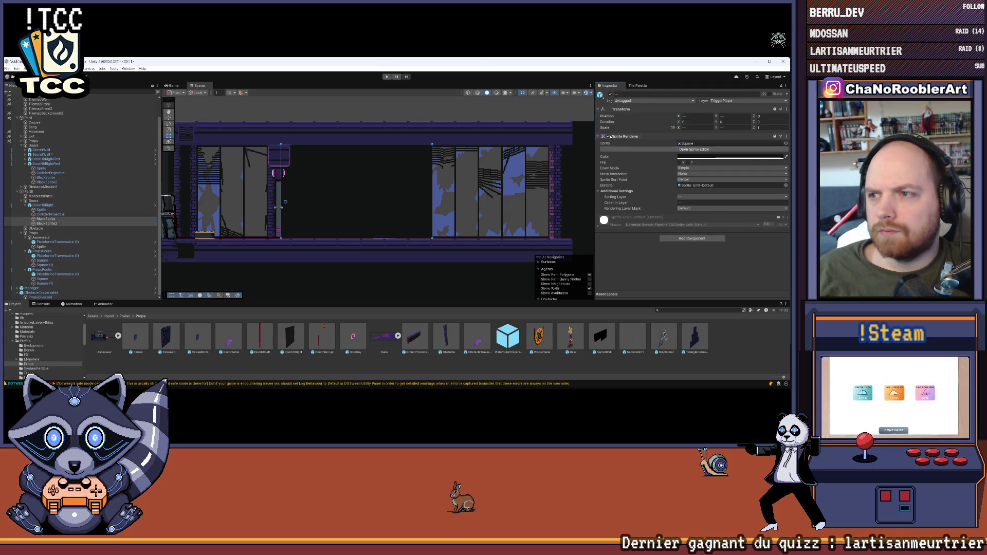
pyautogui.click(608, 136)
pyautogui.click(600, 136)
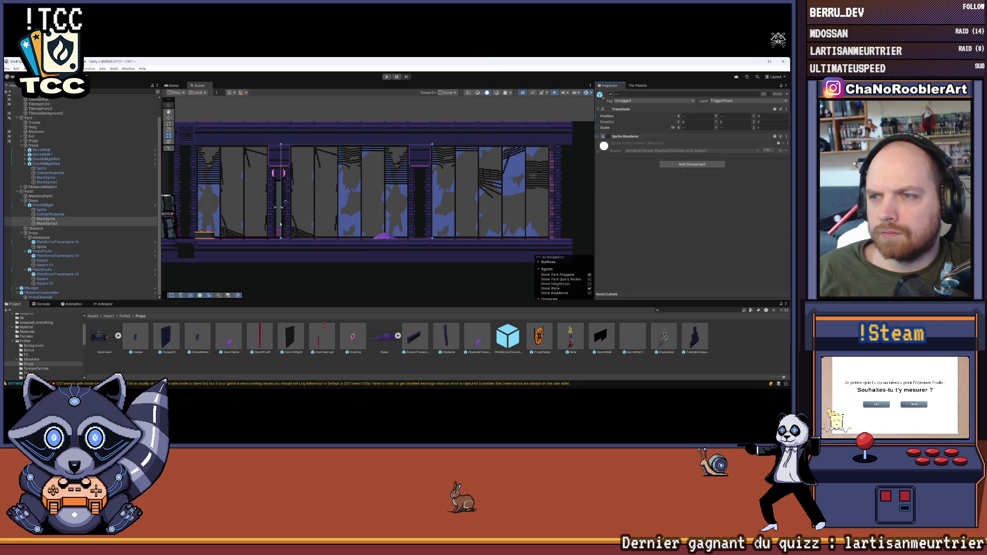
pyautogui.click(45, 206)
pyautogui.press('Left')
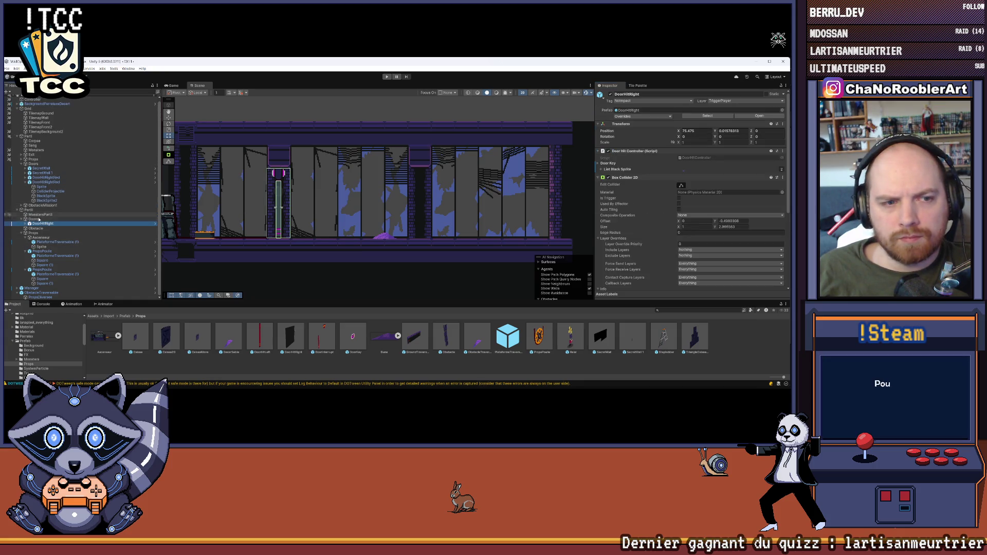
# Duplicate DoorHitRight and slide the copy right to Position X about 81.53.
pyautogui.hotkey('ctrl', 'd')
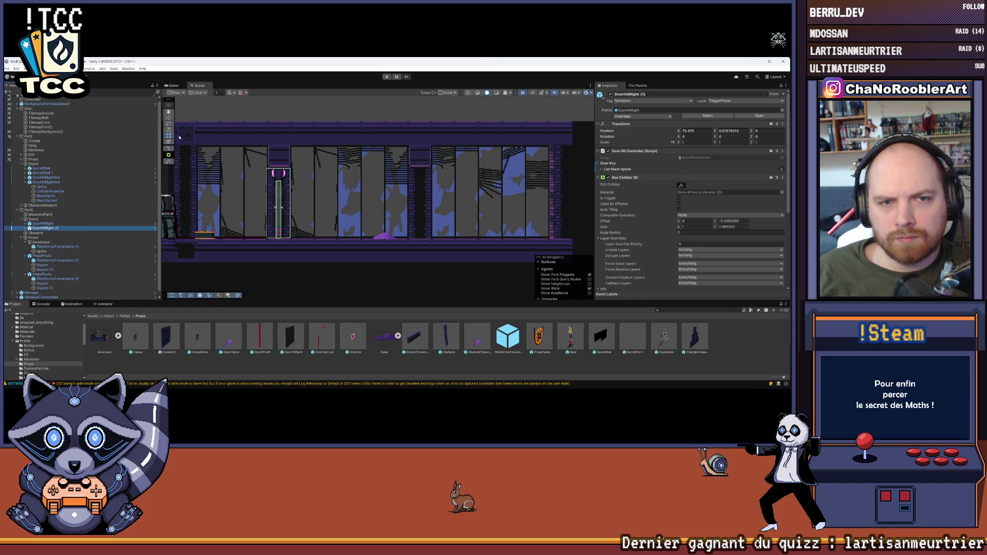
pyautogui.moveTo(313, 194); pyautogui.dragTo(455, 192)
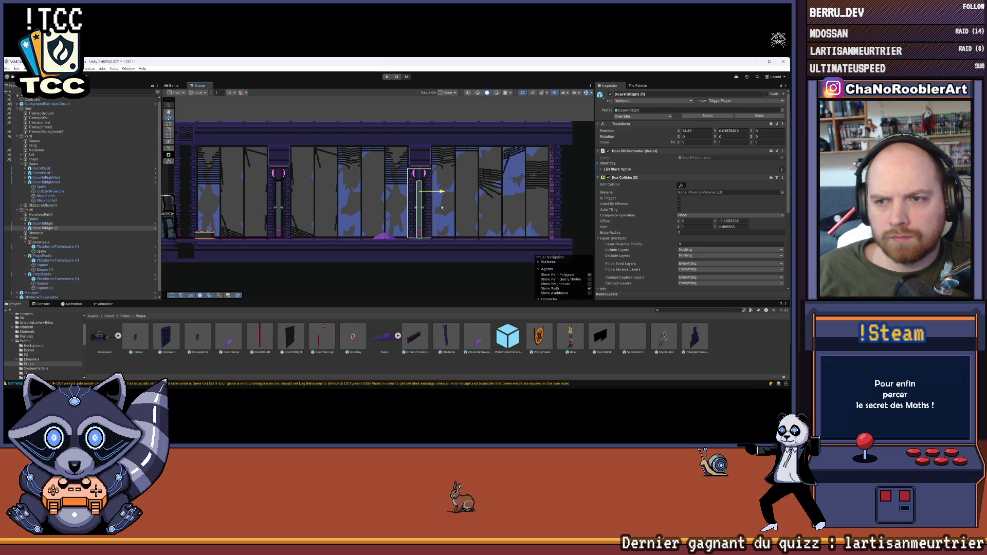
pyautogui.scroll(1, 470, 185)
pyautogui.scroll(2, 471, 185)
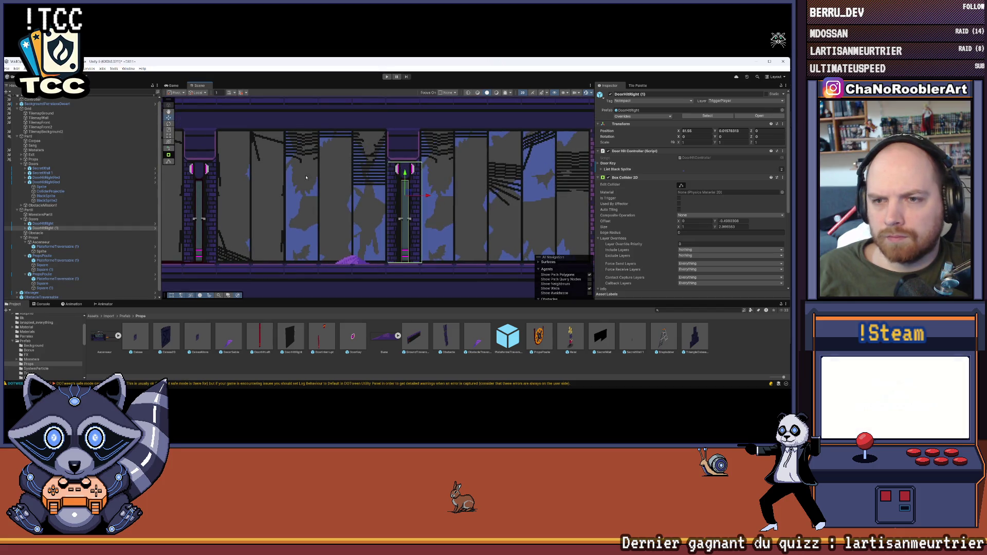
pyautogui.scroll(3, 359, 174)
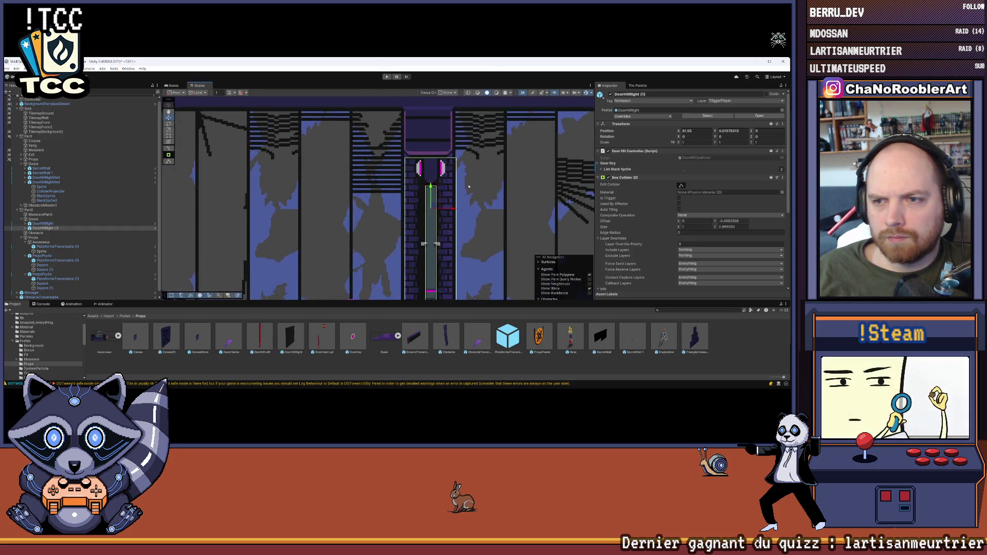
pyautogui.scroll(2, 468, 187)
pyautogui.moveTo(447, 213); pyautogui.dragTo(445, 214)
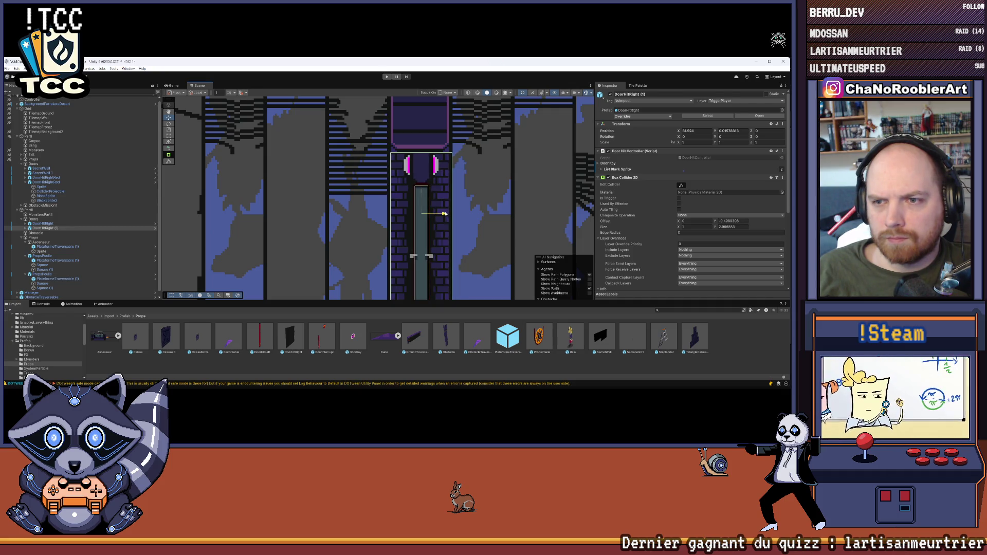
pyautogui.moveTo(445, 214); pyautogui.dragTo(445, 213)
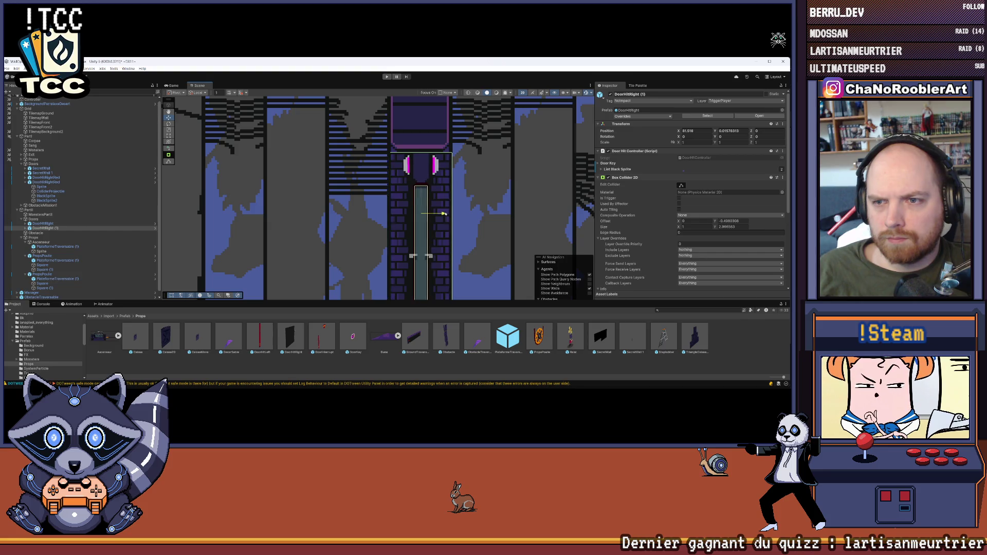
pyautogui.press('Return')
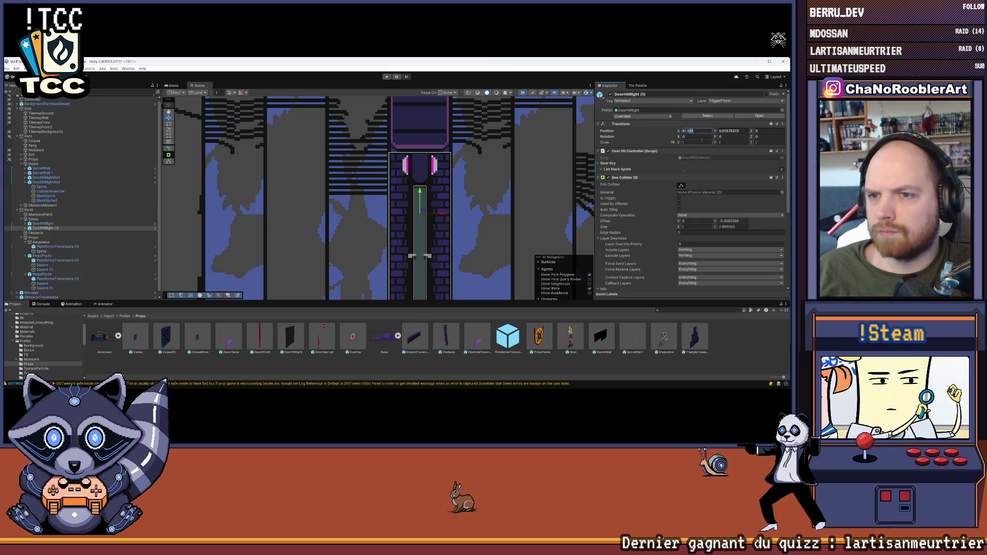
pyautogui.click(409, 371)
pyautogui.scroll(-6, 371, 197)
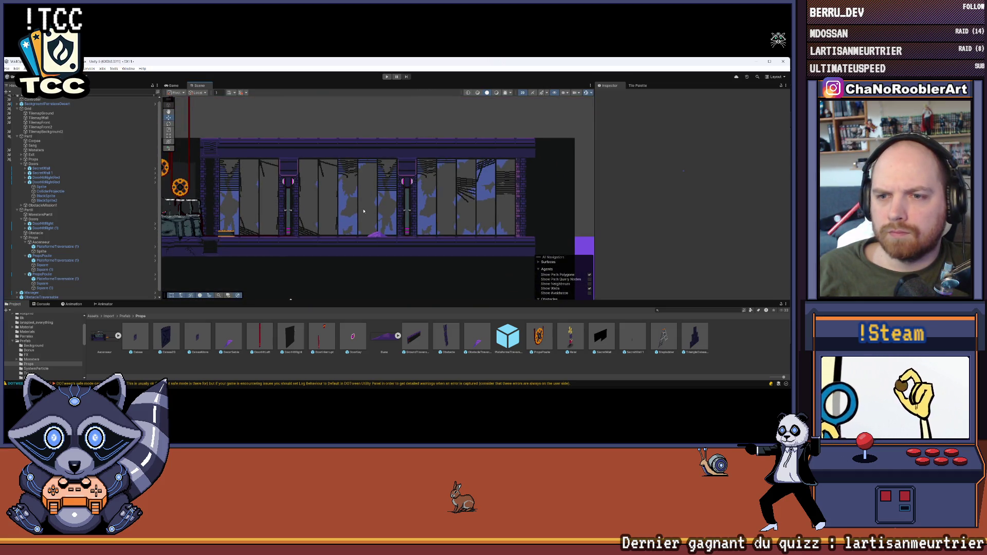
pyautogui.scroll(1, 364, 211)
pyautogui.scroll(-1, 62, 252)
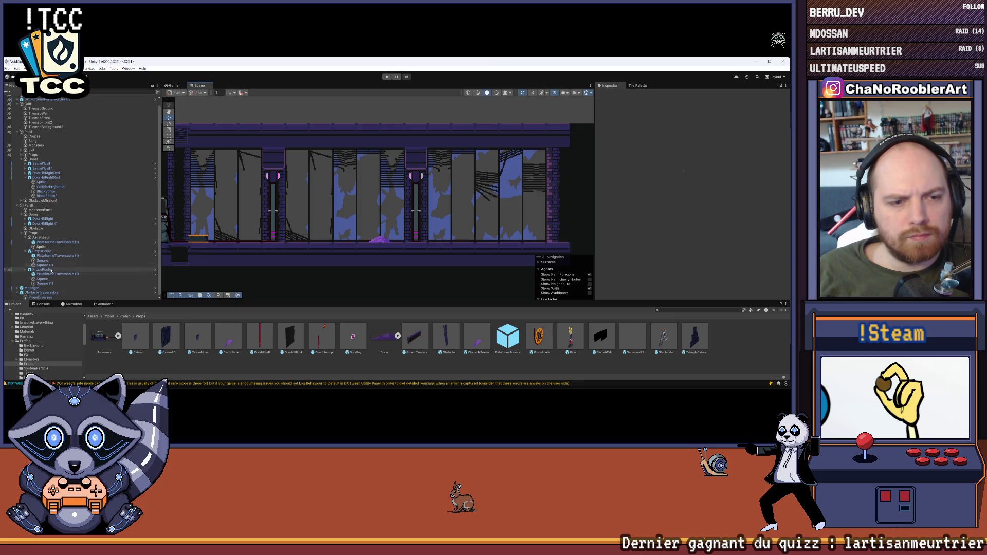
pyautogui.click(42, 278)
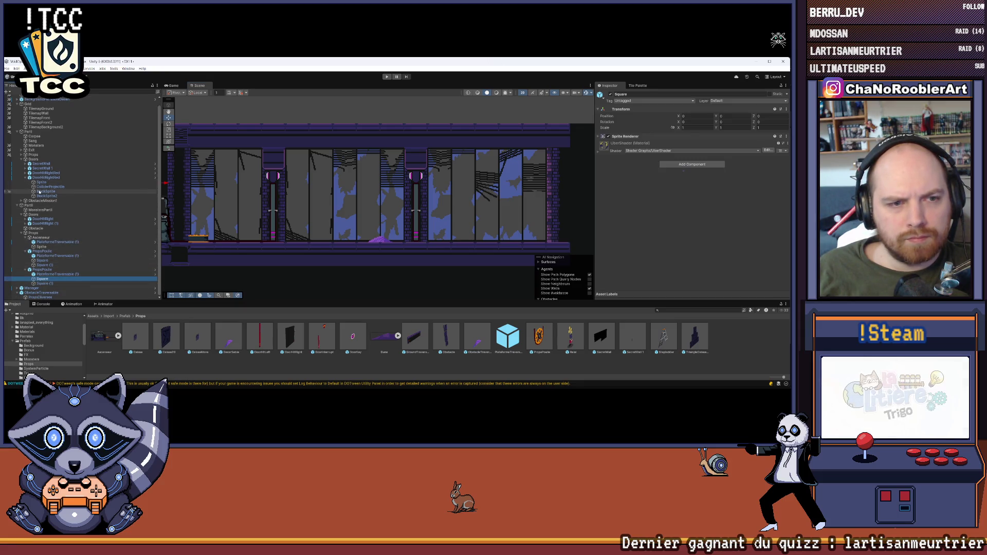
pyautogui.click(25, 224)
pyautogui.click(45, 236)
pyautogui.keyDown('shift'); pyautogui.click(46, 242); pyautogui.keyUp('shift')
pyautogui.click(609, 137)
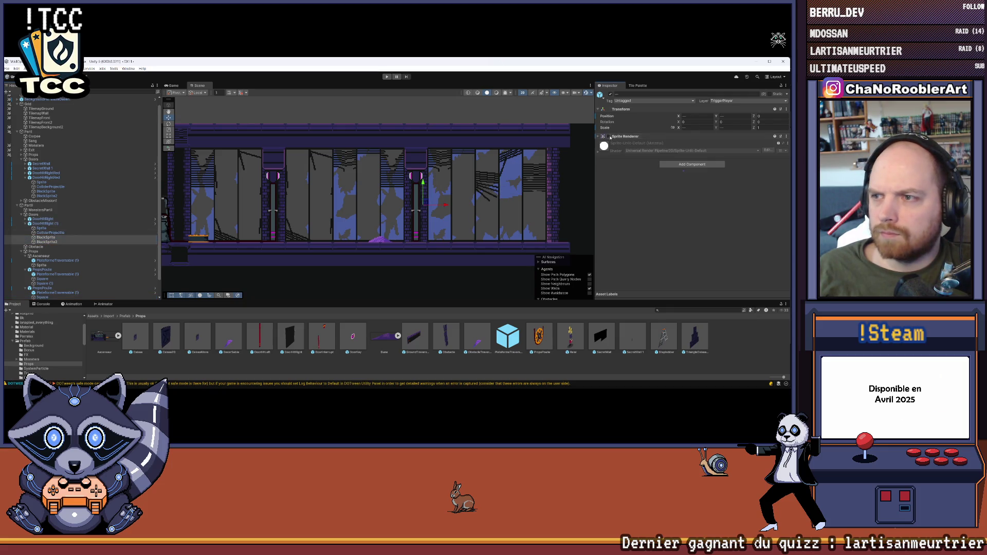
pyautogui.click(46, 241)
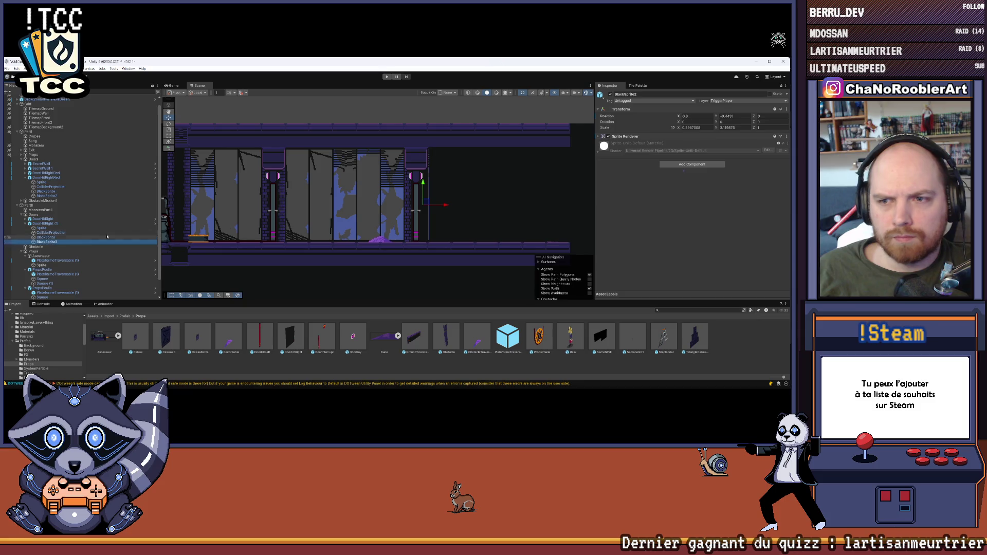
pyautogui.press('f')
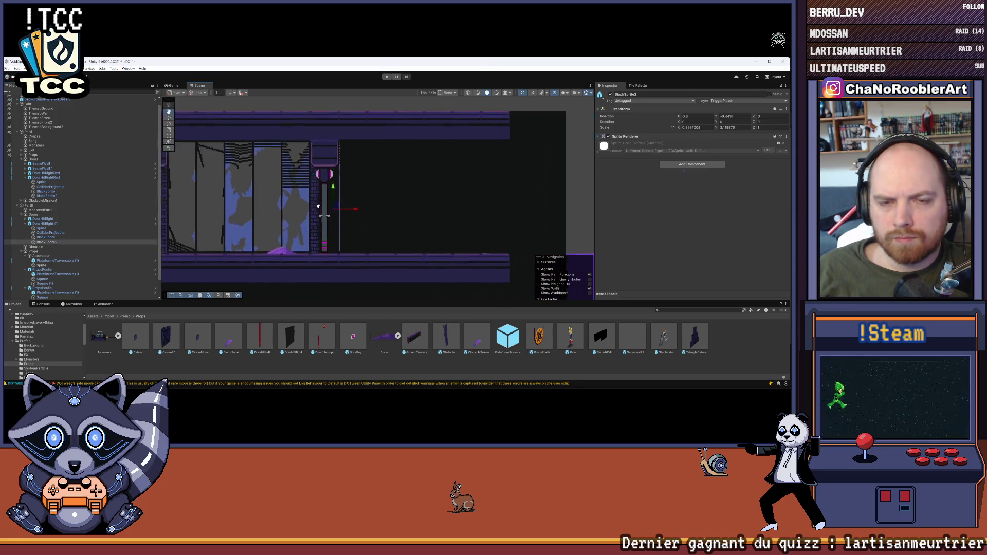
pyautogui.click(44, 224)
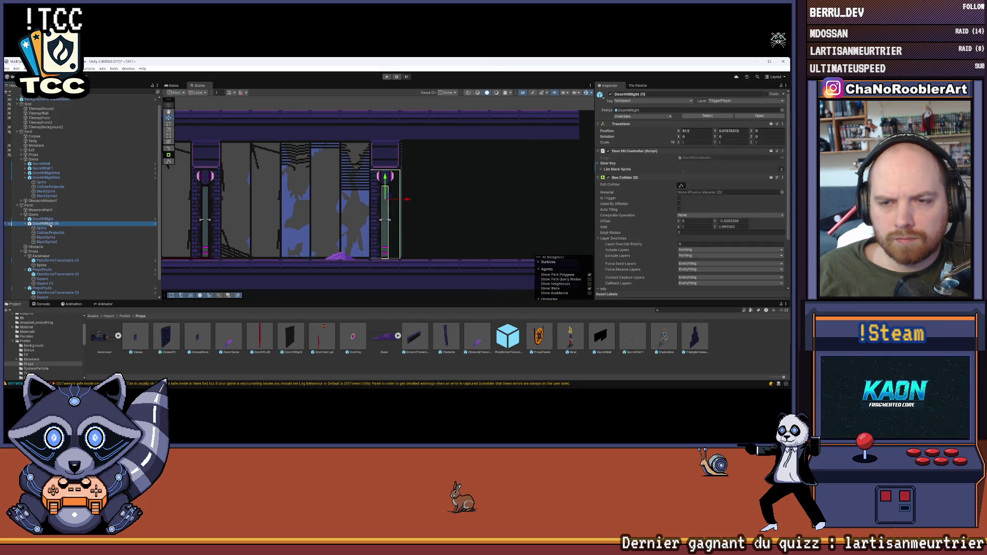
pyautogui.click(52, 241)
pyautogui.click(89, 238)
pyautogui.scroll(-6, 515, 202)
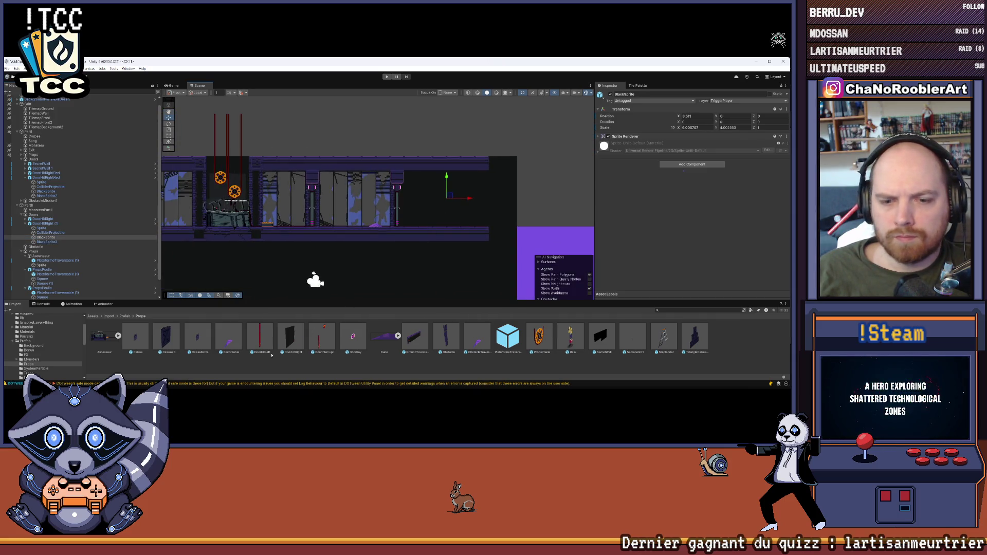
pyautogui.click(114, 292)
pyautogui.keyDown('shift'); pyautogui.click(50, 239); pyautogui.keyUp('shift')
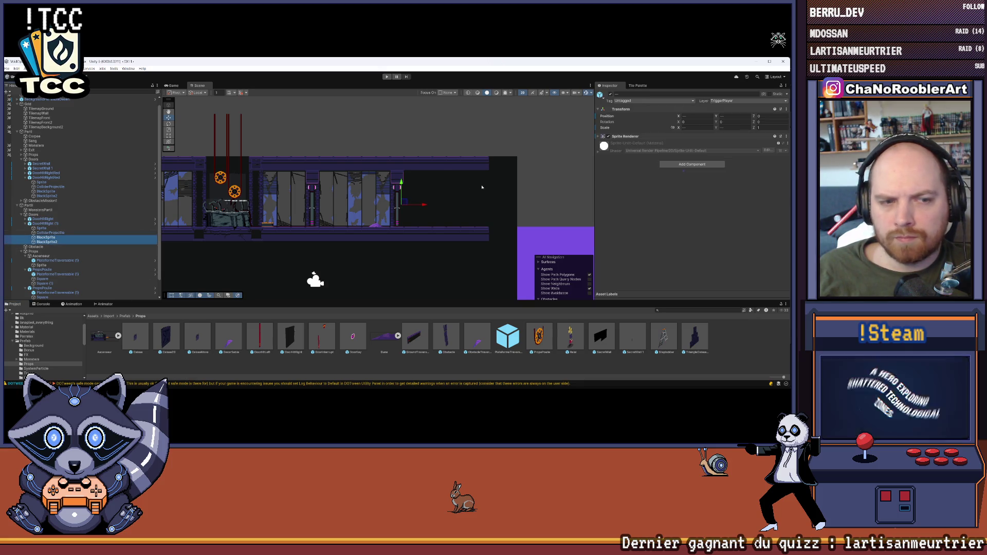
pyautogui.click(609, 136)
pyautogui.click(346, 354)
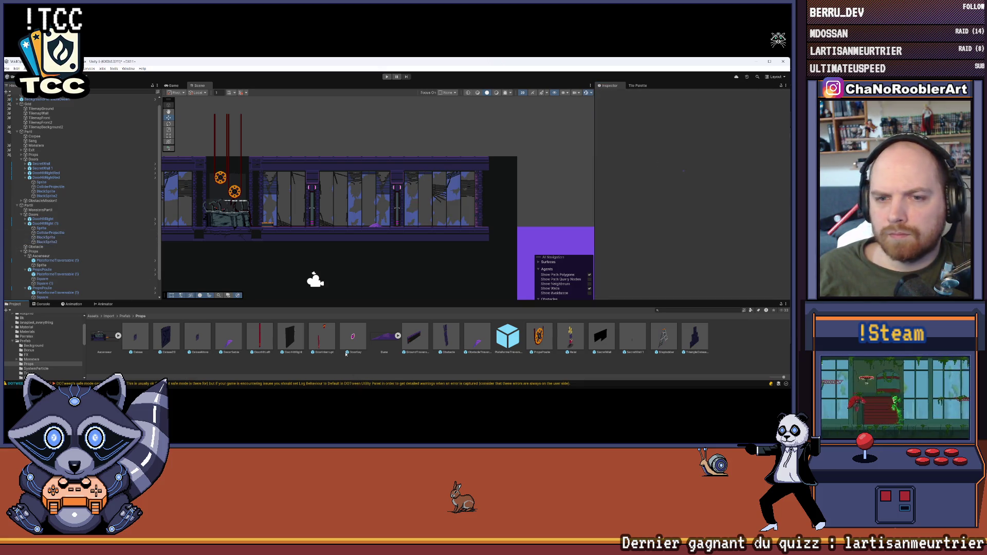
pyautogui.click(26, 224)
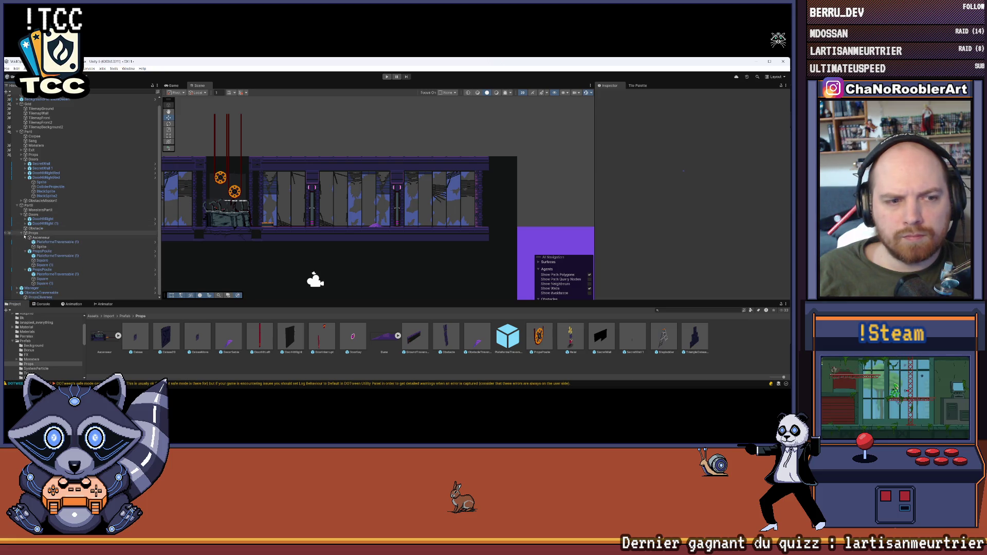
pyautogui.click(25, 238)
pyautogui.click(37, 226)
pyautogui.rightClick(40, 227)
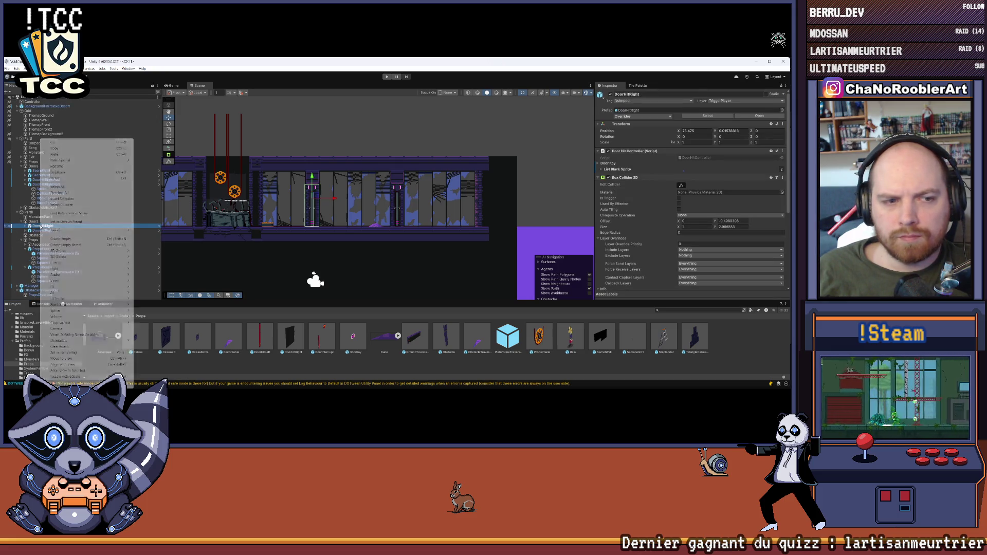
# Rename the copied door DoorHitRight (1) to a DoorHitBlue name, undoing an accidental extra copy.
pyautogui.click(62, 166)
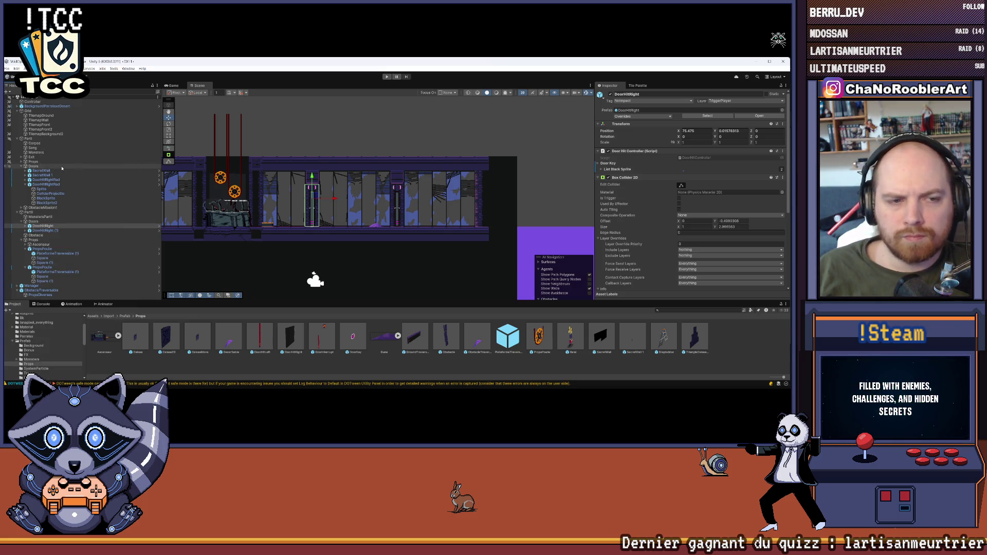
pyautogui.click(46, 230)
pyautogui.rightClick(50, 230)
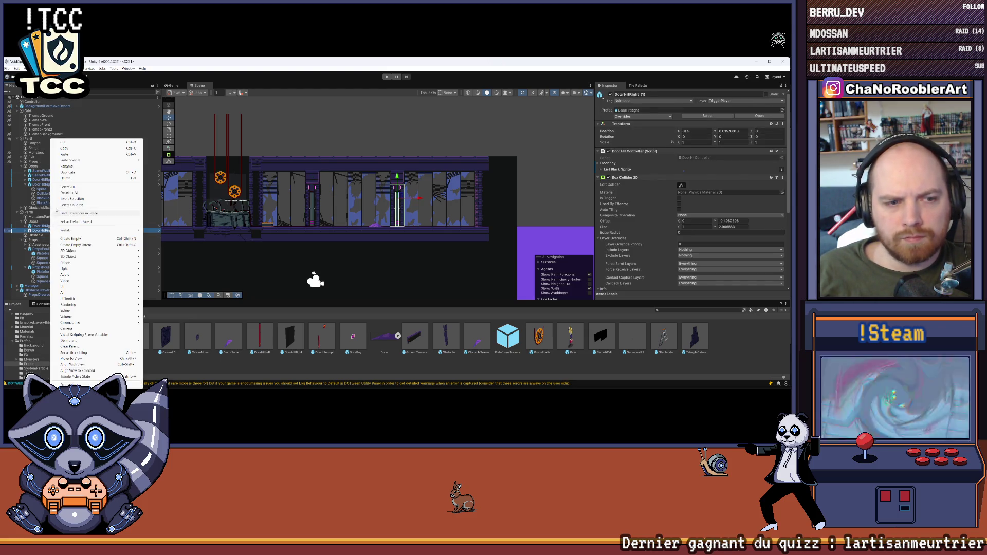
pyautogui.click(63, 173)
pyautogui.hotkey('ctrl', 'z')
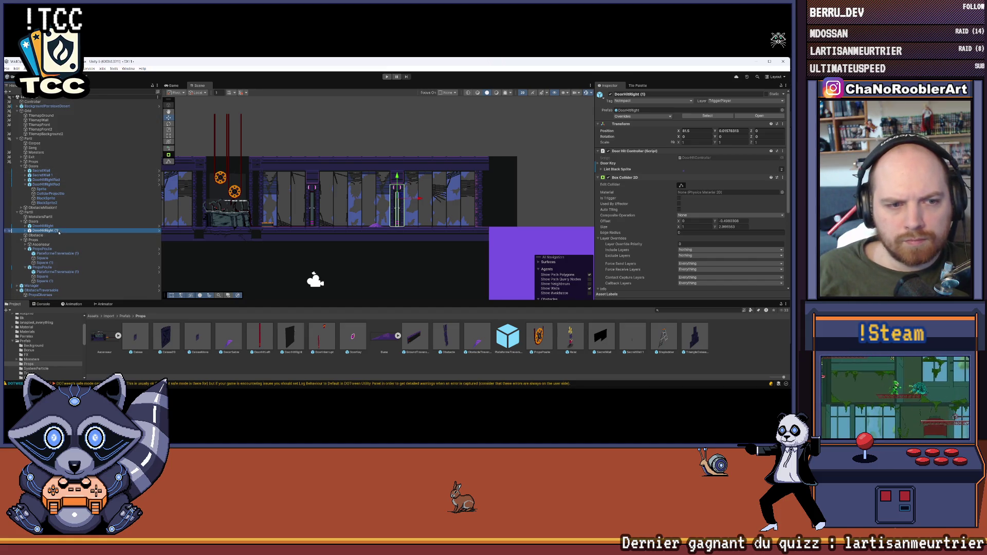
pyautogui.rightClick(58, 230)
pyautogui.click(77, 166)
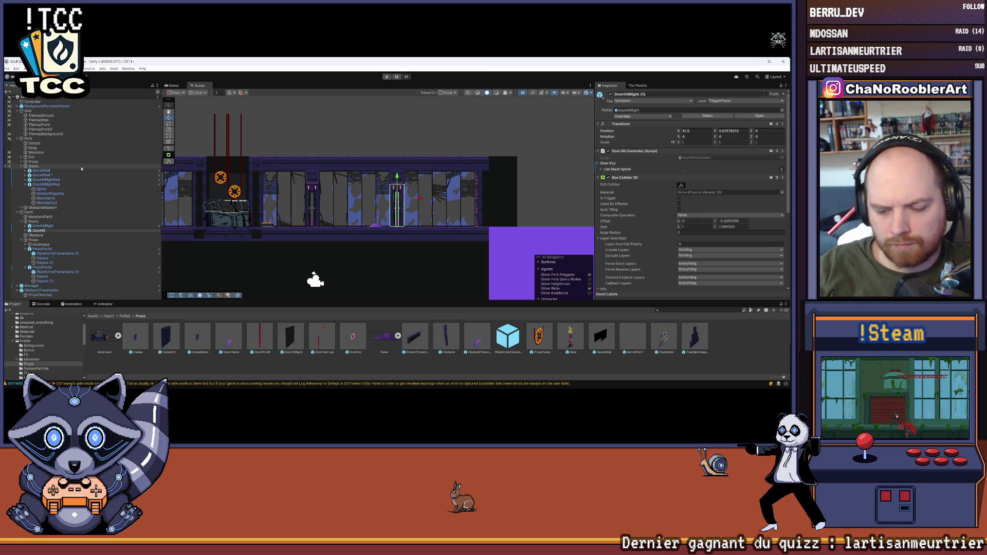
pyautogui.press('Return')
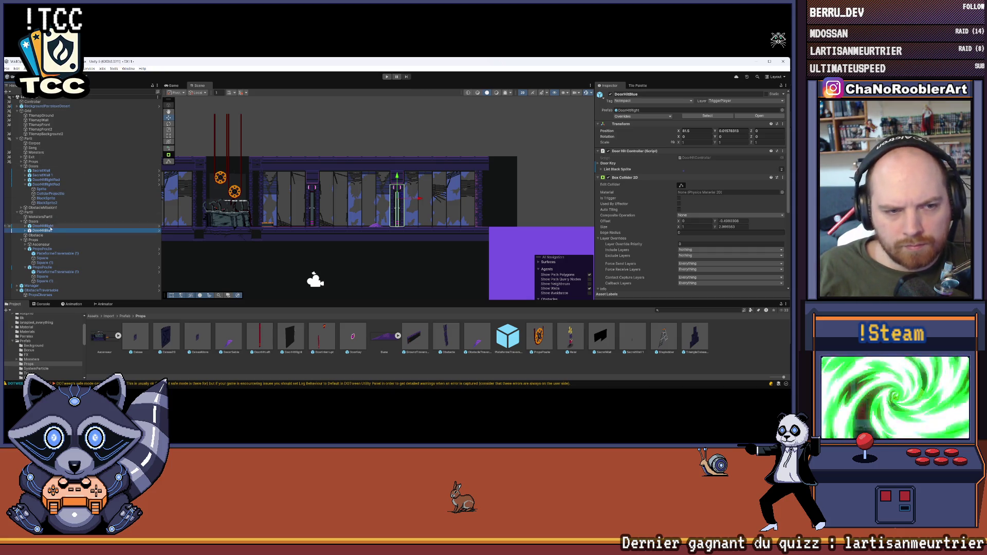
# Rename the original DoorHitRight door to DoorHitBlue.
pyautogui.rightClick(50, 226)
pyautogui.click(76, 167)
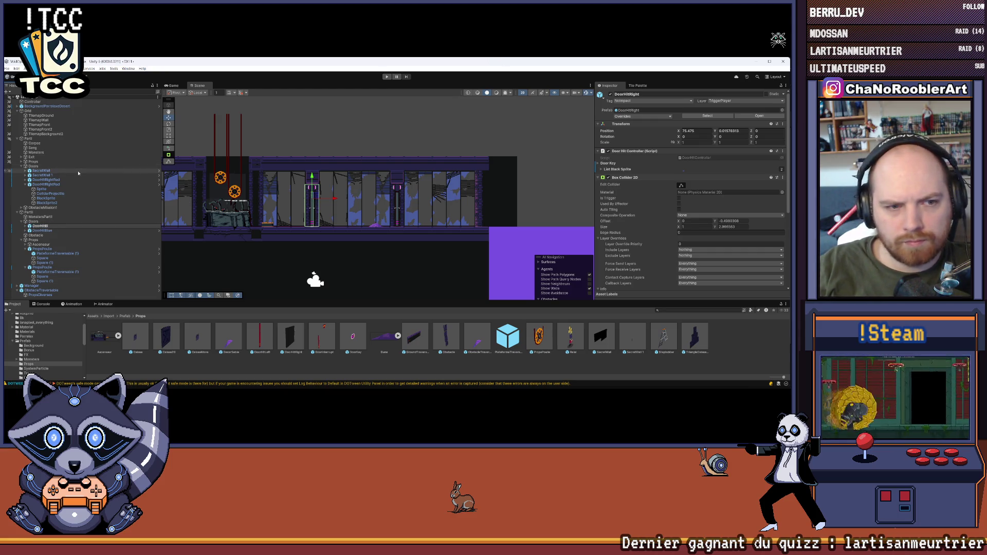
pyautogui.press('Return')
pyautogui.scroll(-1, 308, 232)
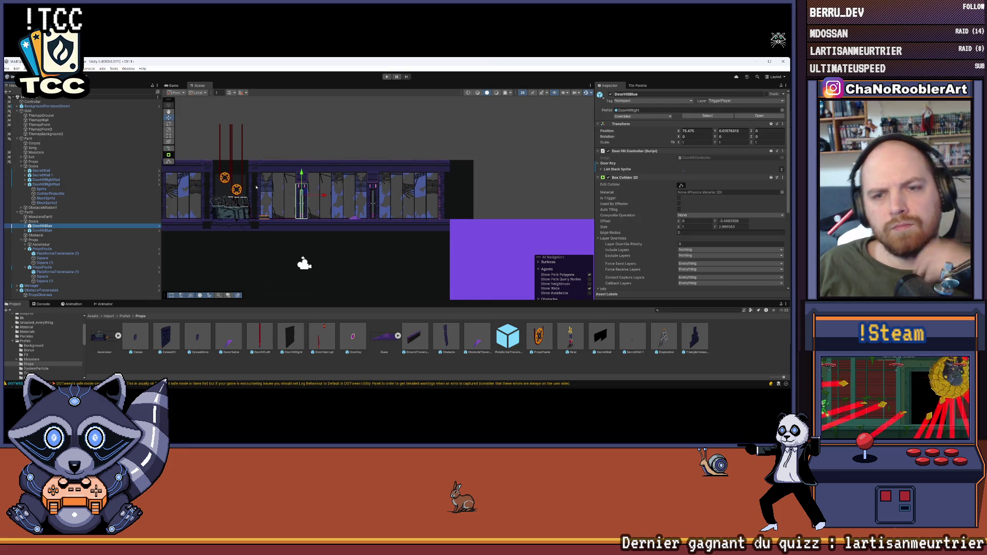
pyautogui.moveTo(364, 251); pyautogui.dragTo(453, 262)
pyautogui.click(452, 261)
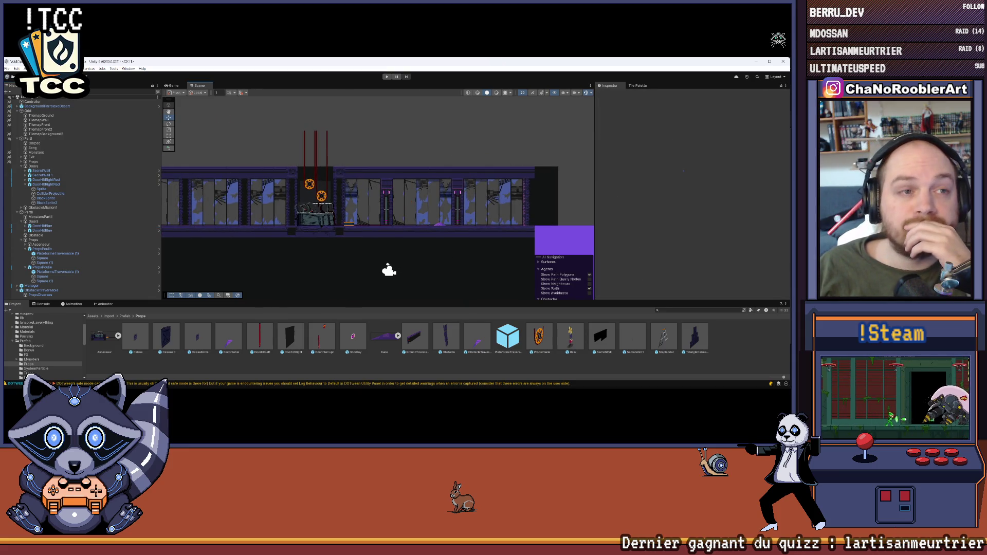
pyautogui.click(6, 92)
pyautogui.moveTo(545, 213); pyautogui.dragTo(360, 177)
pyautogui.scroll(-1, 360, 178)
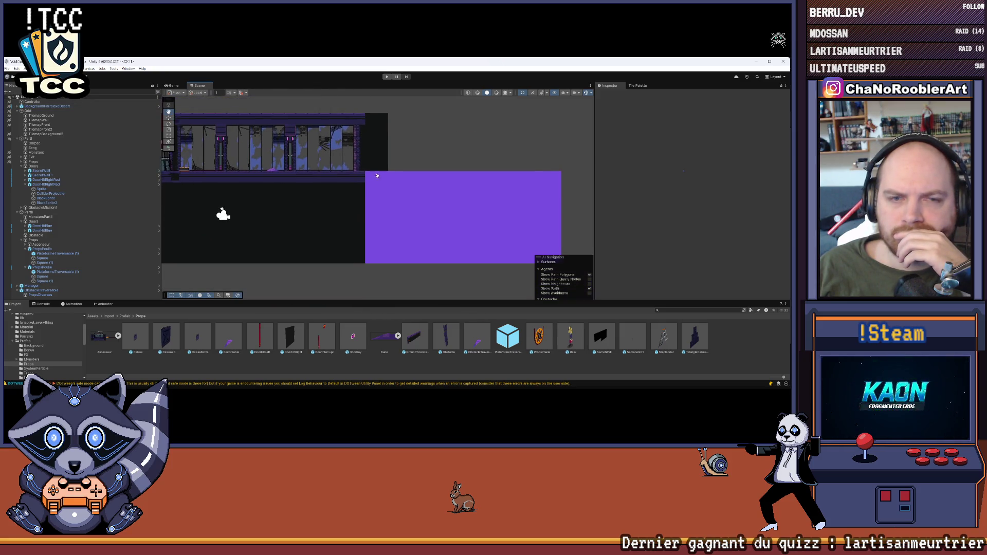
# Select TilemapWall and pick a dark wall tile in the Tile Palette.
pyautogui.click(47, 202)
pyautogui.click(50, 193)
pyautogui.click(46, 184)
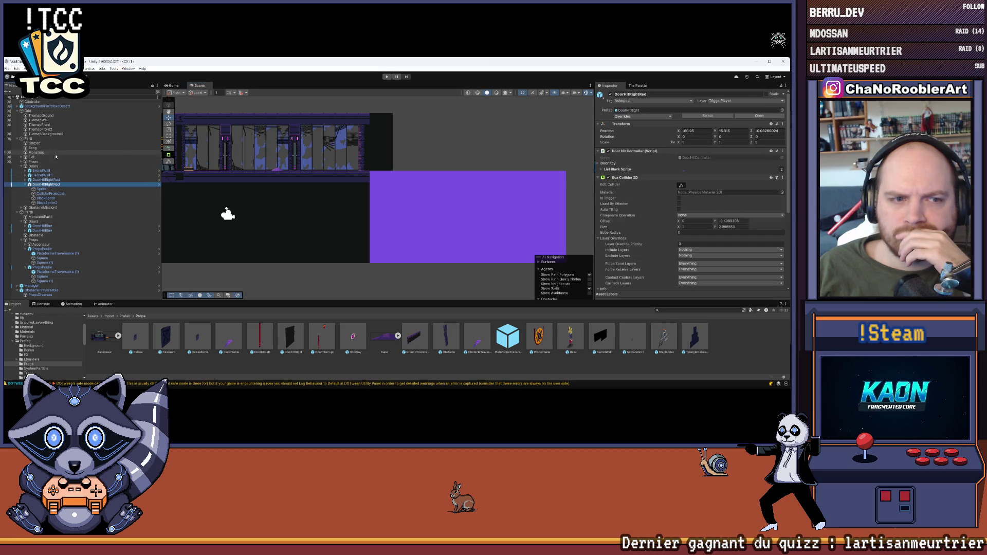
pyautogui.click(45, 125)
pyautogui.click(50, 121)
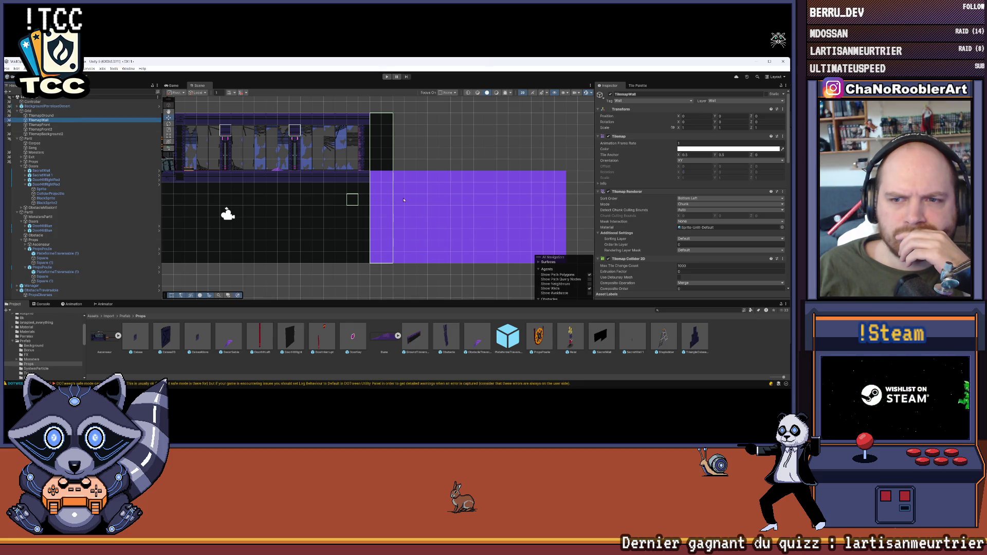
pyautogui.scroll(-3, 404, 200)
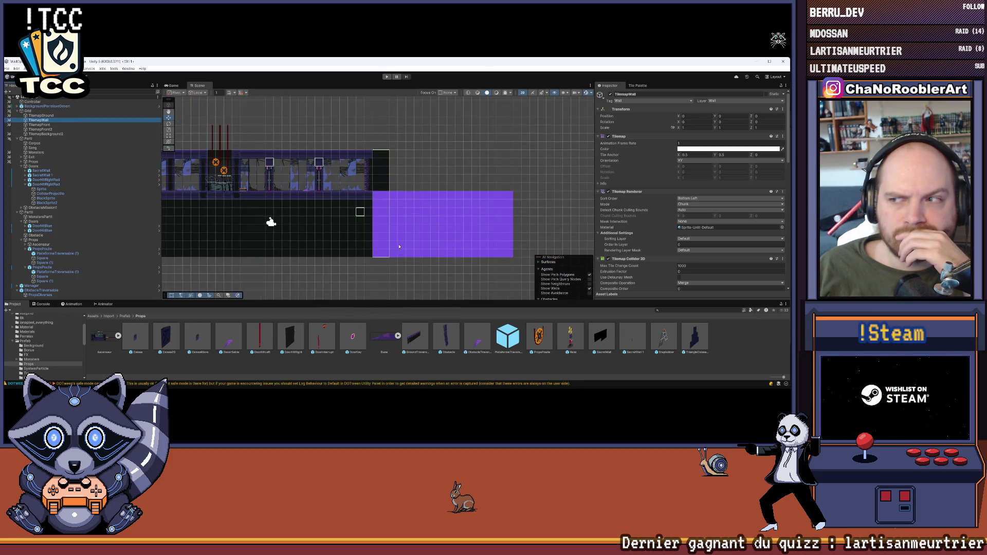
pyautogui.scroll(3, 398, 247)
pyautogui.click(330, 187)
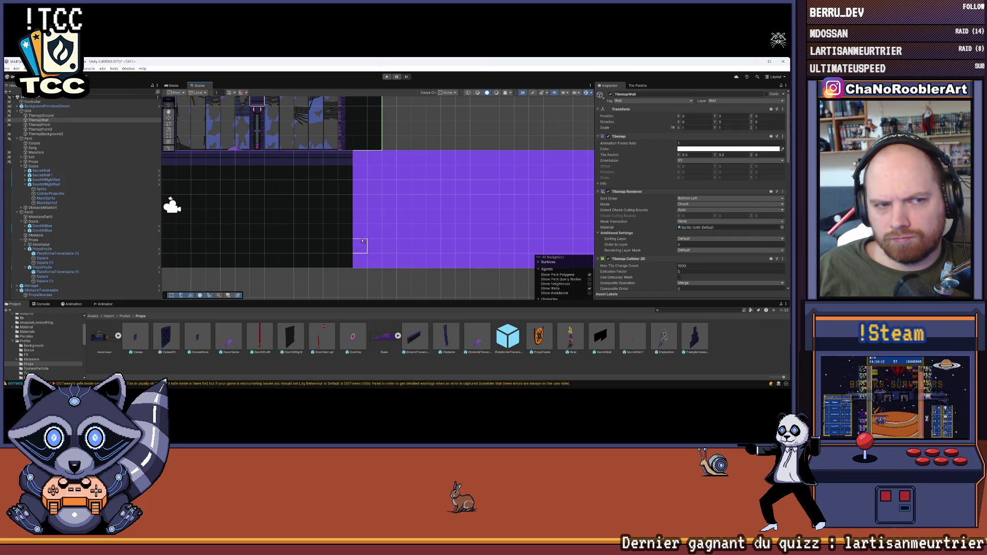
pyautogui.click(646, 86)
pyautogui.click(719, 173)
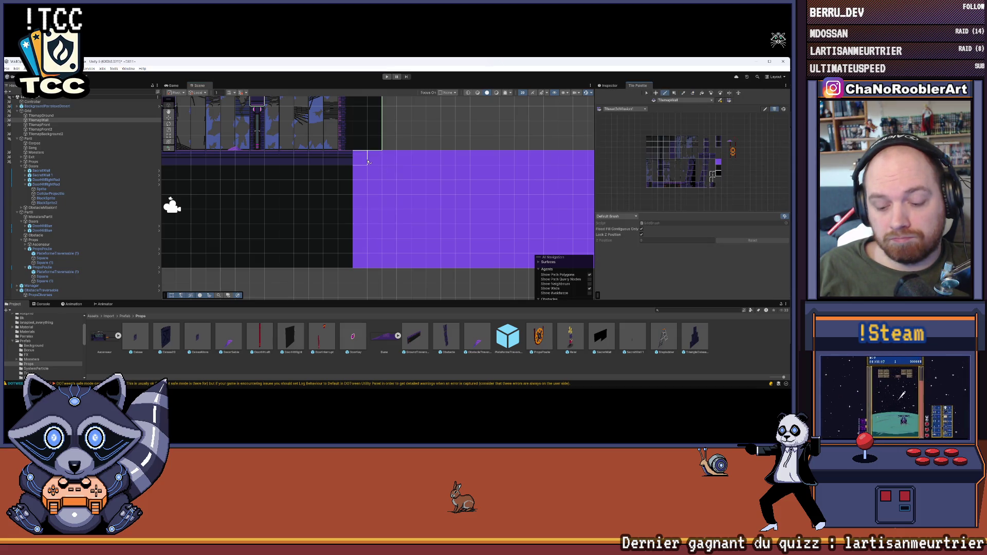
# Erase the purple column on TilemapGround beside the corridor's right end.
pyautogui.click(45, 115)
pyautogui.press('d')
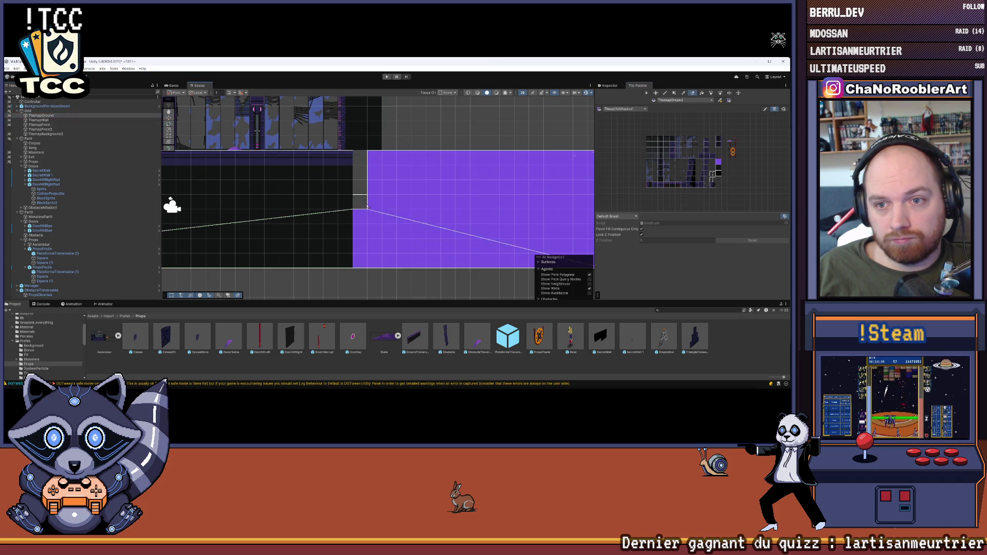
pyautogui.moveTo(361, 260); pyautogui.dragTo(370, 162)
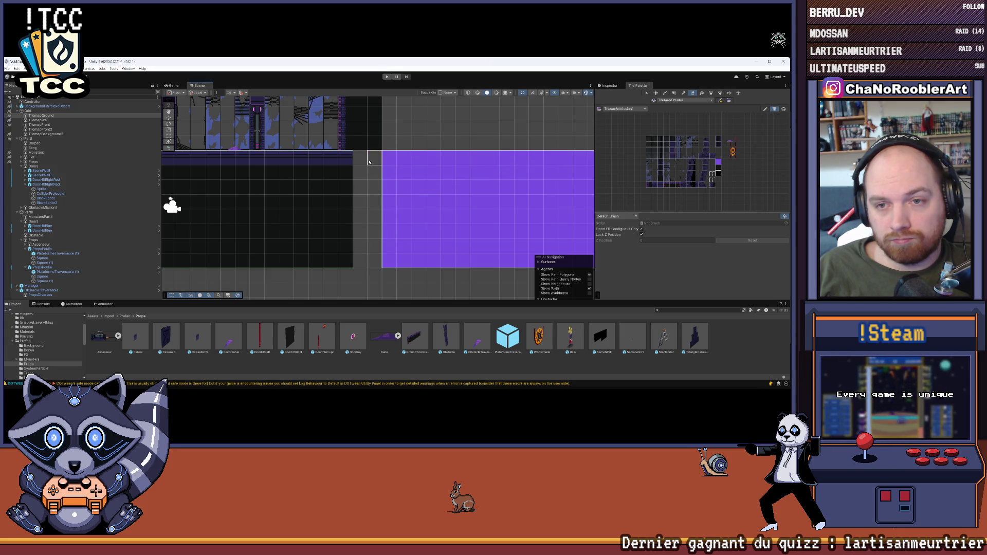
# Paint a dark wall column on TilemapWall down the cleared gap.
pyautogui.click(108, 120)
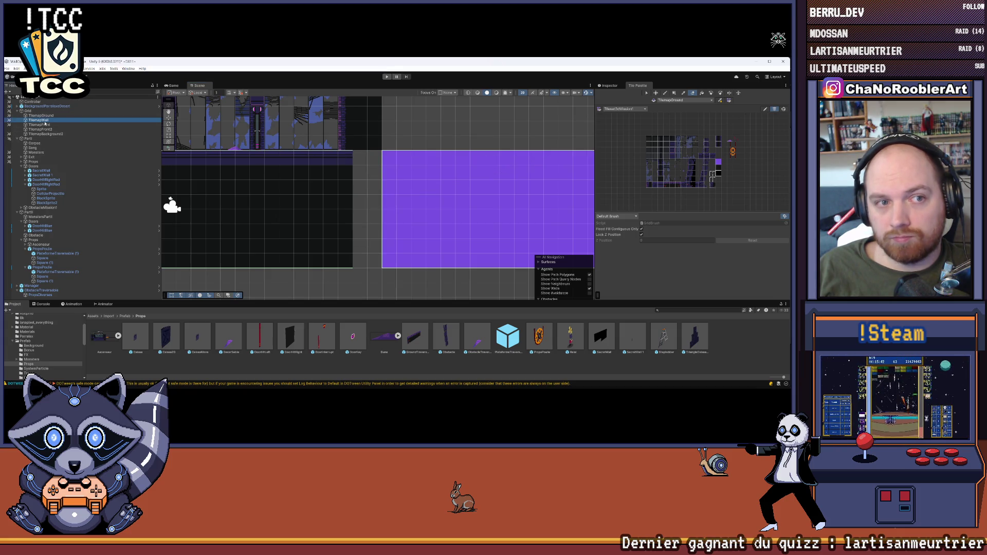
pyautogui.press('b')
pyautogui.moveTo(373, 164)
pyautogui.mouseDown()
pyautogui.moveTo(369, 257)
pyautogui.moveTo(357, 223)
pyautogui.mouseUp()
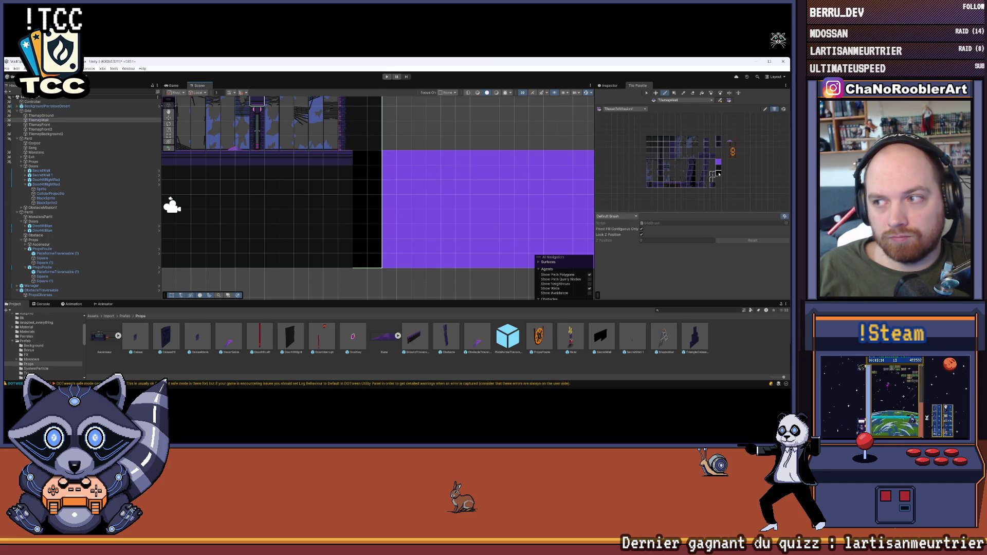
pyautogui.moveTo(362, 168)
pyautogui.mouseDown()
pyautogui.moveTo(375, 228)
pyautogui.moveTo(358, 201)
pyautogui.moveTo(359, 154)
pyautogui.moveTo(359, 259)
pyautogui.mouseUp()
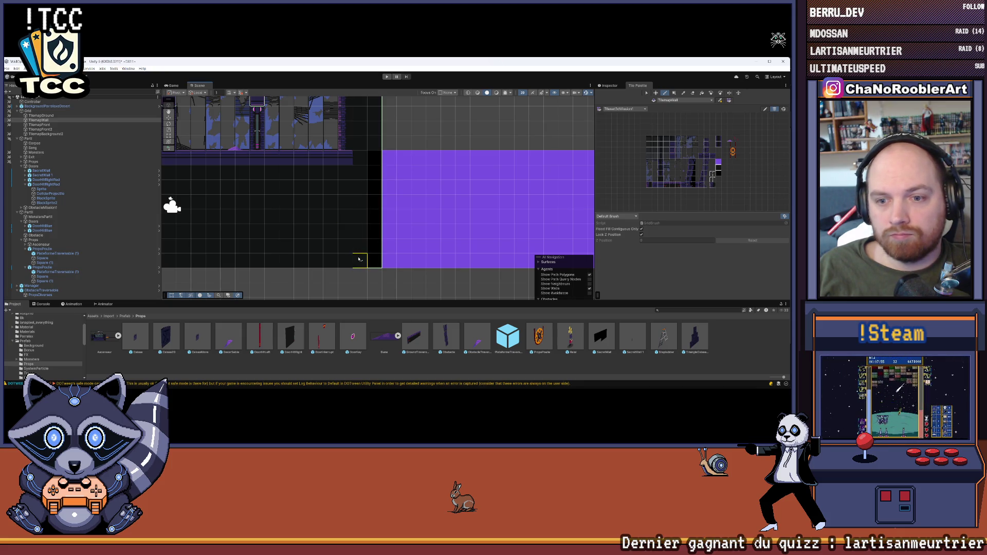
pyautogui.scroll(-3, 558, 236)
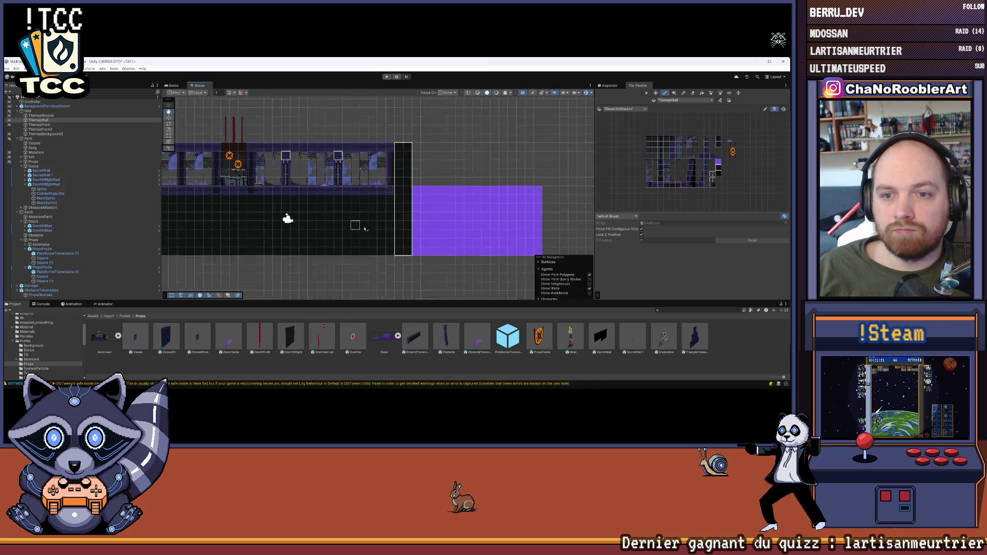
pyautogui.moveTo(298, 172); pyautogui.dragTo(359, 185)
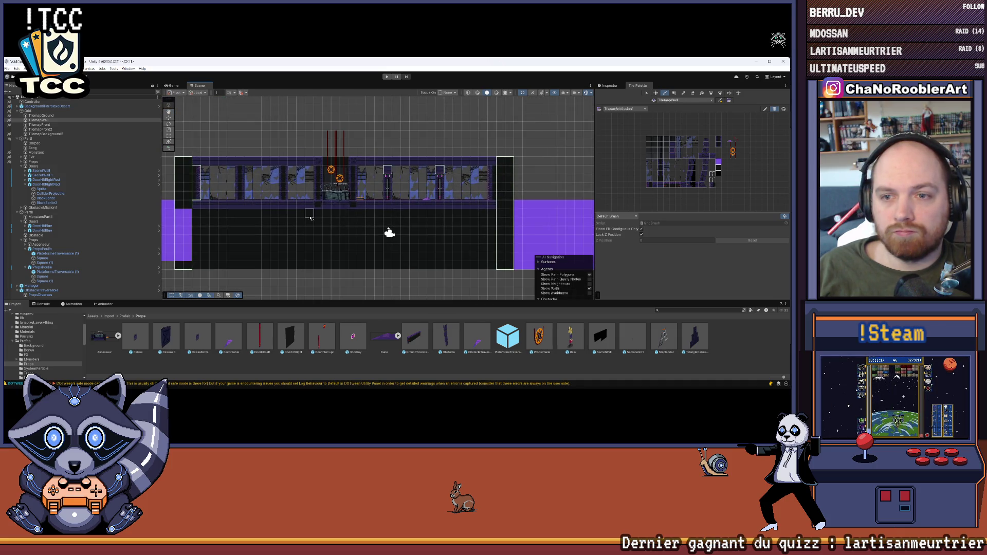
pyautogui.press('Left')
pyautogui.press('Left')
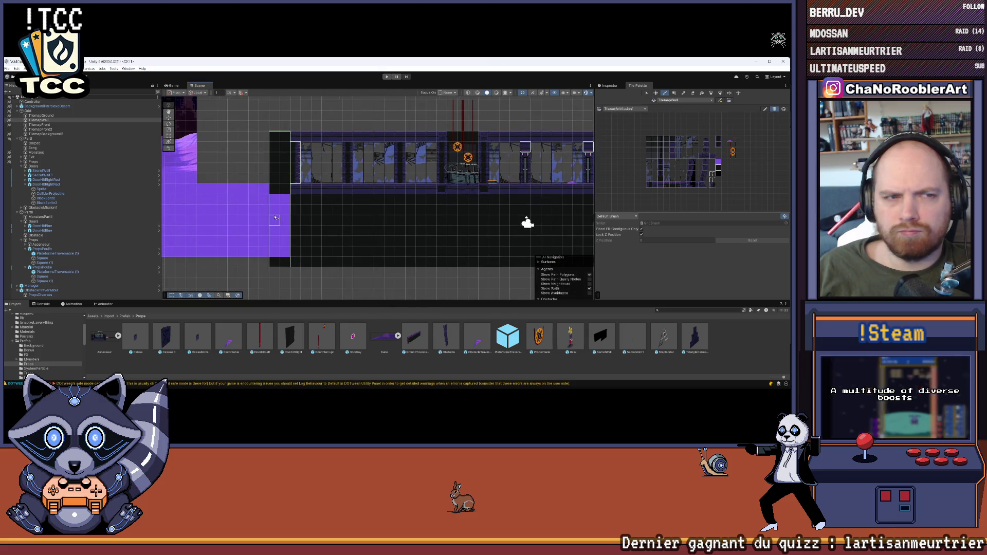
# Compare TilemapGround and TilemapWall in the Inspector, ending on TilemapGround's settings.
pyautogui.click(53, 116)
pyautogui.click(609, 86)
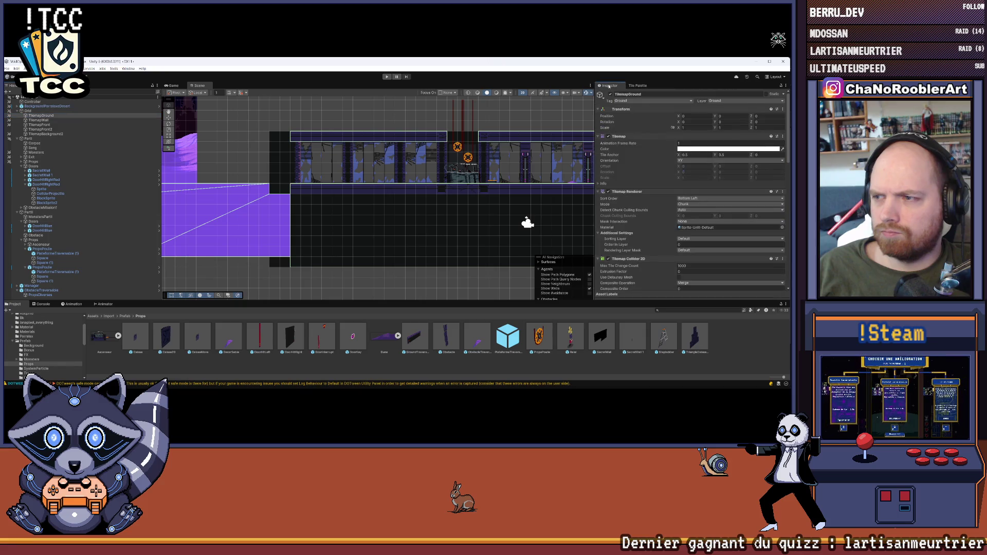
pyautogui.click(38, 119)
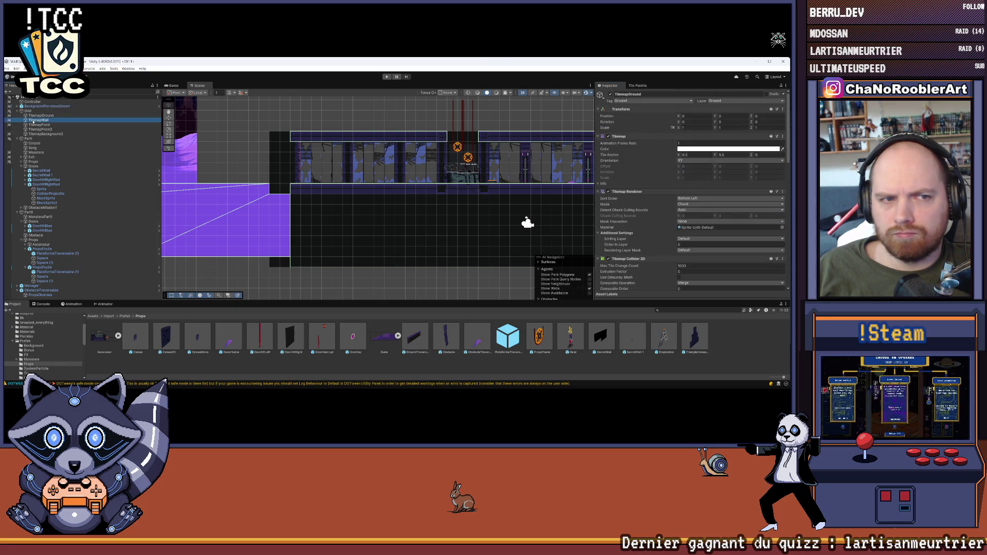
pyautogui.click(40, 117)
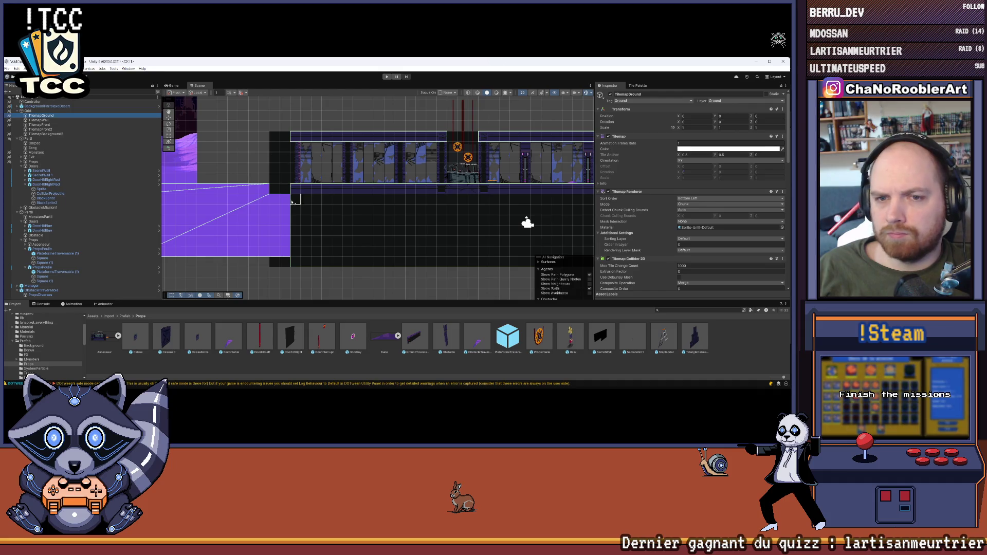
pyautogui.scroll(3, 280, 191)
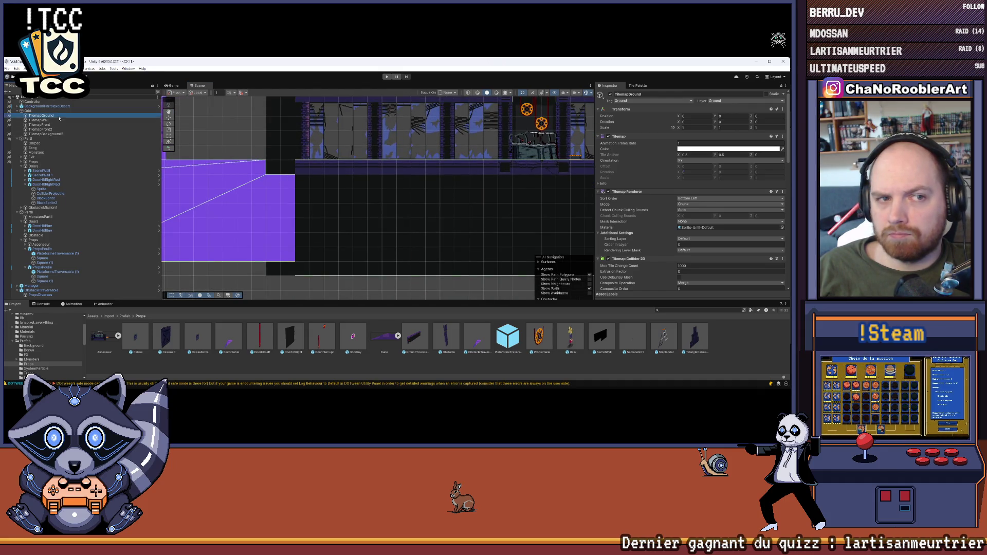
pyautogui.click(59, 120)
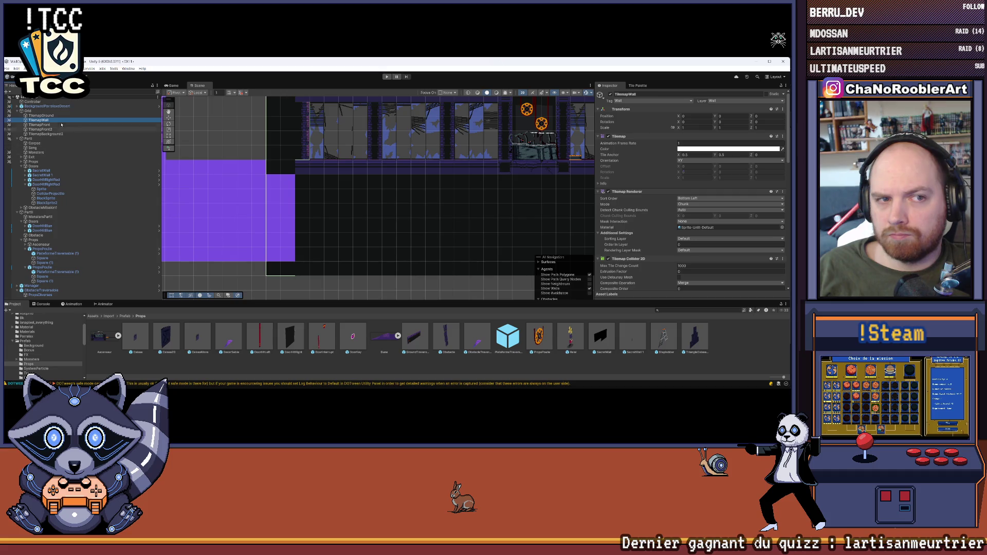
pyautogui.click(41, 116)
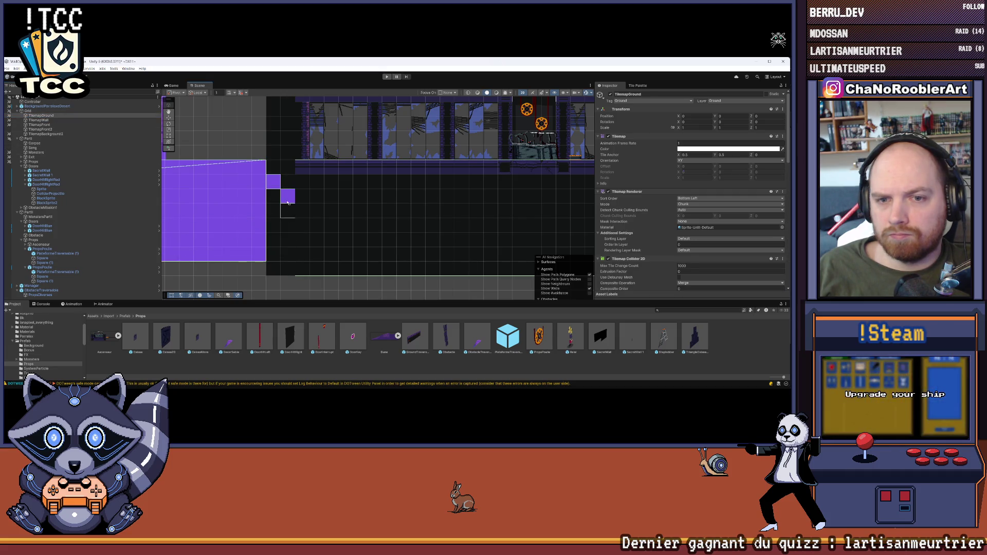
# Pan and zoom the Scene view to frame the corridor.
pyautogui.scroll(-3, 277, 182)
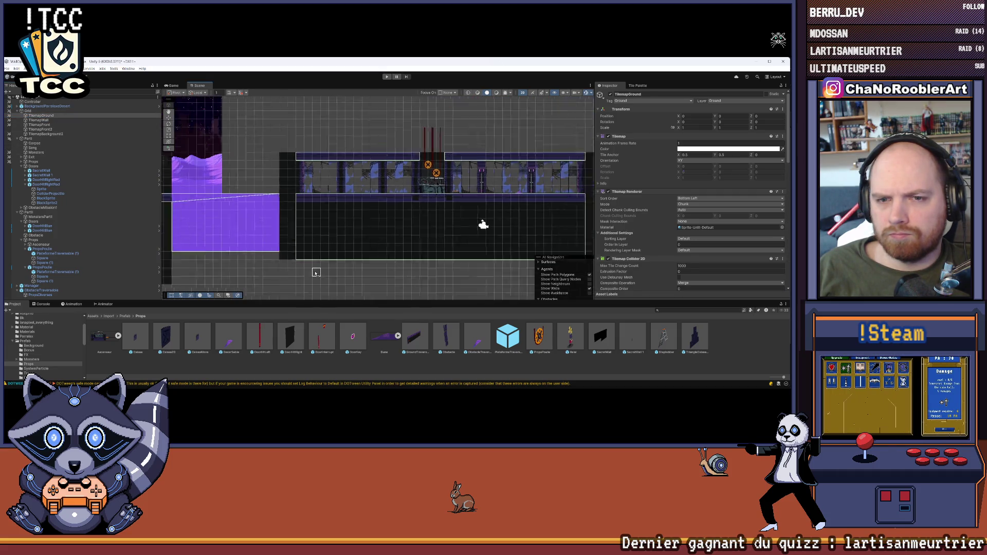
pyautogui.moveTo(360, 247); pyautogui.dragTo(296, 243)
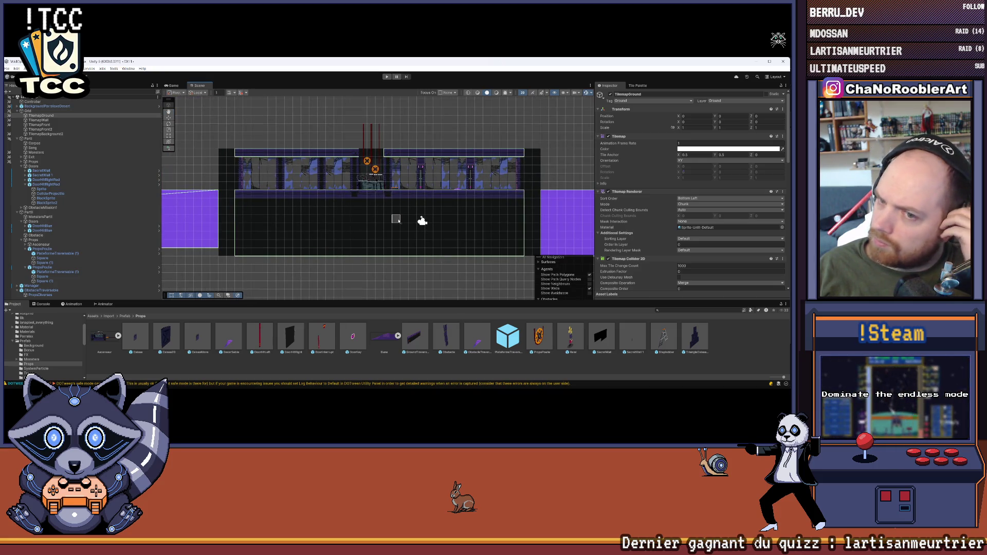
pyautogui.scroll(3, 422, 221)
pyautogui.moveTo(434, 258); pyautogui.dragTo(429, 297)
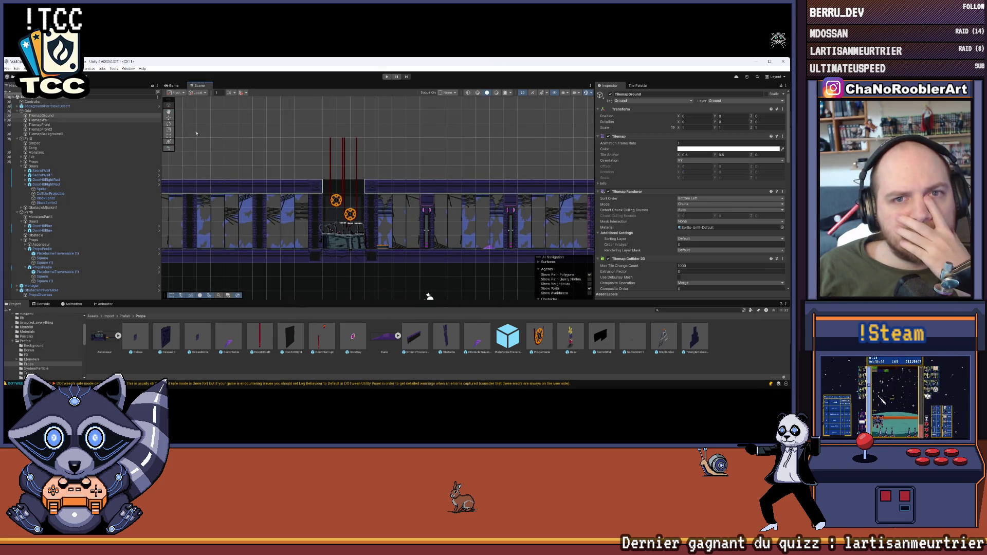
pyautogui.scroll(-3, 364, 190)
pyautogui.moveTo(440, 208); pyautogui.dragTo(426, 203)
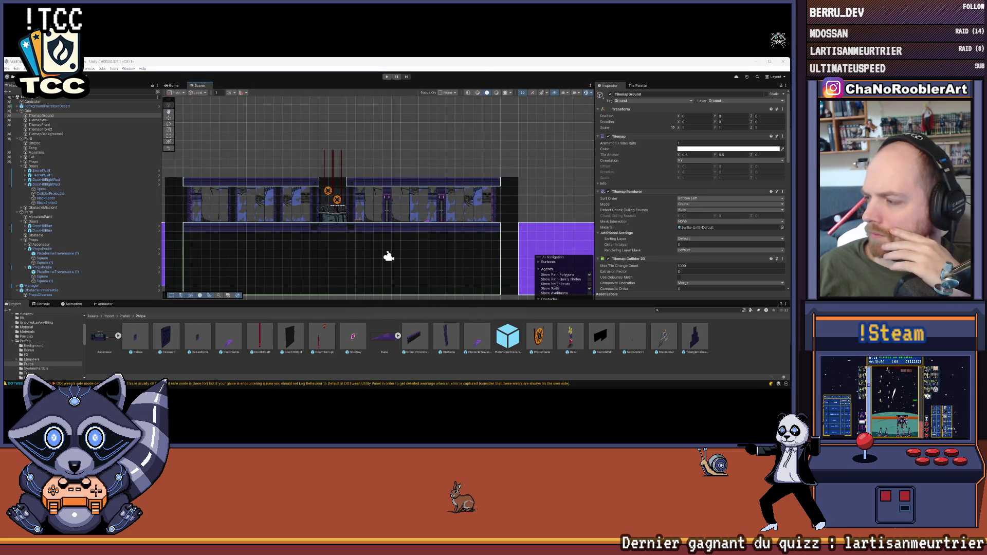
pyautogui.scroll(3, 363, 167)
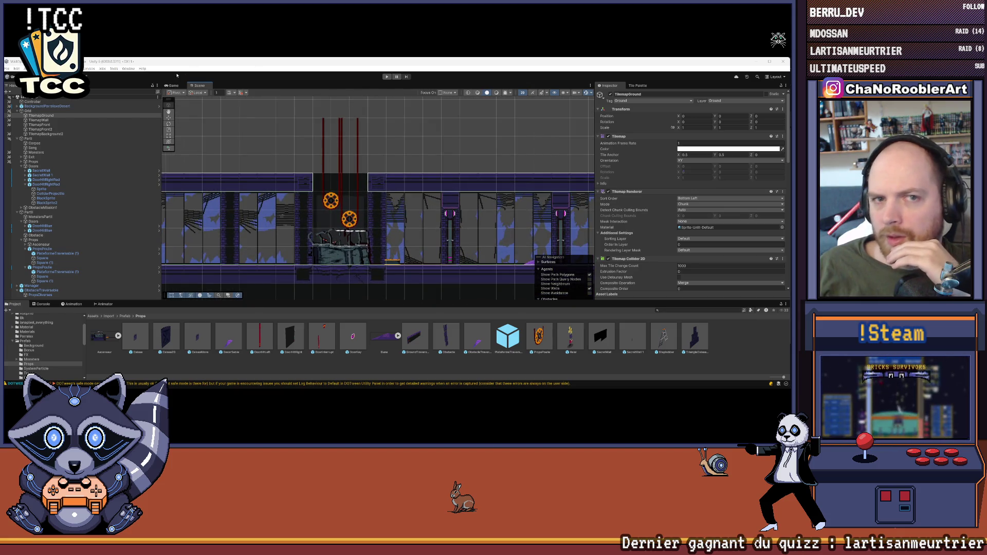
# Preview the level in the Game view, return to Scene, and open then close the Edit menu.
pyautogui.click(173, 86)
pyautogui.click(198, 86)
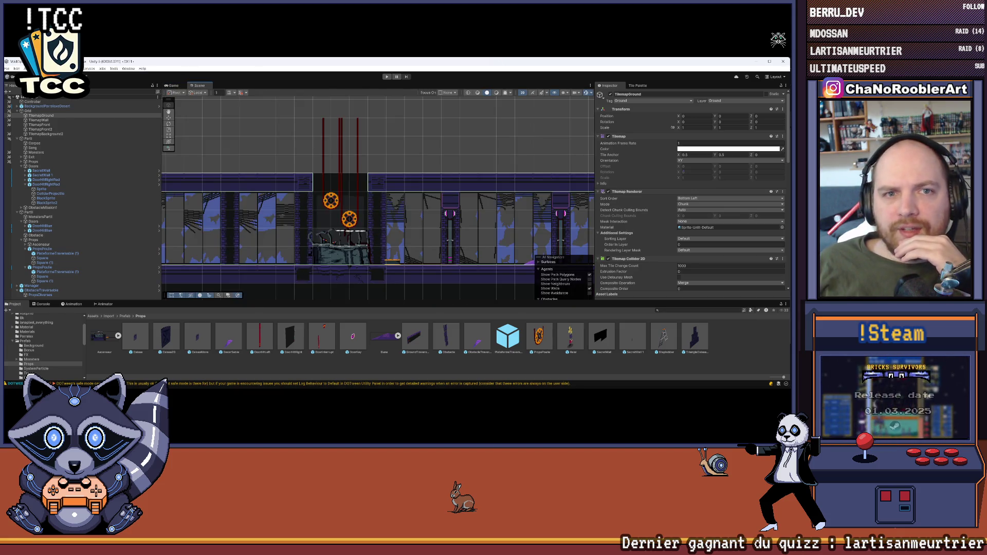
pyautogui.click(17, 68)
pyautogui.click(17, 97)
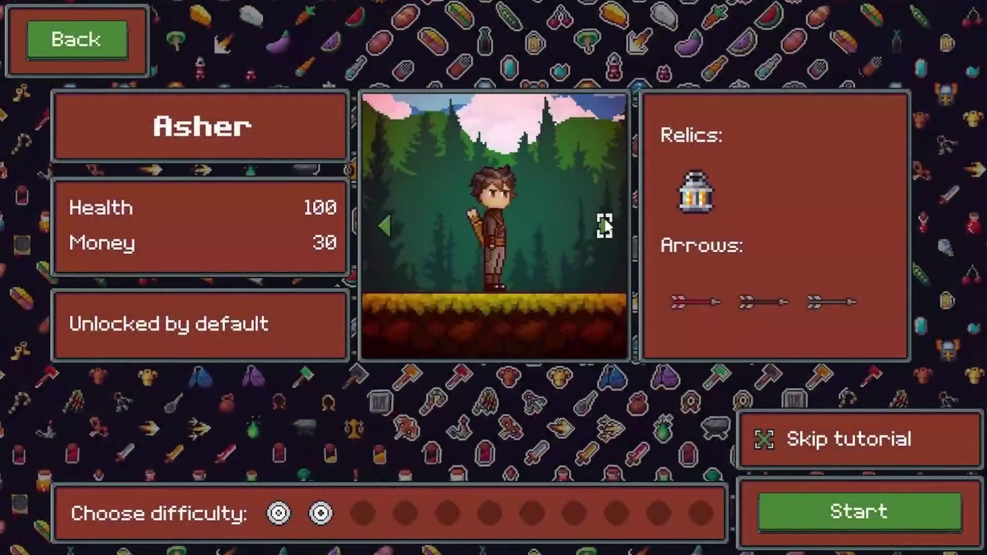
# Play the arrow-based roguelite trailer full screen through to its FIGHT title card.
pyautogui.click(603, 224)
pyautogui.click(604, 225)
pyautogui.click(604, 225)
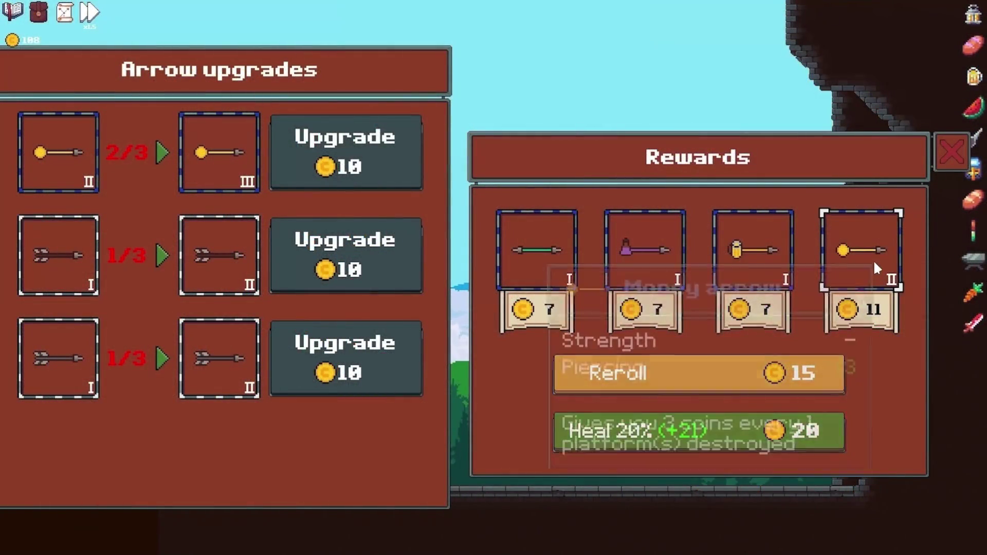
pyautogui.click(873, 260)
pyautogui.click(387, 156)
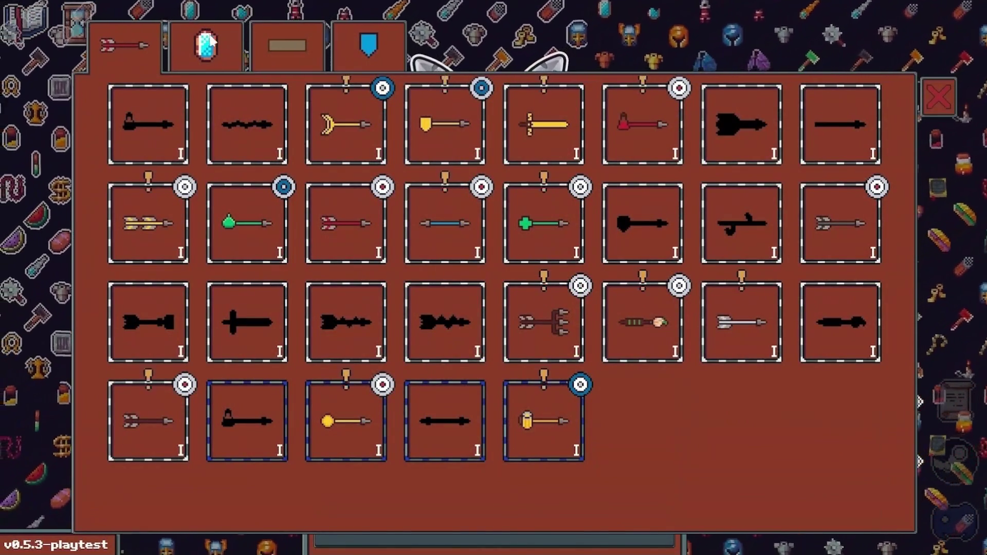
pyautogui.click(203, 36)
pyautogui.scroll(-5, 898, 154)
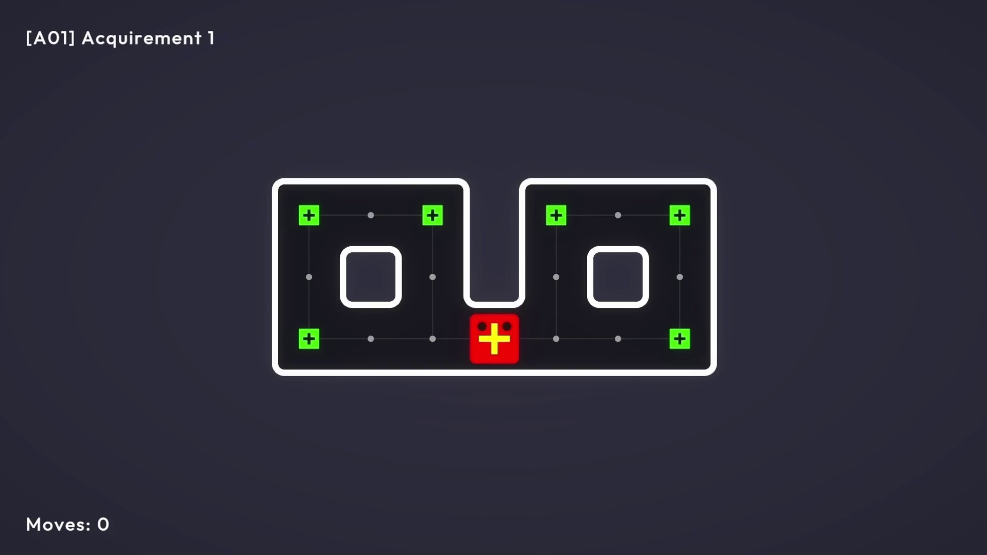
# Steer the snake through level E03 Extra 3 into the lower-left corner.
pyautogui.press('Left')
pyautogui.press('Left')
pyautogui.press('Left')
pyautogui.press('Up')
pyautogui.press('Up')
pyautogui.press('Right')
pyautogui.press('Right')
pyautogui.press('Down')
pyautogui.press('Down')
pyautogui.press('Right')
pyautogui.press('Right')
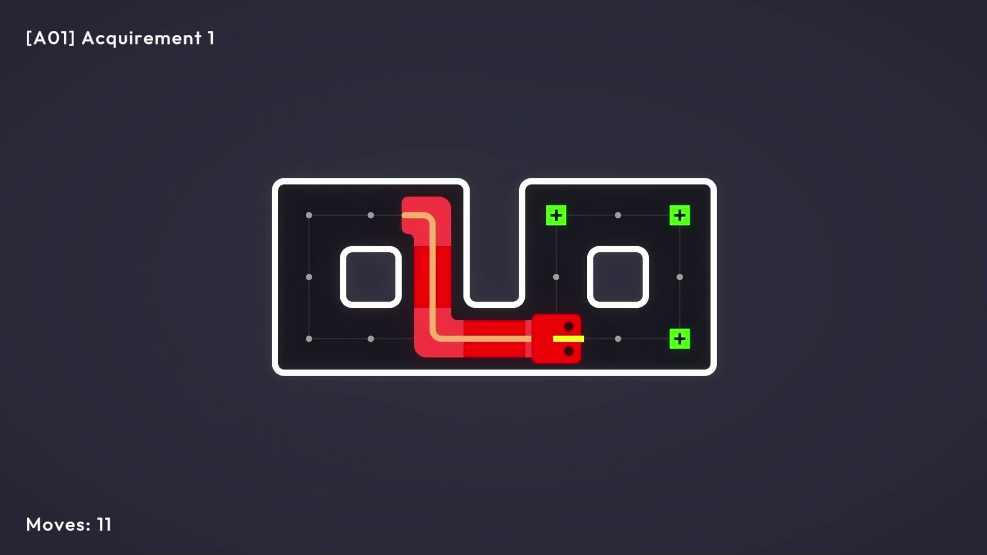
pyautogui.press('Right')
pyautogui.press('Right')
pyautogui.press('Up')
pyautogui.press('Up')
pyautogui.press('Left')
pyautogui.press('Left')
pyautogui.press('Down')
pyautogui.press('Down')
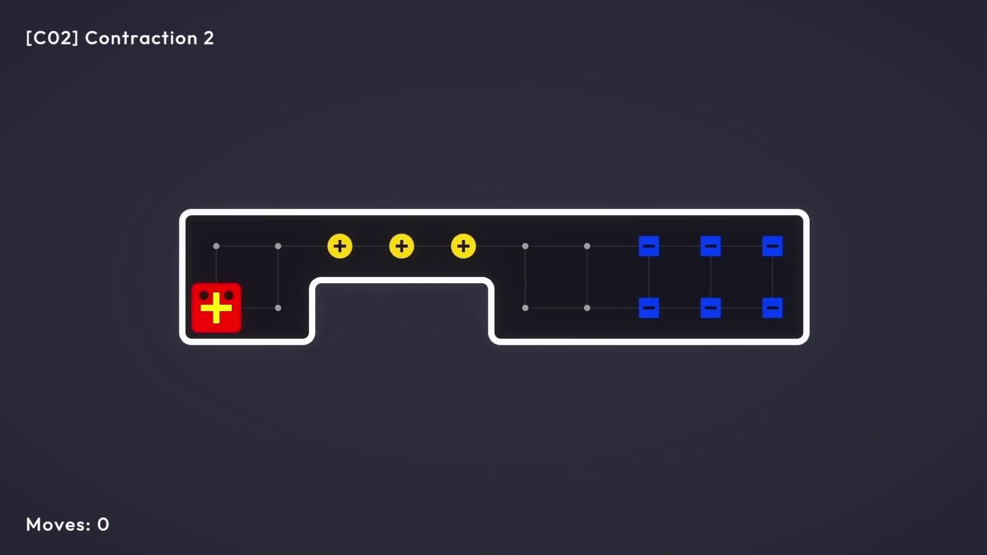
pyautogui.press('Up')
pyautogui.press('Right')
pyautogui.press('Right')
pyautogui.press('Right')
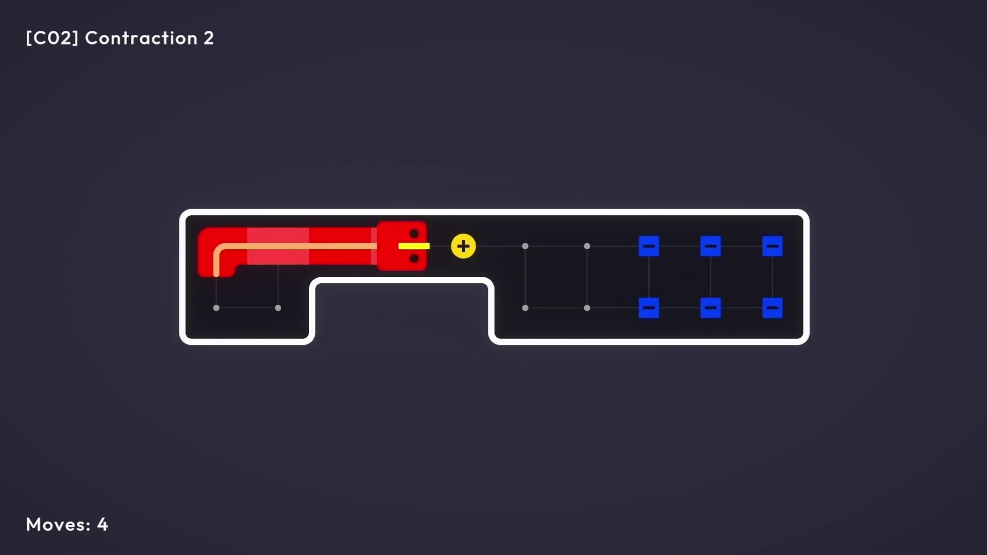
pyautogui.press('Right')
pyautogui.press('Right')
pyautogui.press('Right')
pyautogui.press('Right')
pyautogui.press('Right')
pyautogui.press('Down')
pyautogui.press('Left')
pyautogui.press('Left')
pyautogui.press('Left')
pyautogui.press('Up')
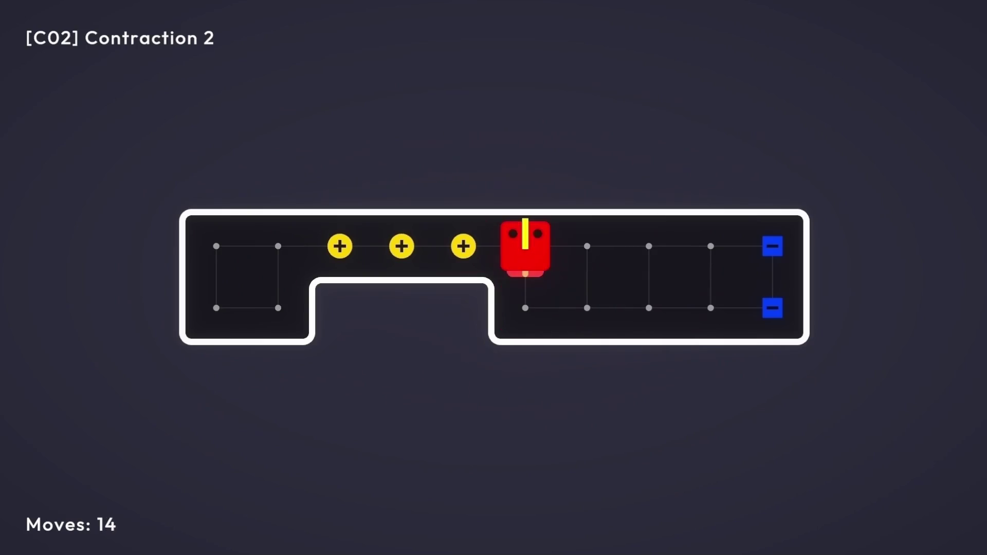
pyautogui.press('Left')
pyautogui.press('Left')
pyautogui.press('Left')
pyautogui.press('Left')
pyautogui.press('Left')
pyautogui.press('Down')
pyautogui.press('Right')
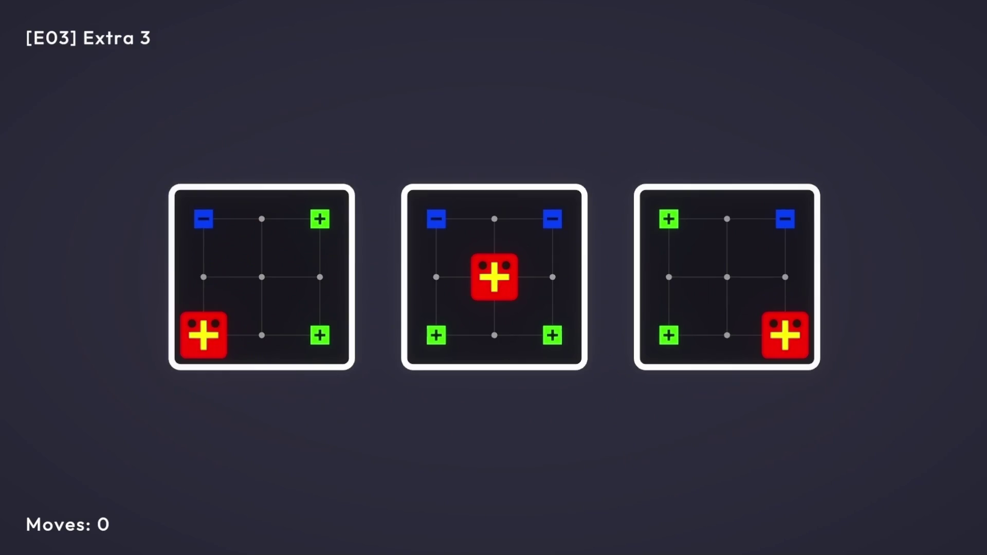
# In Fusion 8, move both red snakes around the grid until they fuse together.
pyautogui.press('Right')
pyautogui.press('Right')
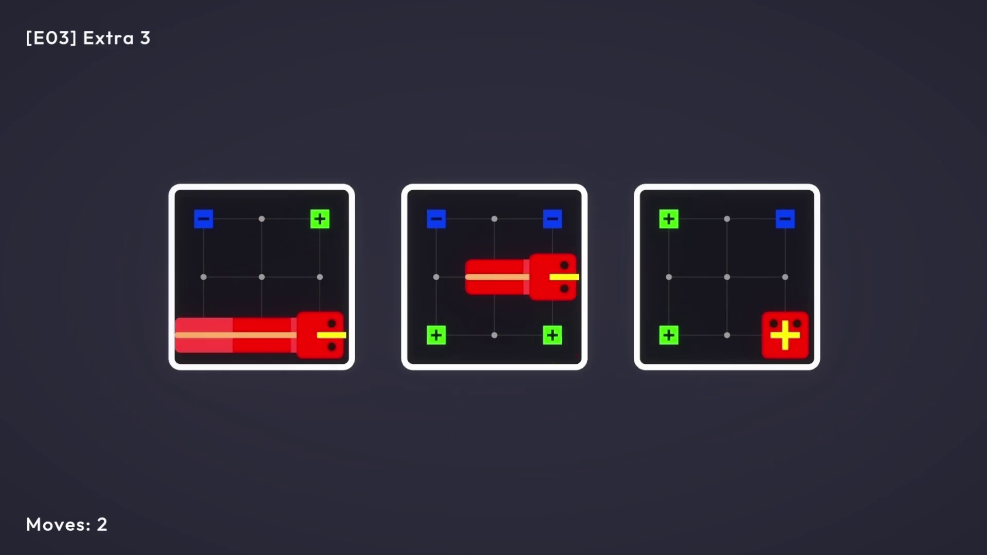
pyautogui.press('Down')
pyautogui.press('Left')
pyautogui.press('Left')
pyautogui.press('Up')
pyautogui.press('Right')
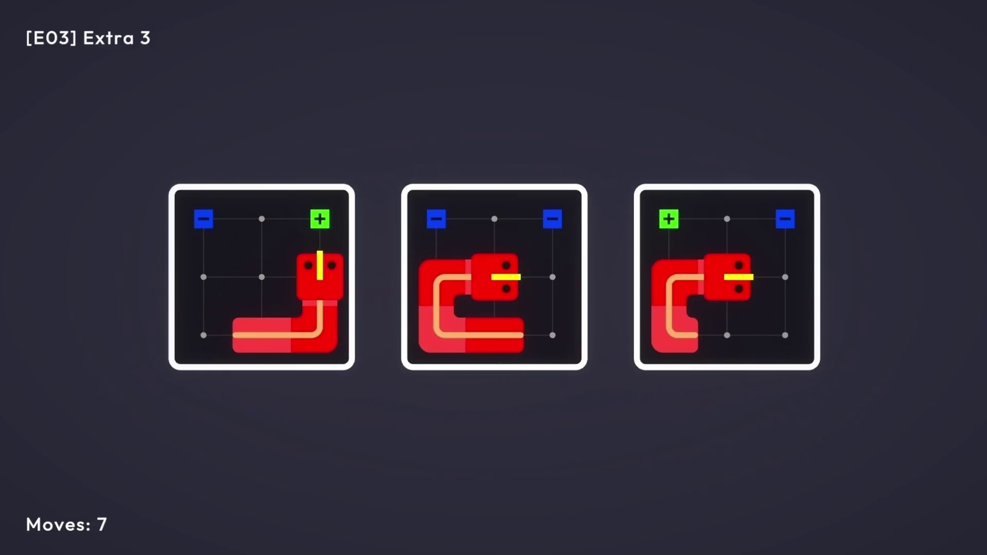
pyautogui.press('Down')
pyautogui.press('Left')
pyautogui.press('Up')
pyautogui.press('Right')
pyautogui.press('Down')
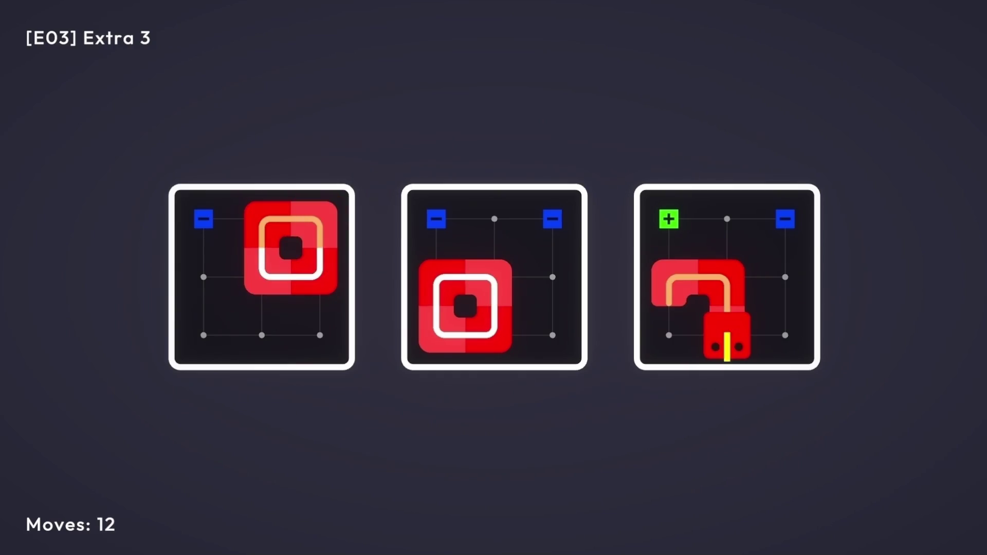
pyautogui.press('Left')
pyautogui.press('Up')
pyautogui.press('Up')
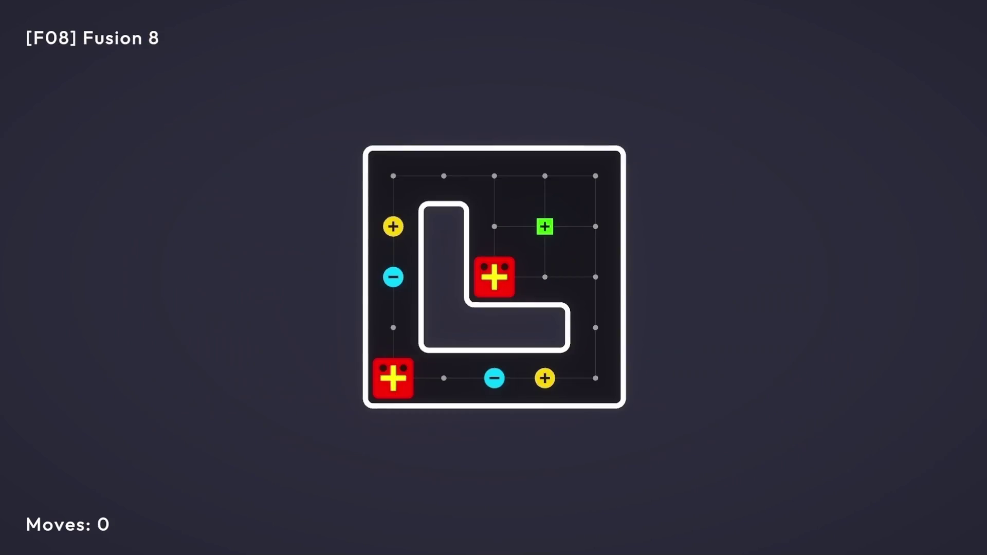
pyautogui.press('Up')
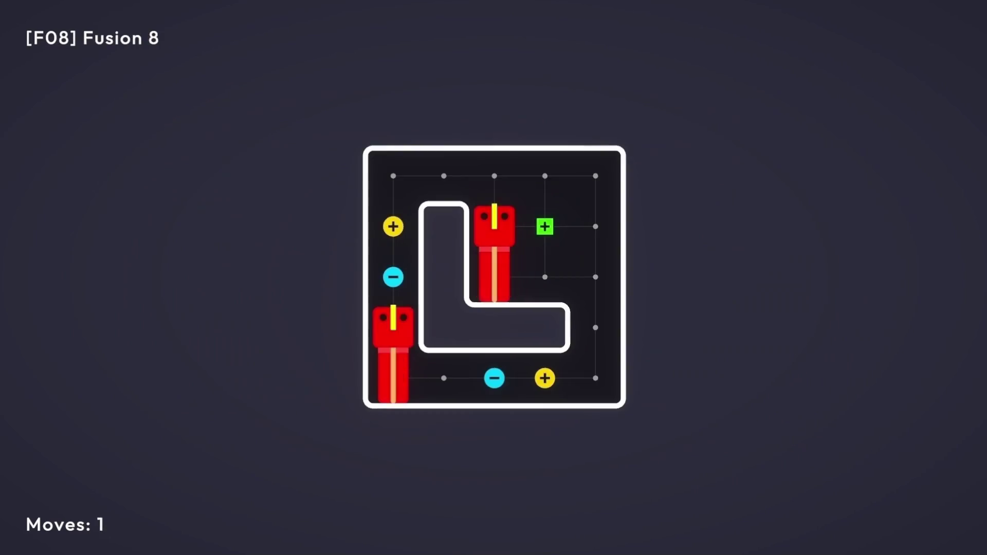
pyautogui.press('Up')
pyautogui.press('Up')
pyautogui.press('Up')
pyautogui.press('Right')
pyautogui.press('Right')
pyautogui.press('Right')
pyautogui.press('Down')
pyautogui.press('Left')
# Guide the fused snake around the board edges into a closed loop to finish Fusion 8.
pyautogui.press('Left')
pyautogui.press('Up')
pyautogui.press('Right')
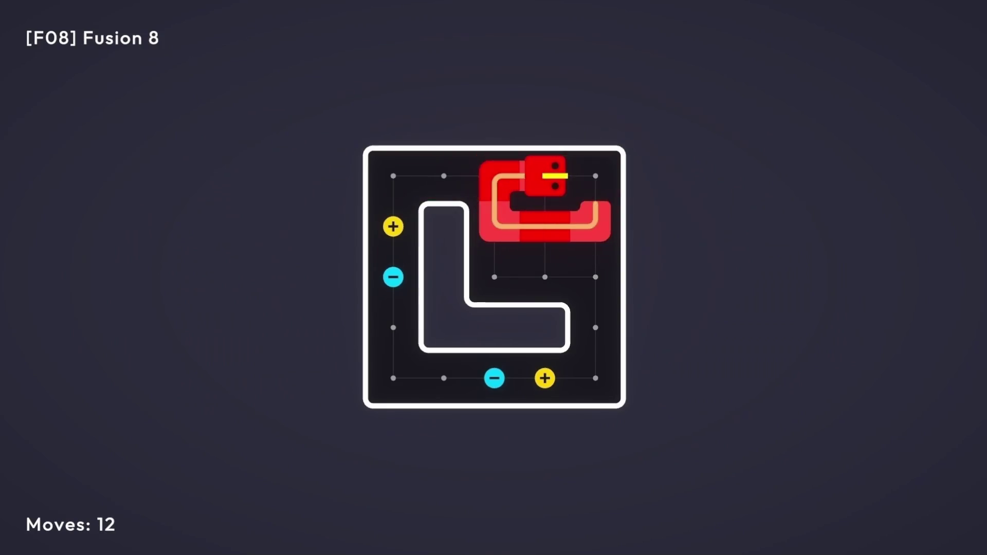
pyautogui.press('Right')
pyautogui.press('Down')
pyautogui.press('Down')
pyautogui.press('Down')
pyautogui.press('Down')
pyautogui.press('Left')
pyautogui.press('Left')
pyautogui.press('Left')
pyautogui.press('Left')
pyautogui.press('Up')
pyautogui.press('Up')
pyautogui.press('Up')
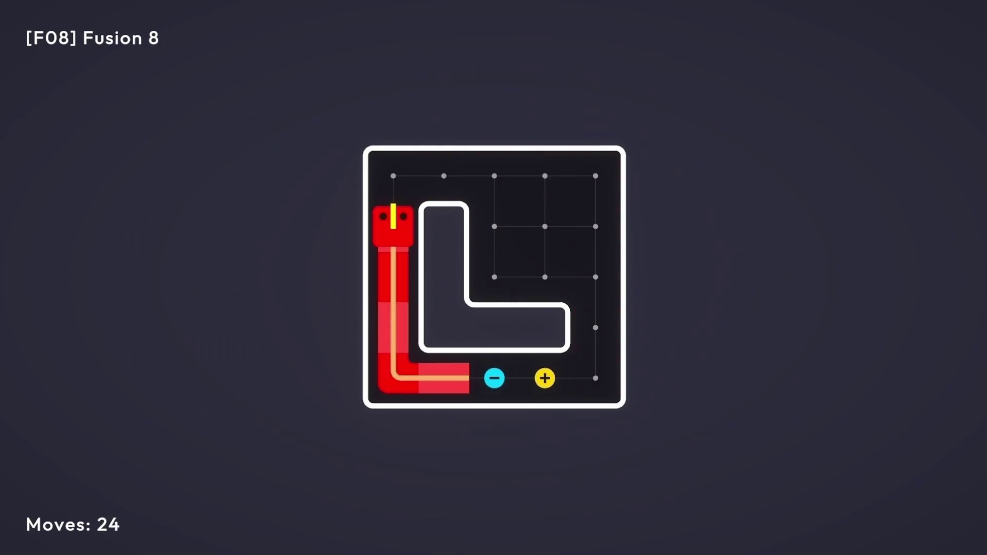
pyautogui.press('Up')
pyautogui.press('Right')
pyautogui.press('Right')
pyautogui.press('Right')
pyautogui.press('Right')
pyautogui.press('Down')
pyautogui.press('Left')
pyautogui.press('Left')
pyautogui.press('Up')
pyautogui.press('Right')
pyautogui.press('Right')
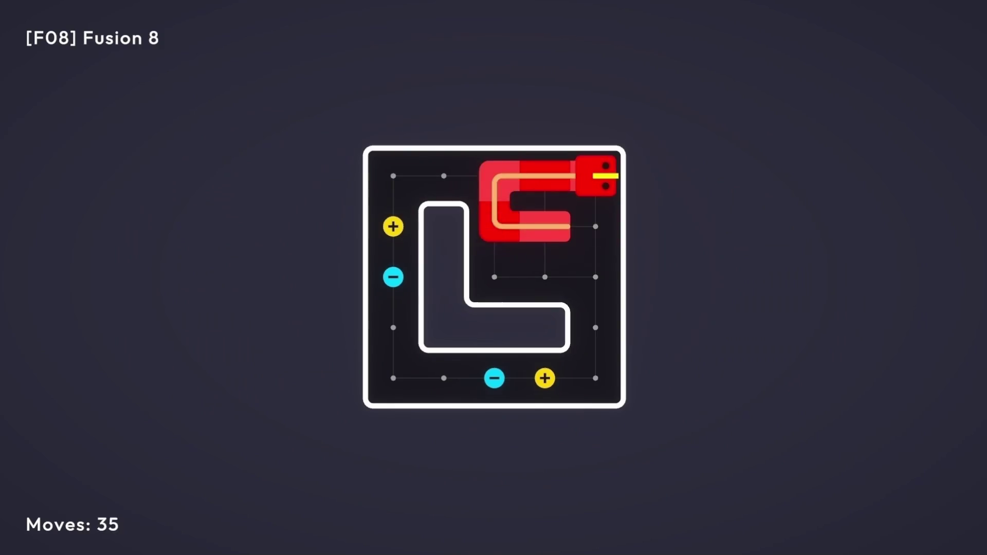
pyautogui.press('Down')
pyautogui.press('Left')
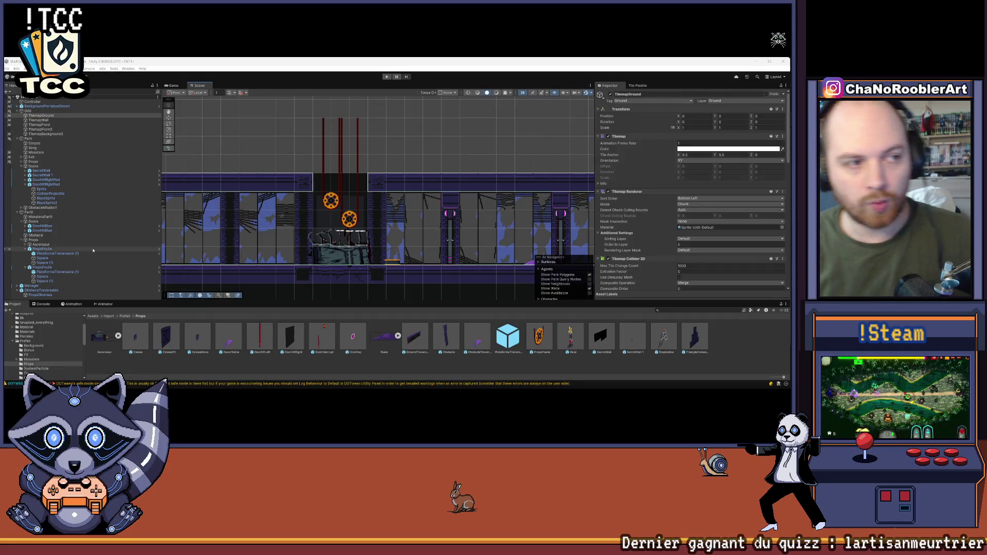
# Go up to the Import folder, enlarge the Project panel, and open the Props sprite folder.
pyautogui.moveTo(434, 153); pyautogui.dragTo(471, 138)
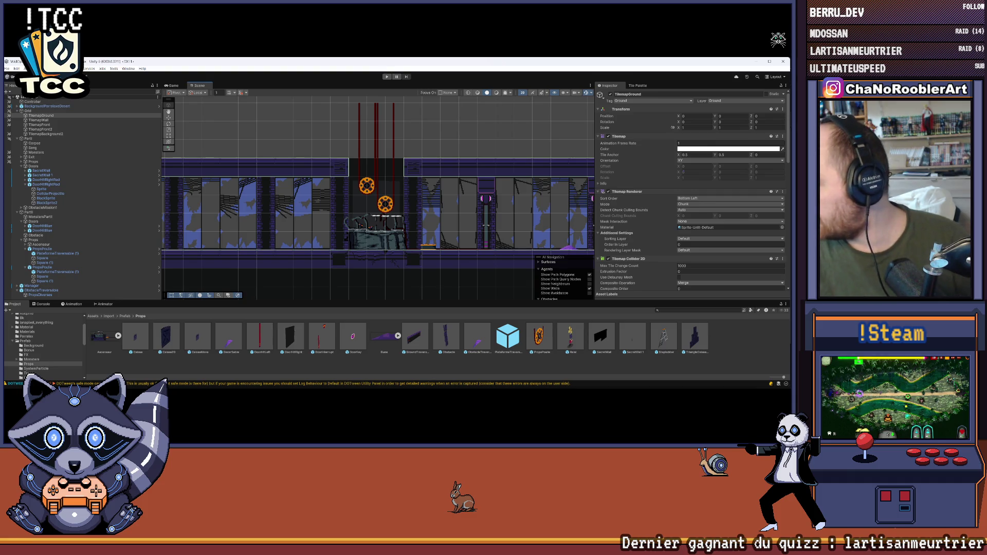
pyautogui.press('super')
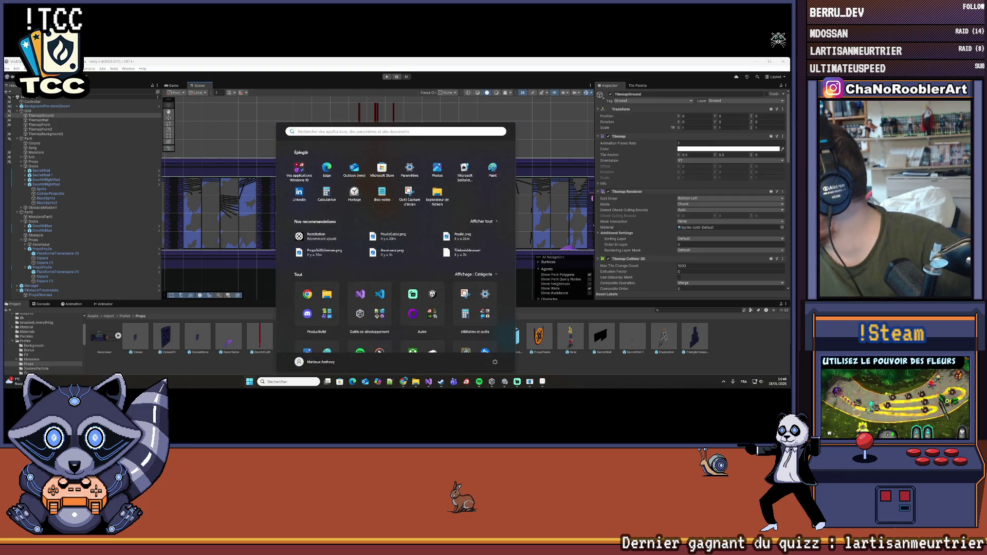
pyautogui.press('super')
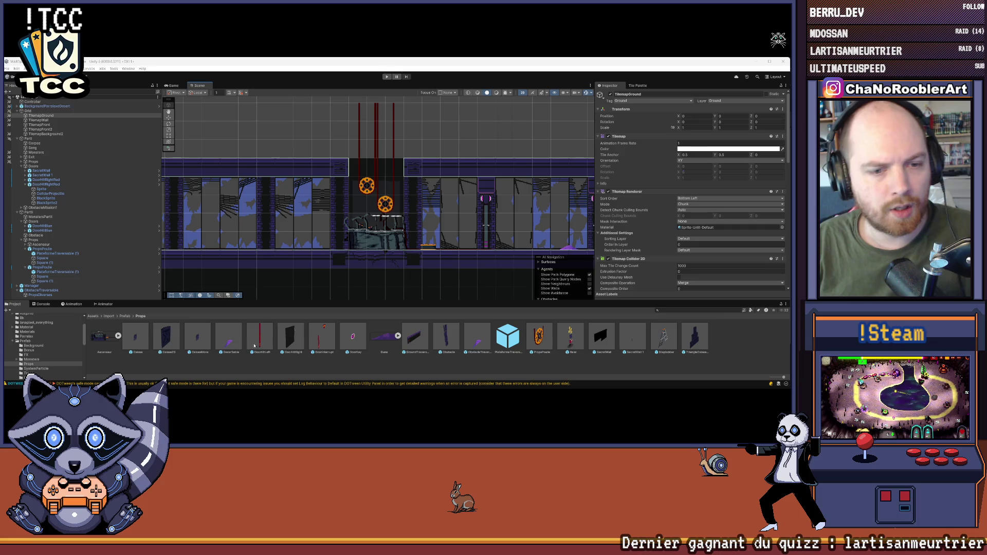
pyautogui.click(109, 316)
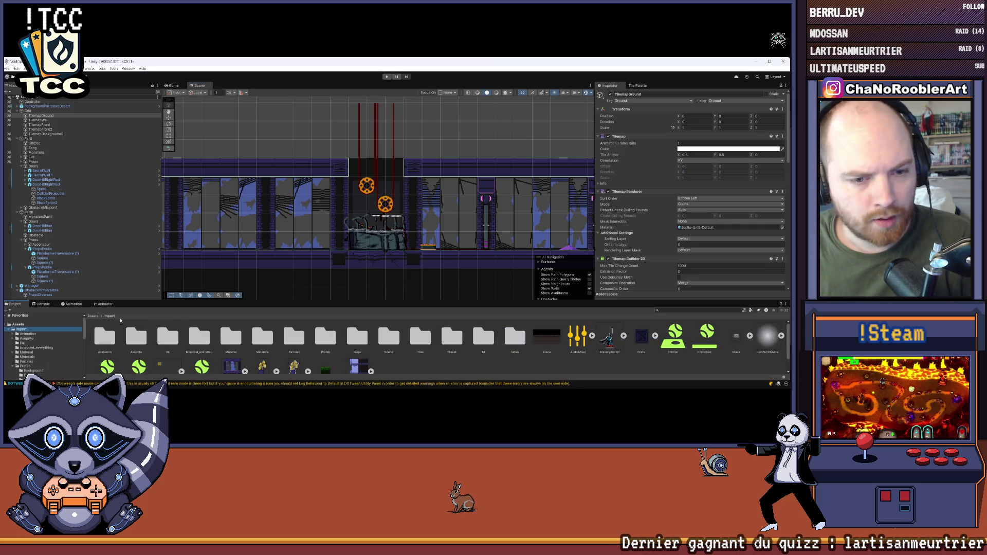
pyautogui.moveTo(156, 301); pyautogui.dragTo(160, 261)
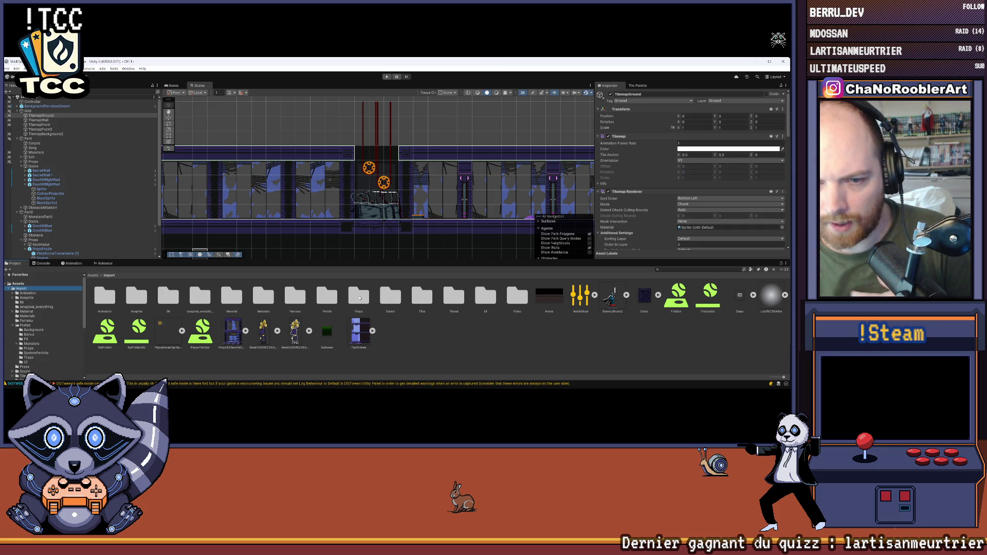
pyautogui.doubleClick(359, 296)
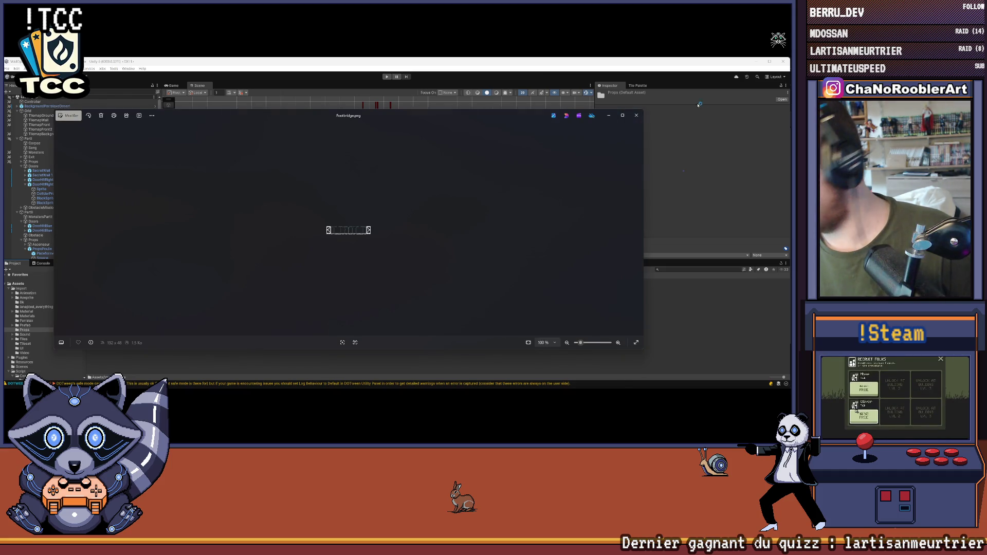
# Close the Footbridge.png and platform image previews in Photos.
pyautogui.click(636, 115)
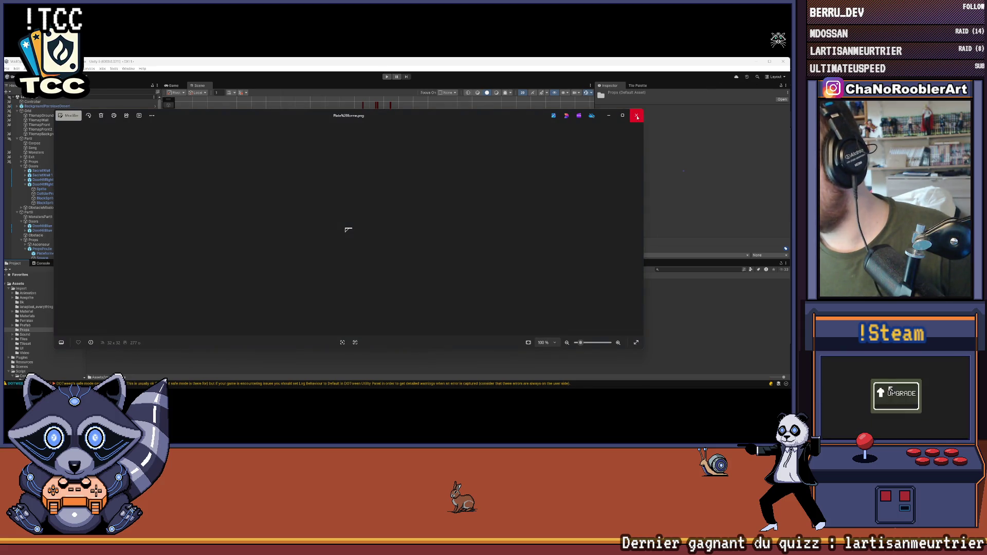
pyautogui.click(637, 117)
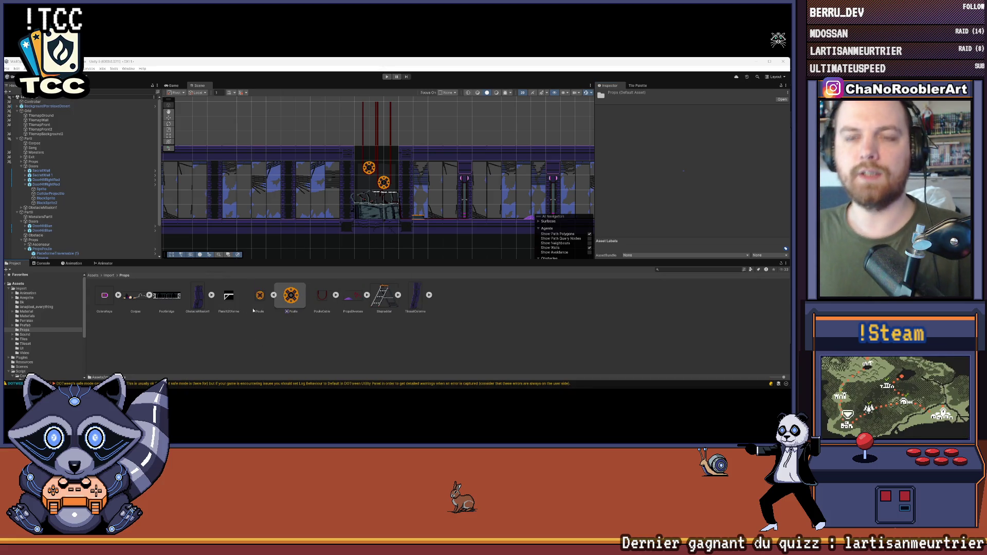
# Make Footbridge a Multiple-mode Sprite (2D and UI) with 32 pixels per unit and Point filtering.
pyautogui.click(212, 346)
pyautogui.click(170, 298)
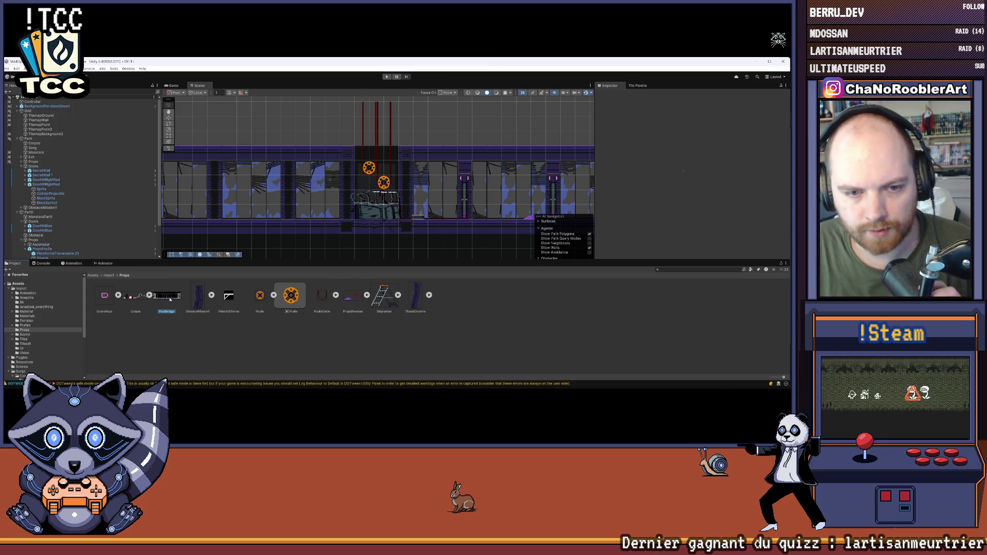
pyautogui.click(710, 114)
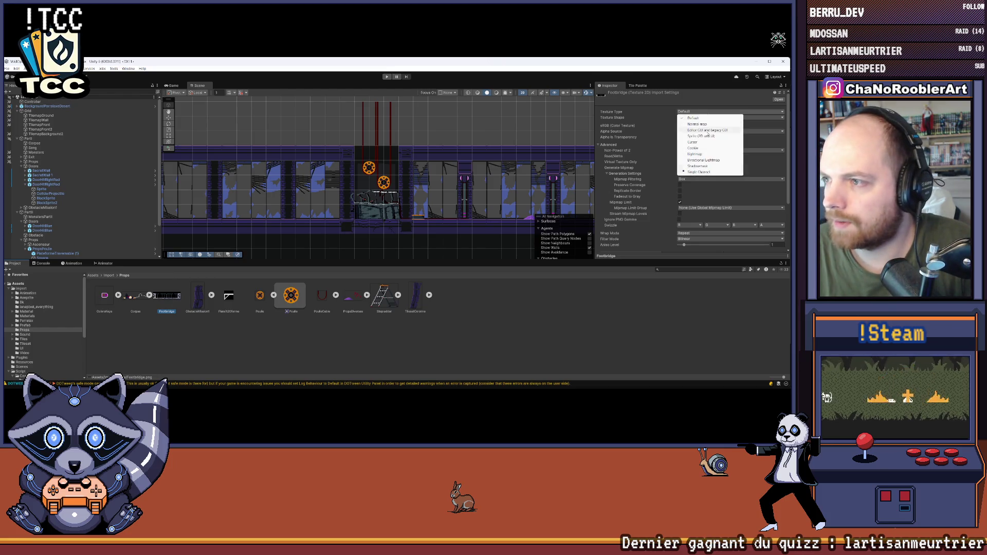
pyautogui.click(705, 136)
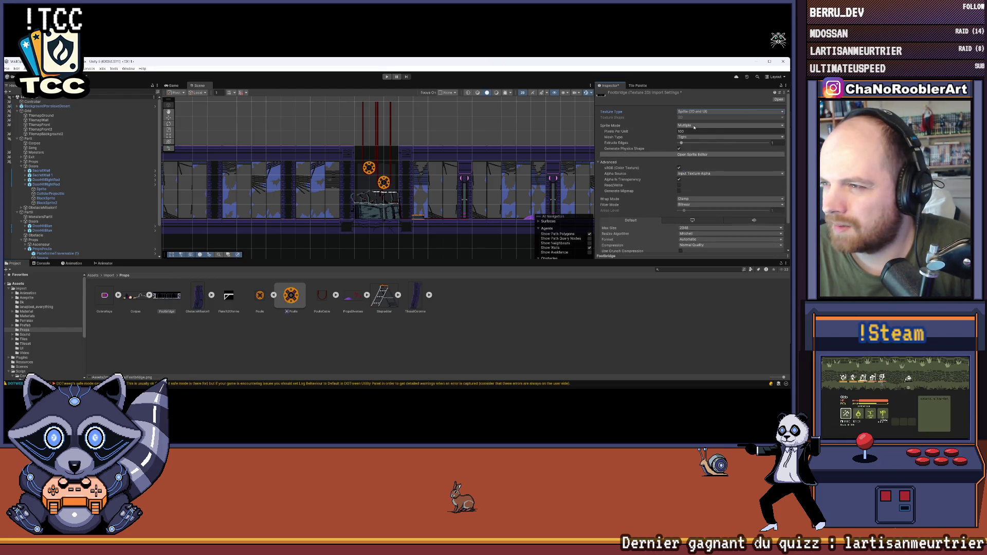
pyautogui.click(695, 126)
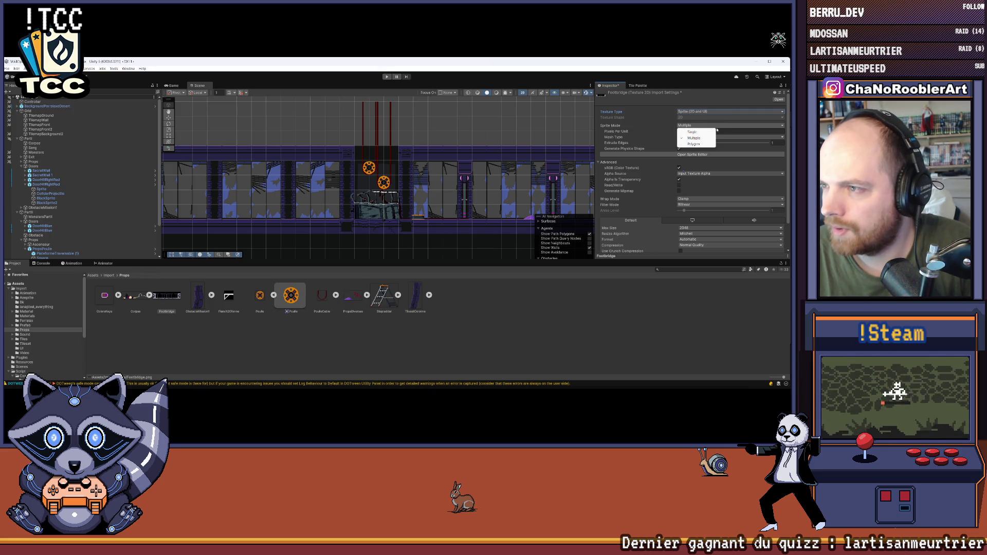
pyautogui.click(734, 132)
pyautogui.write('32')
pyautogui.click(720, 204)
pyautogui.click(699, 211)
# Set Footbridge compression to None and max size to 8192, then apply.
pyautogui.scroll(-2, 684, 224)
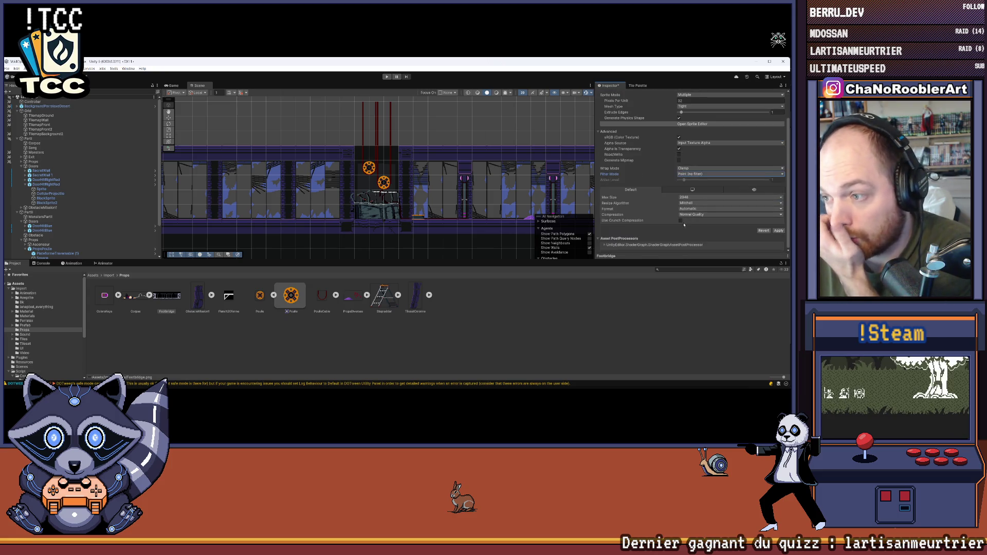
pyautogui.click(684, 214)
pyautogui.click(689, 232)
pyautogui.scroll(1, 686, 221)
pyautogui.click(689, 203)
pyautogui.click(693, 263)
pyautogui.click(688, 203)
pyautogui.click(692, 257)
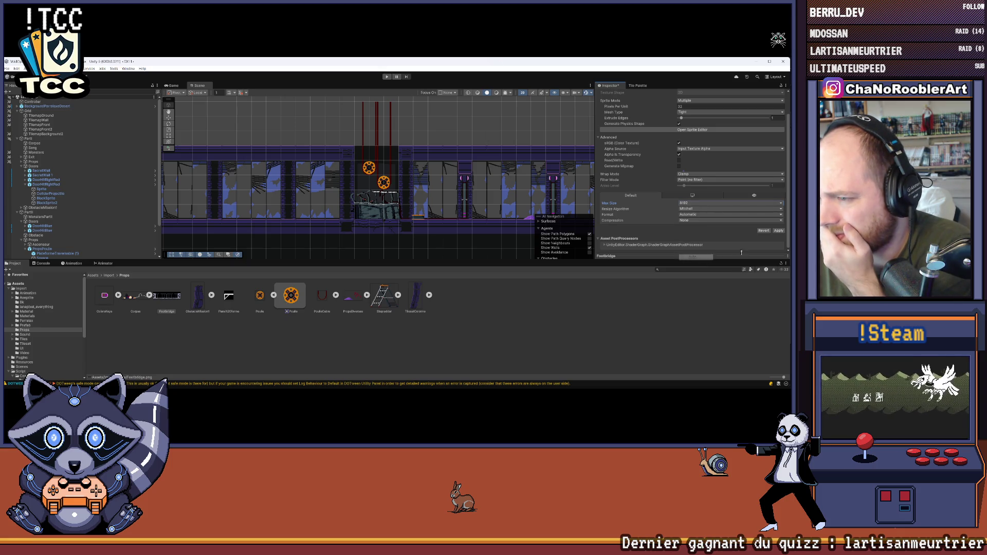
pyautogui.click(777, 230)
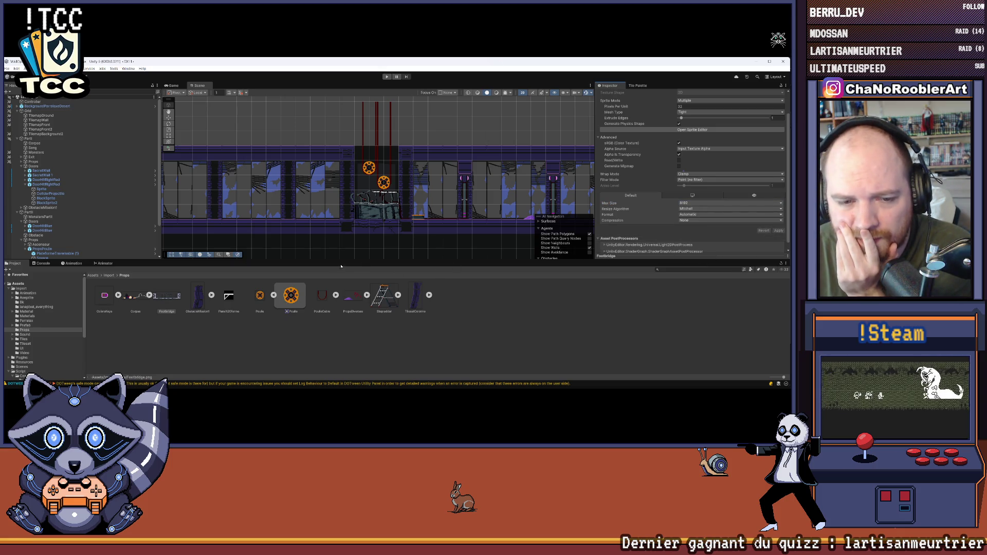
# Make the platform texture a 2D sprite with 32 pixels per unit and Point filtering.
pyautogui.click(229, 297)
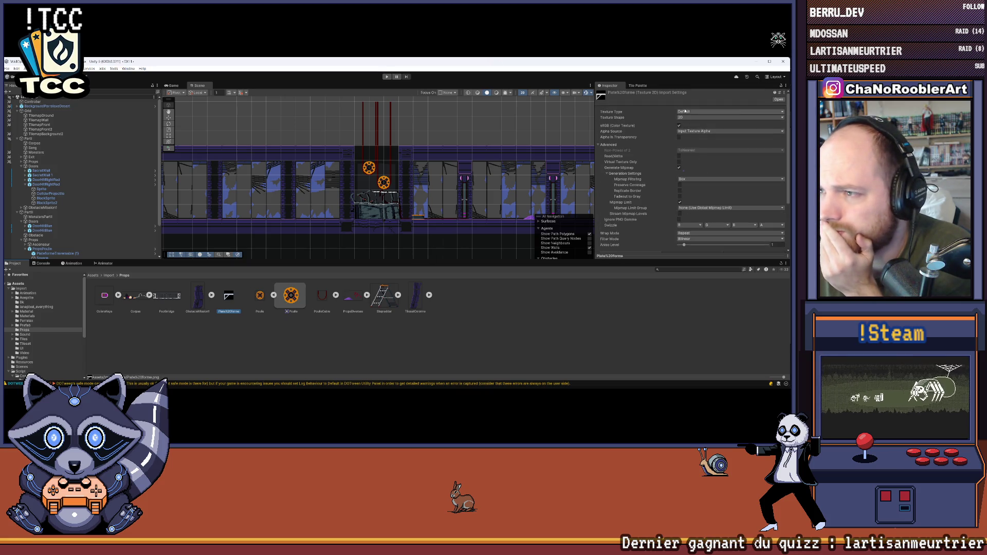
pyautogui.click(730, 111)
pyautogui.click(700, 136)
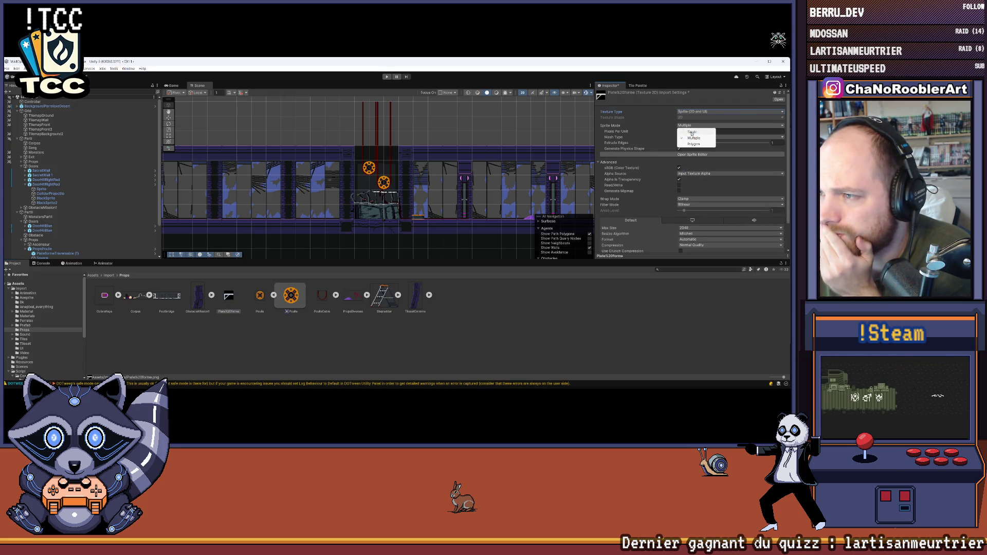
pyautogui.click(692, 132)
pyautogui.write('32')
pyautogui.scroll(-3, 692, 155)
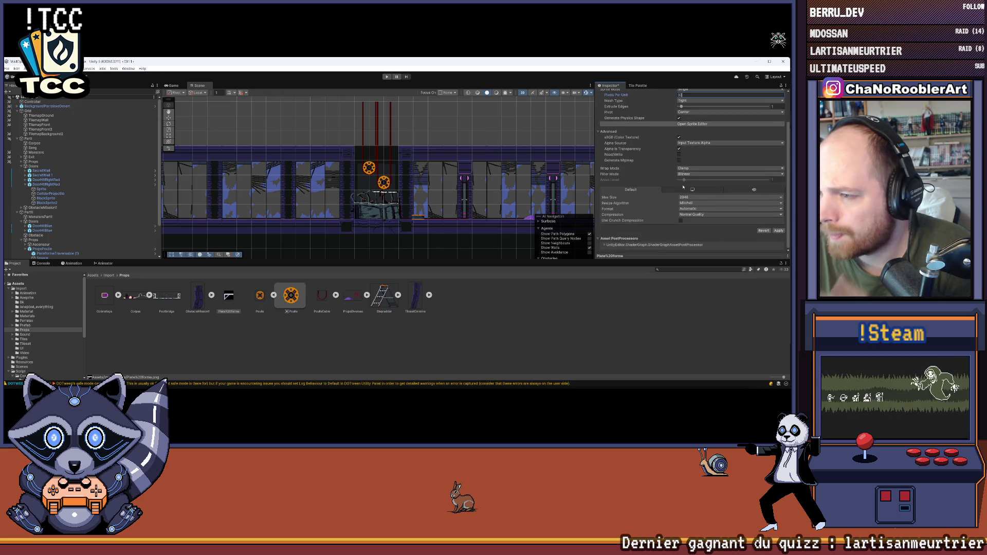
pyautogui.click(691, 174)
pyautogui.click(697, 181)
# Set the platform texture's compression to None and max size to 8192, then apply.
pyautogui.click(691, 214)
pyautogui.click(691, 220)
pyautogui.click(691, 202)
pyautogui.click(693, 251)
pyautogui.click(691, 202)
pyautogui.click(702, 257)
pyautogui.click(776, 230)
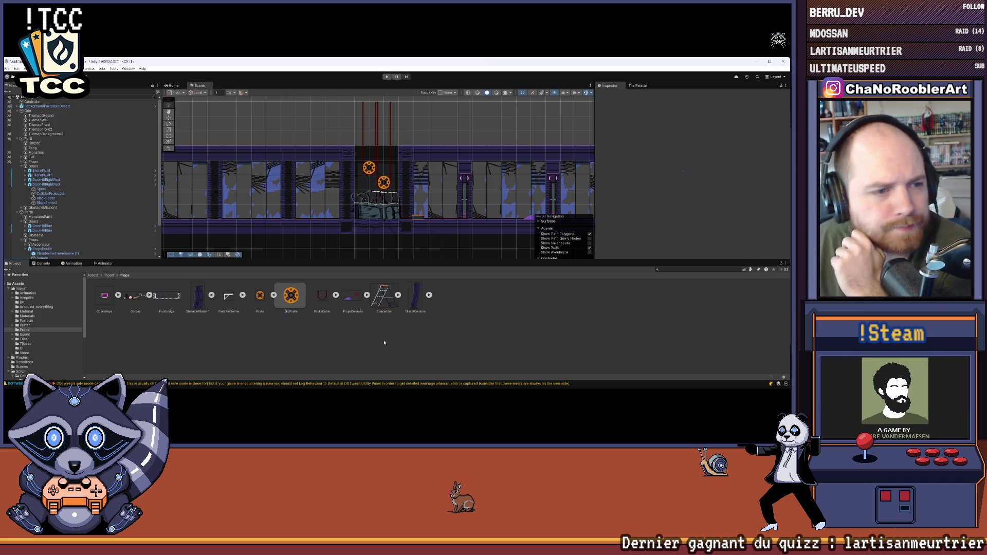
pyautogui.scroll(3, 377, 157)
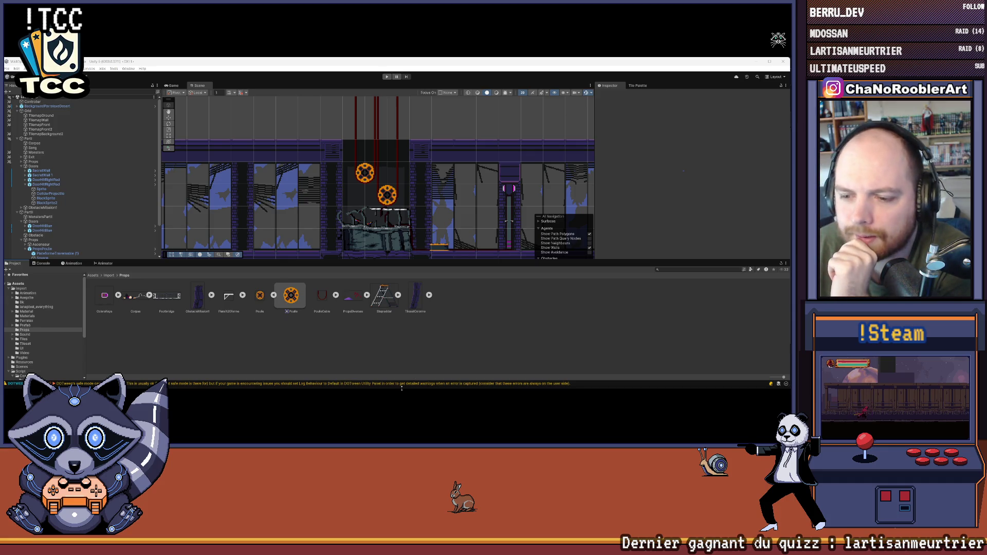
pyautogui.press('super')
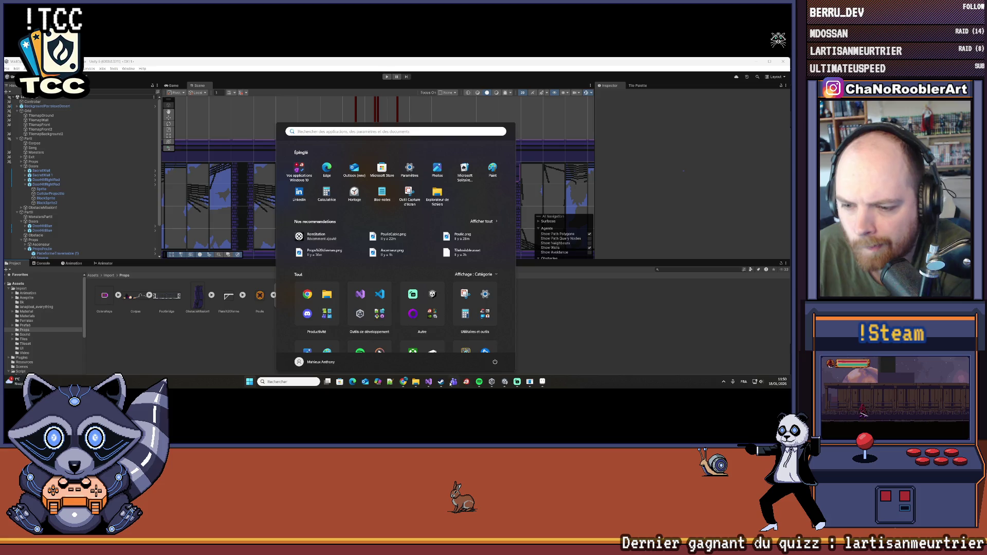
# Launch Steam from the Start menu, landing on the Slots & Daggers Demo library page.
pyautogui.click(441, 383)
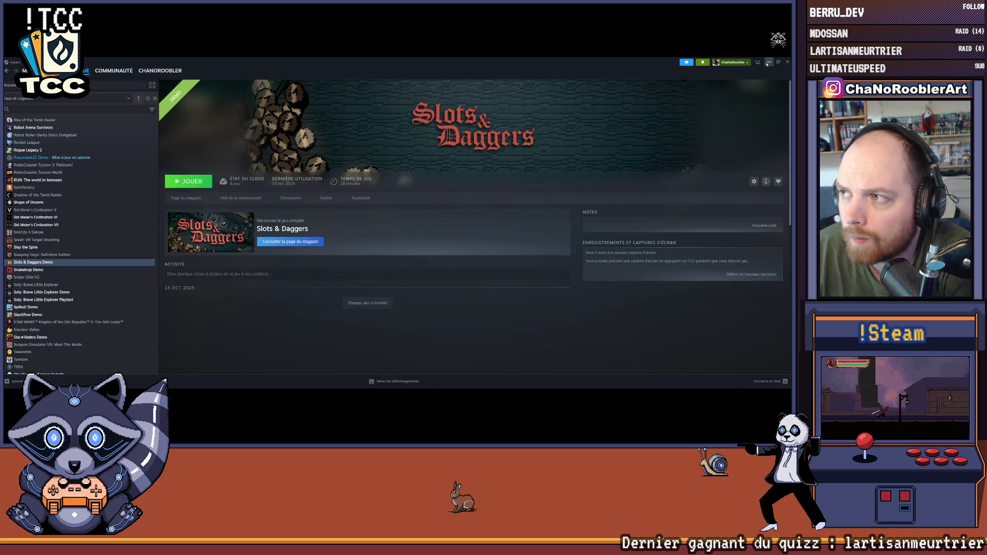
pyautogui.click(541, 385)
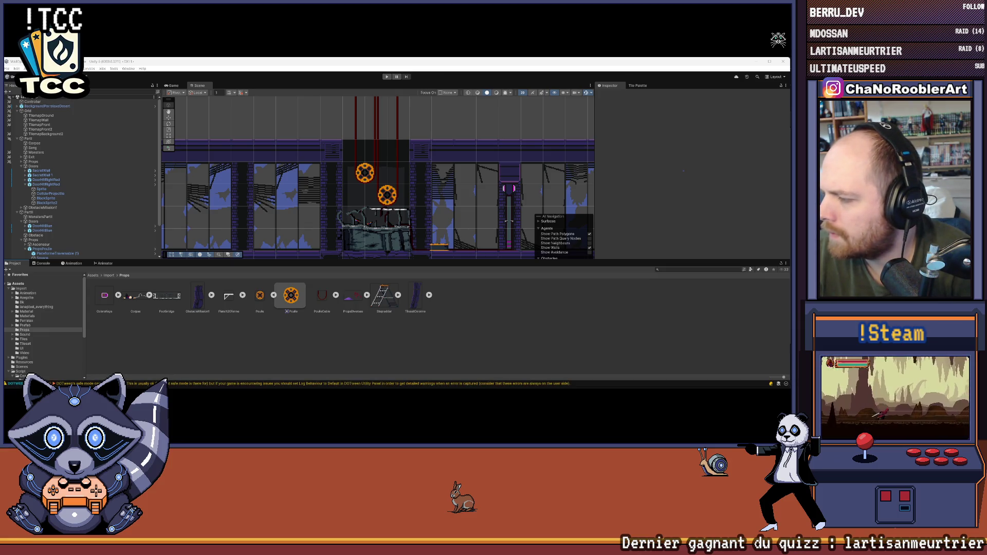
# Switch to the Aseprite level sketch and zoom in and out around the lift area.
pyautogui.hotkey('alt', 'Tab')
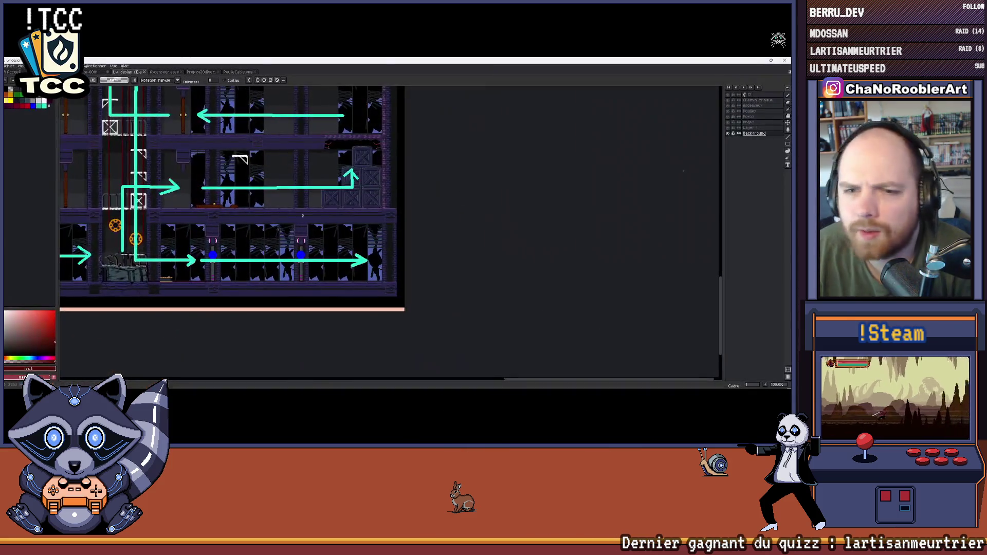
pyautogui.scroll(3, 258, 190)
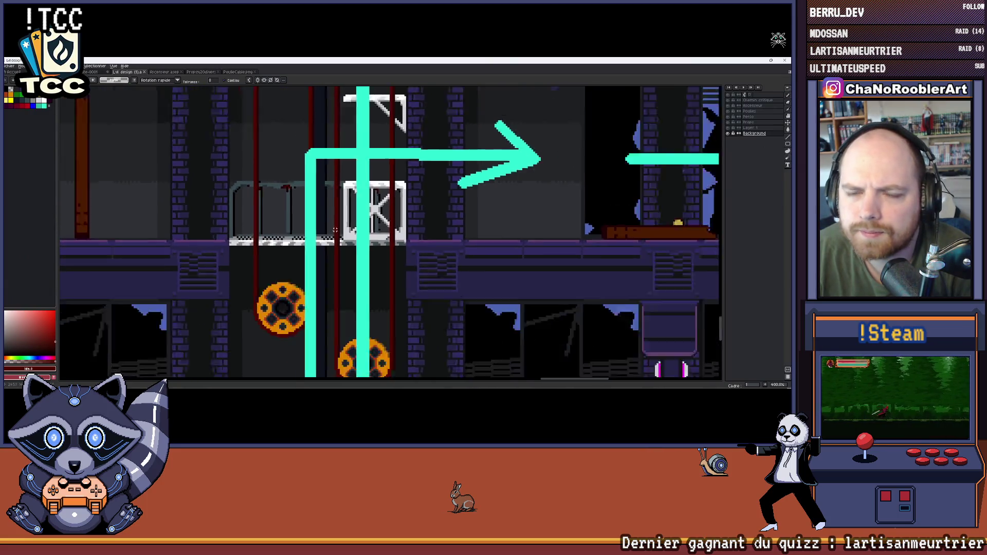
pyautogui.scroll(-1, 346, 222)
pyautogui.scroll(1, 346, 224)
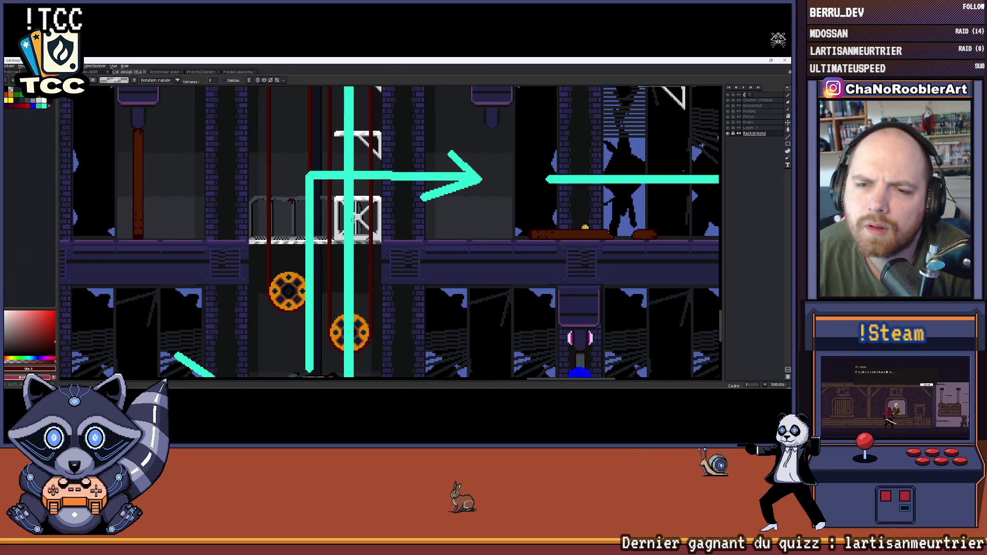
pyautogui.scroll(-3, 352, 216)
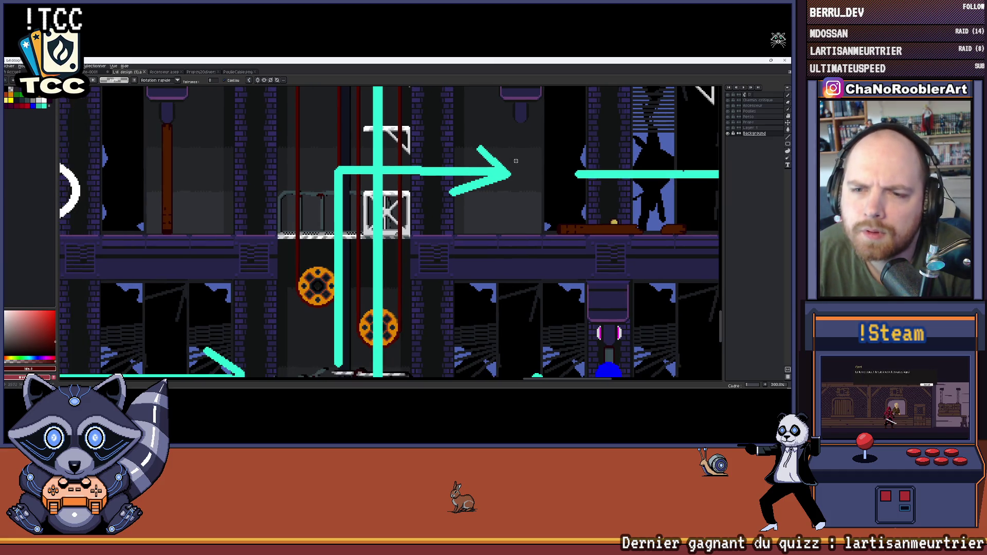
pyautogui.scroll(2, 384, 188)
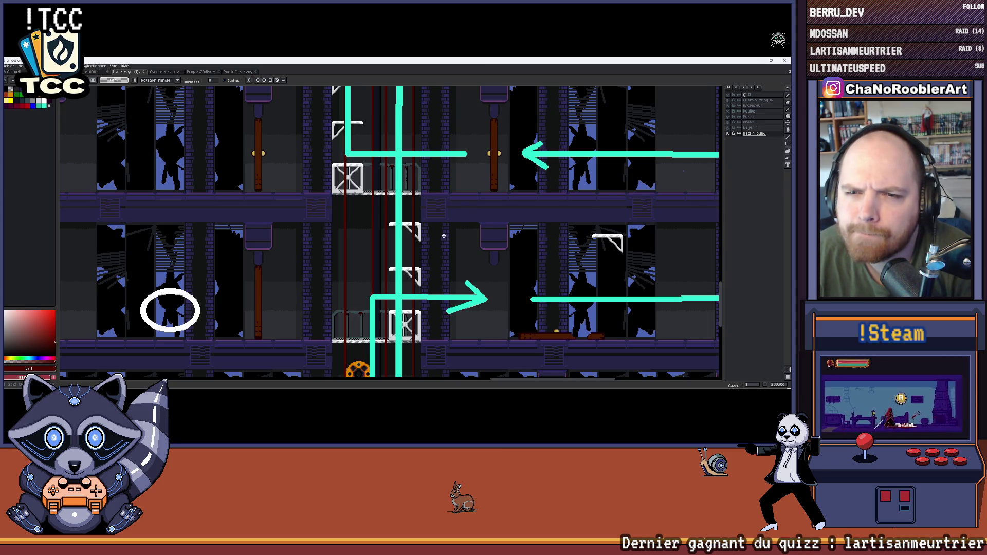
pyautogui.scroll(2, 376, 285)
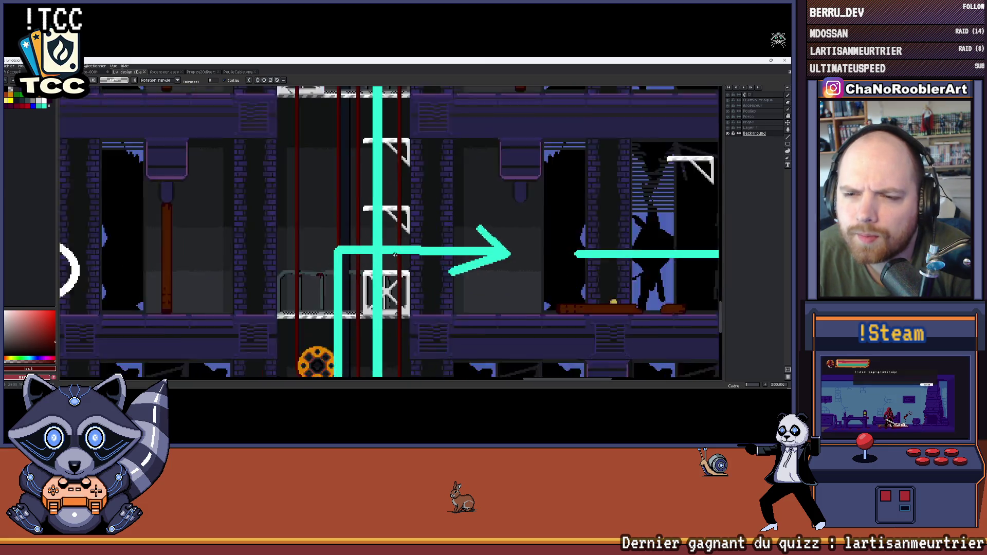
pyautogui.scroll(-2, 376, 284)
pyautogui.scroll(-2, 376, 284)
pyautogui.scroll(4, 347, 225)
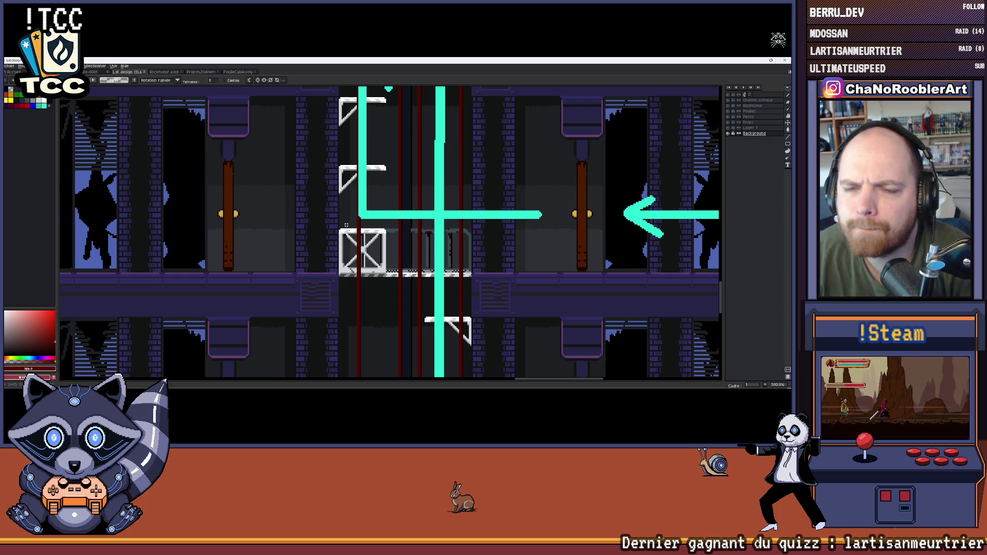
pyautogui.scroll(-3, 282, 293)
pyautogui.scroll(2, 138, 329)
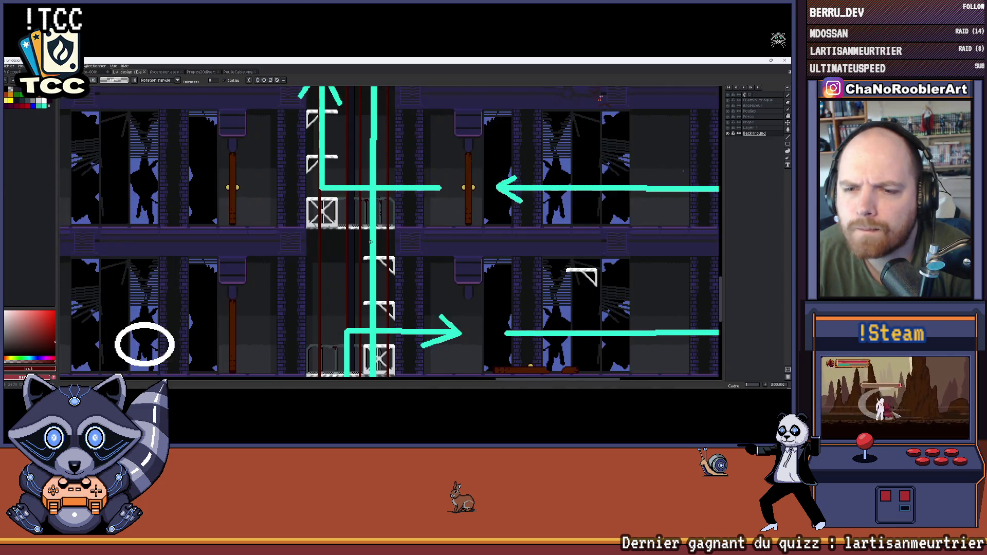
pyautogui.scroll(1, 333, 227)
pyautogui.scroll(-3, 311, 185)
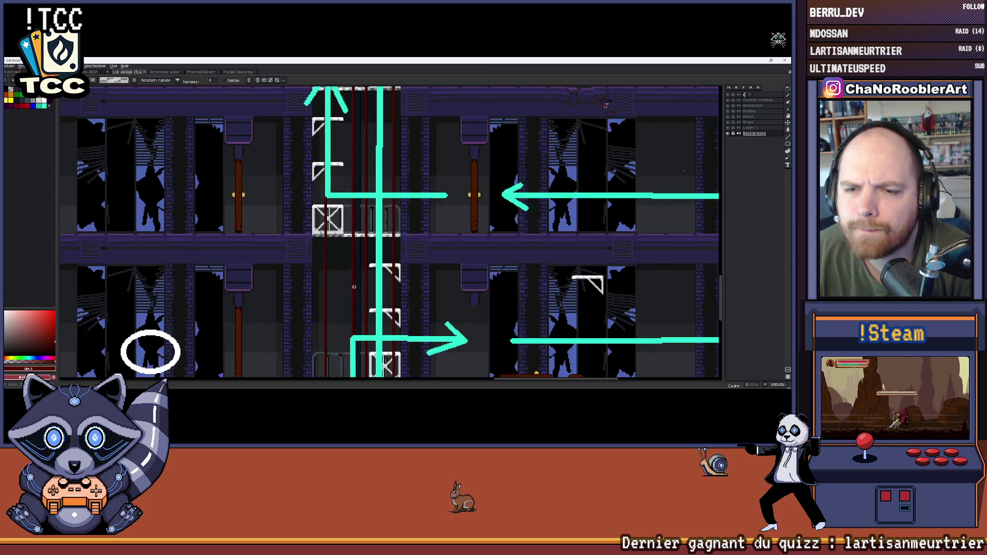
pyautogui.scroll(3, 365, 241)
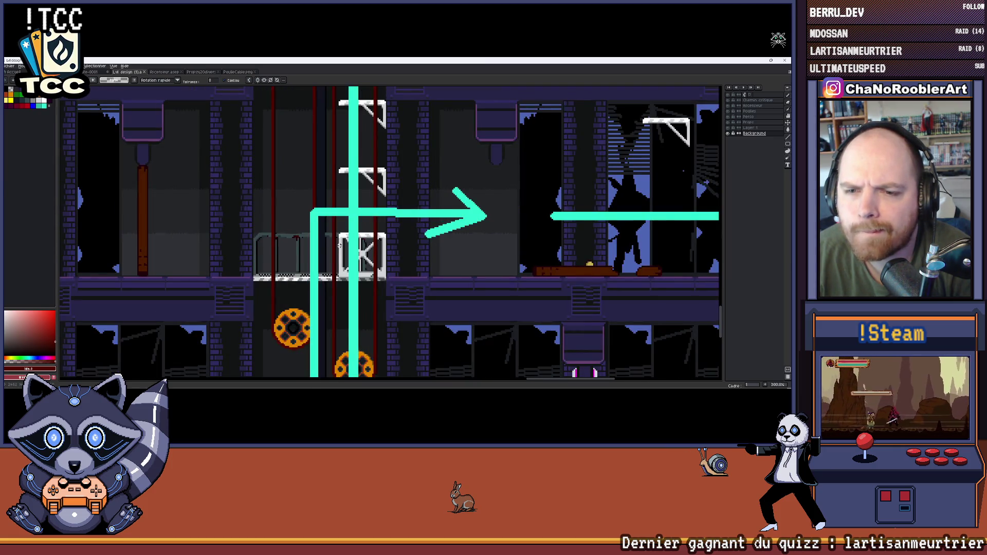
# Pan the sketch along the lift shaft up to the upper floor, then return to Unity.
pyautogui.moveTo(339, 245); pyautogui.dragTo(362, 247)
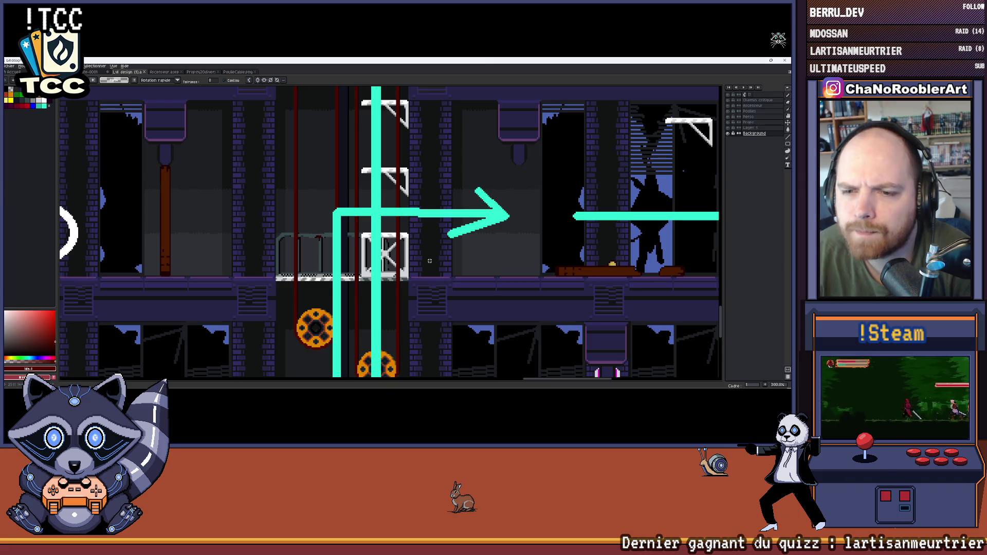
pyautogui.moveTo(448, 285)
pyautogui.mouseDown()
pyautogui.moveTo(445, 253)
pyautogui.moveTo(410, 238)
pyautogui.mouseUp()
pyautogui.scroll(-2, 445, 253)
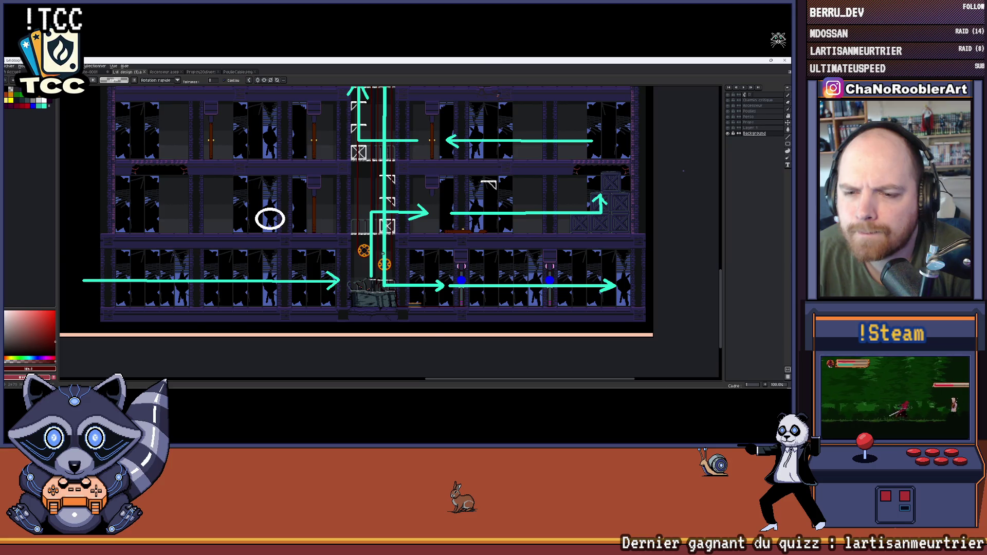
pyautogui.scroll(3, 382, 254)
pyautogui.scroll(1, 305, 233)
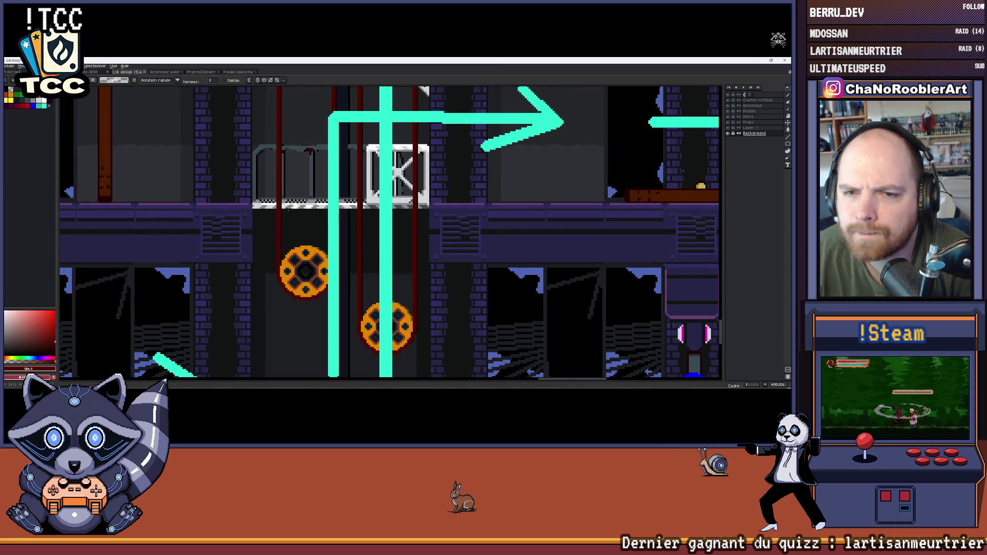
pyautogui.scroll(1, 303, 234)
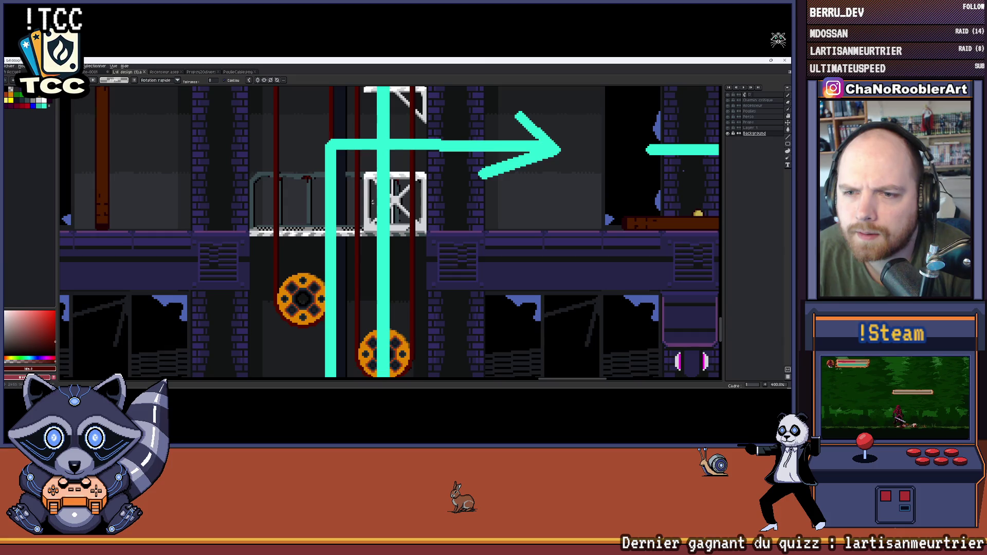
pyautogui.scroll(-3, 375, 185)
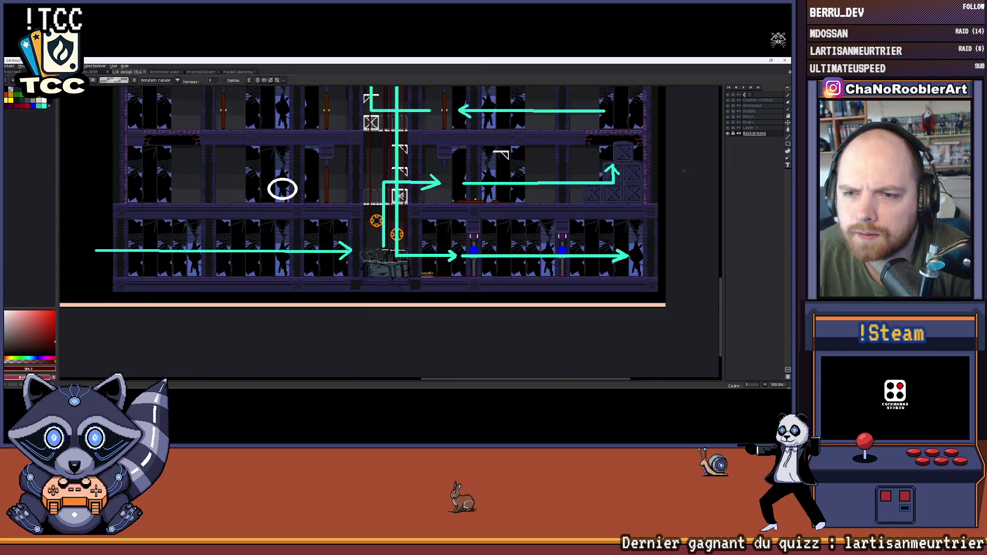
pyautogui.scroll(3, 385, 196)
pyautogui.scroll(-2, 383, 196)
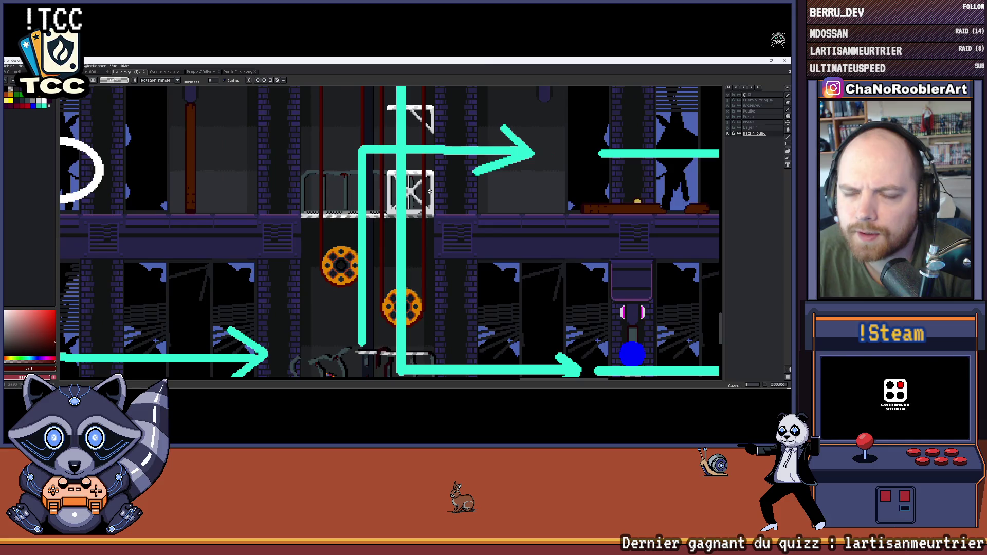
pyautogui.scroll(1, 396, 209)
pyautogui.scroll(-1, 396, 208)
pyautogui.scroll(-1, 406, 213)
pyautogui.scroll(1, 418, 218)
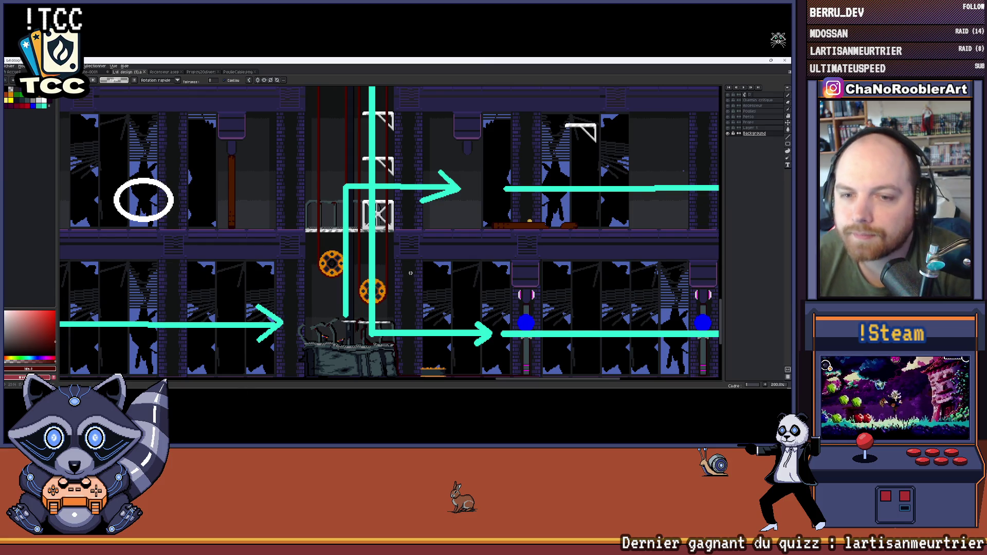
pyautogui.scroll(-2, 412, 198)
pyautogui.press('alt')
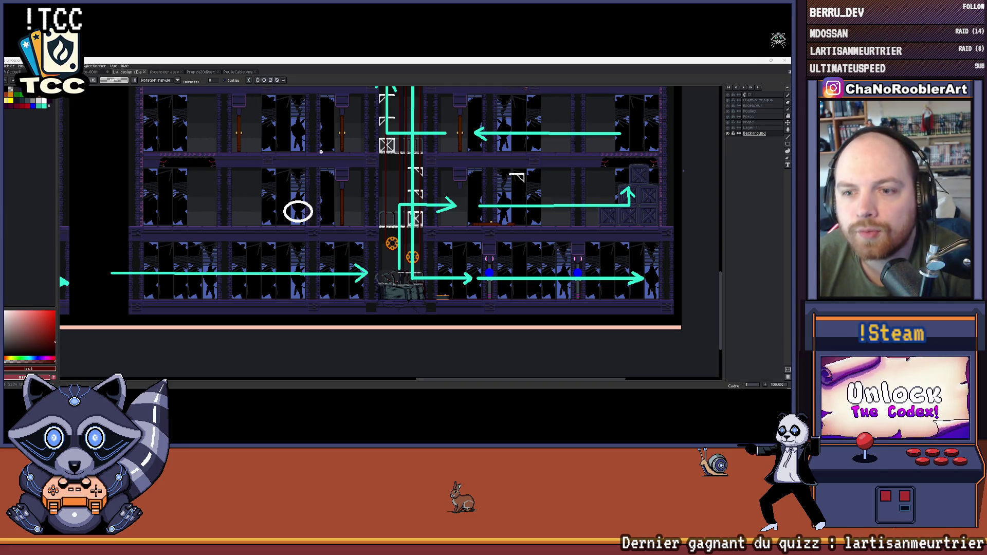
pyautogui.hotkey('alt', 'Tab')
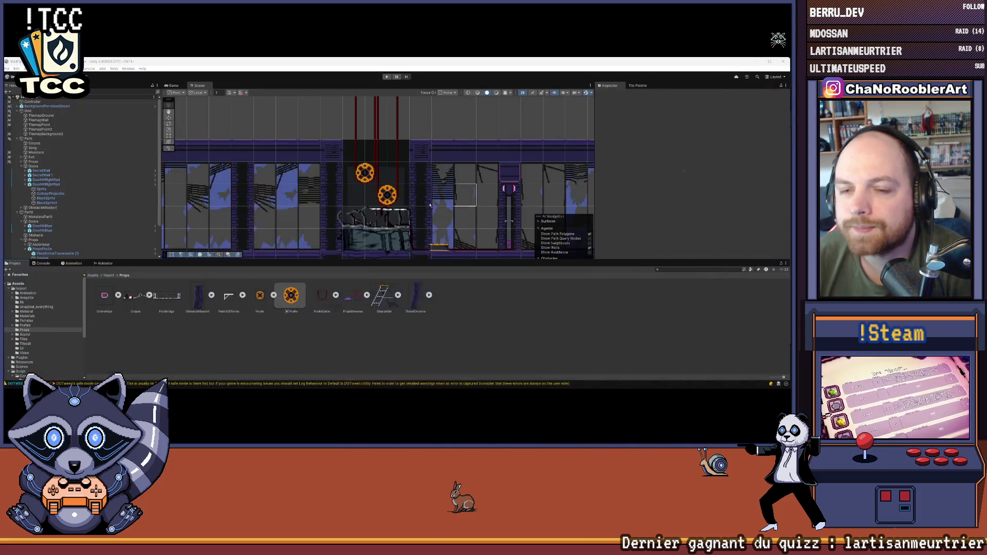
# Select the Footbridge texture and keep its type as Sprite (2D and UI).
pyautogui.scroll(2, 430, 205)
pyautogui.scroll(-2, 369, 167)
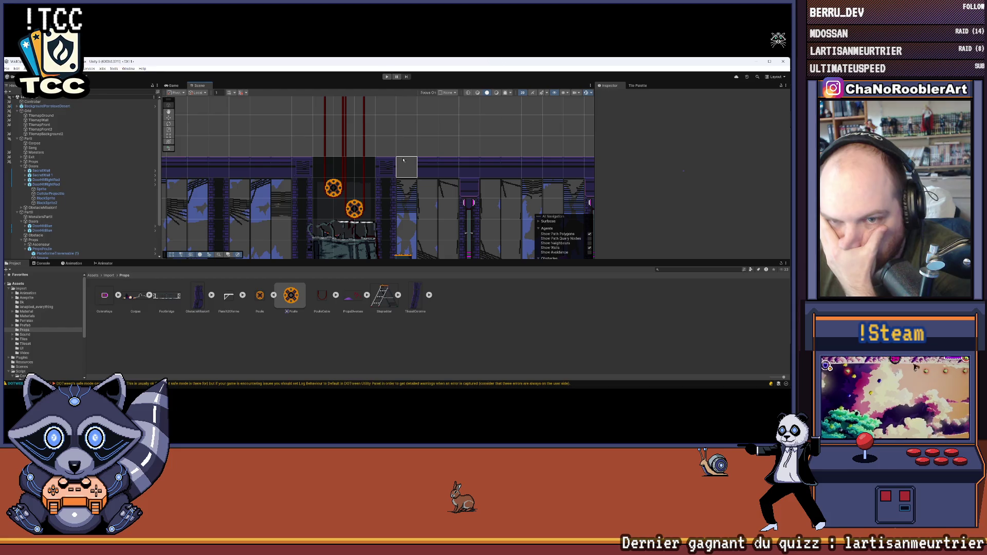
pyautogui.click(168, 291)
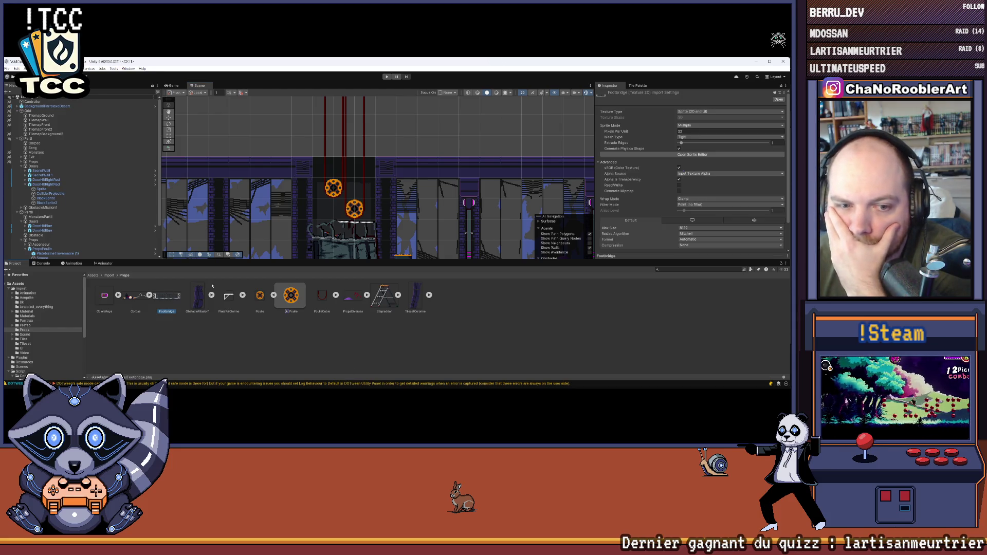
pyautogui.click(722, 112)
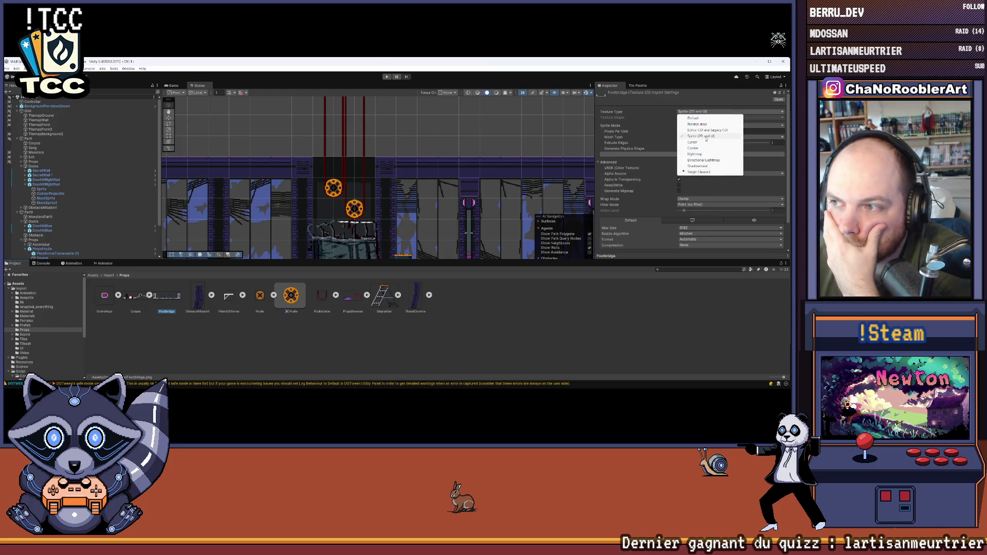
pyautogui.click(766, 123)
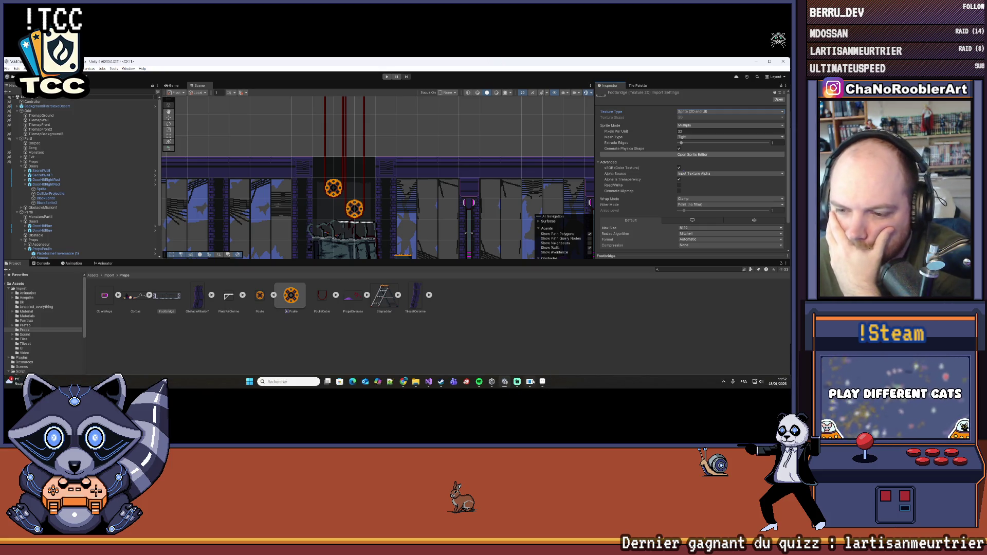
# Recheck the Aseprite sketch, then open Footbridge in the Sprite Editor with its Slice options.
pyautogui.click(542, 386)
pyautogui.scroll(5, 345, 195)
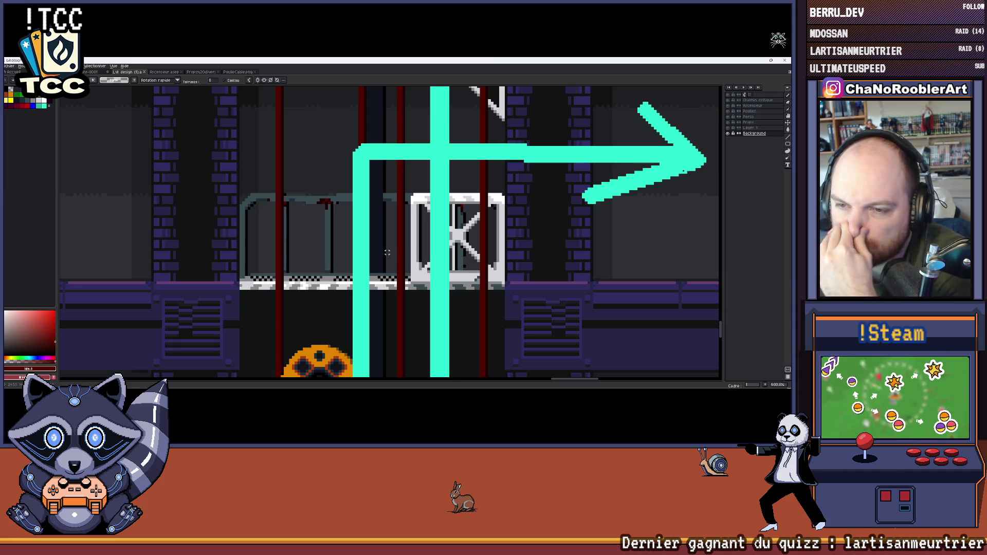
pyautogui.scroll(-4, 387, 252)
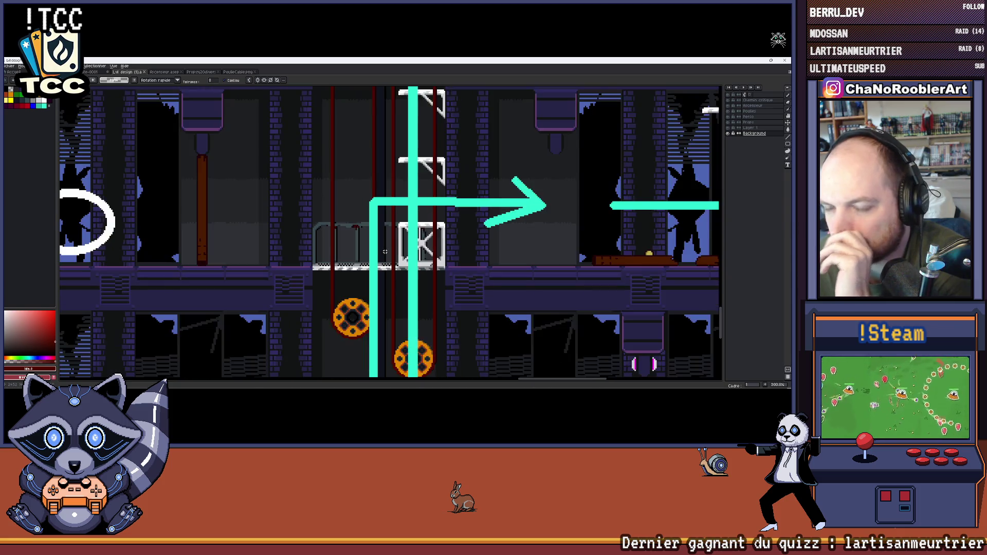
pyautogui.scroll(-2, 353, 242)
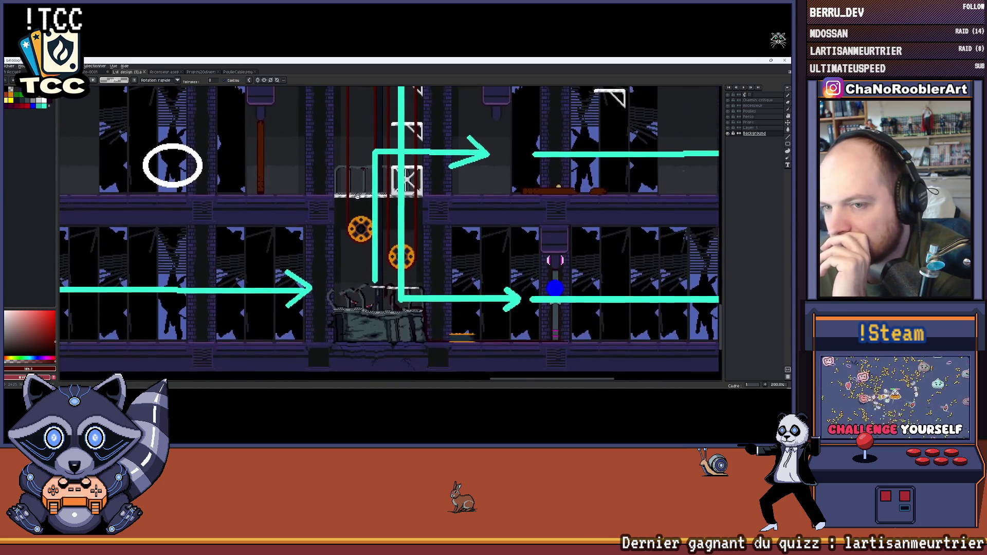
pyautogui.click(756, 60)
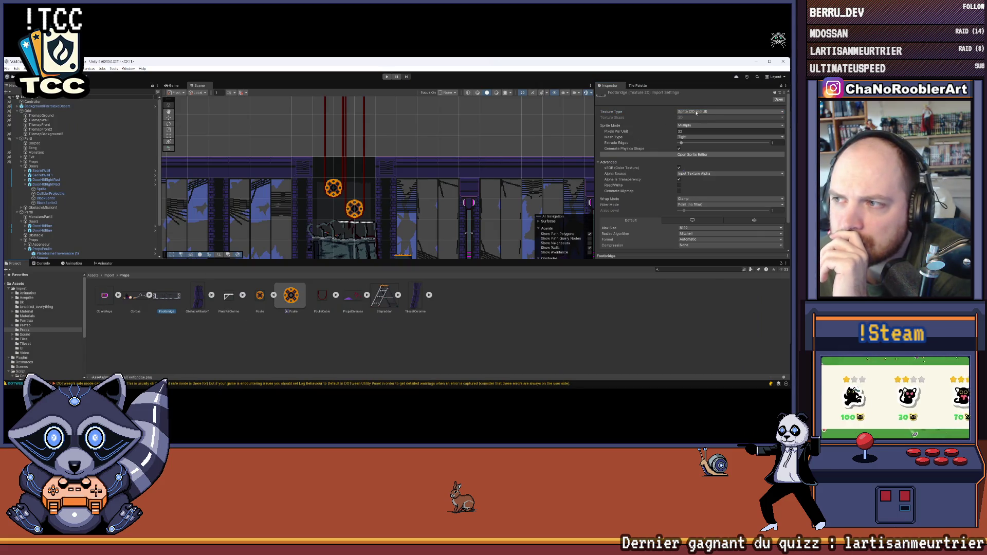
pyautogui.click(692, 154)
pyautogui.click(171, 100)
# Slice the Footbridge sheet with Grid By Cell Count at 2 columns, then close the Sprite Editor.
pyautogui.click(227, 108)
pyautogui.click(221, 130)
pyautogui.click(219, 113)
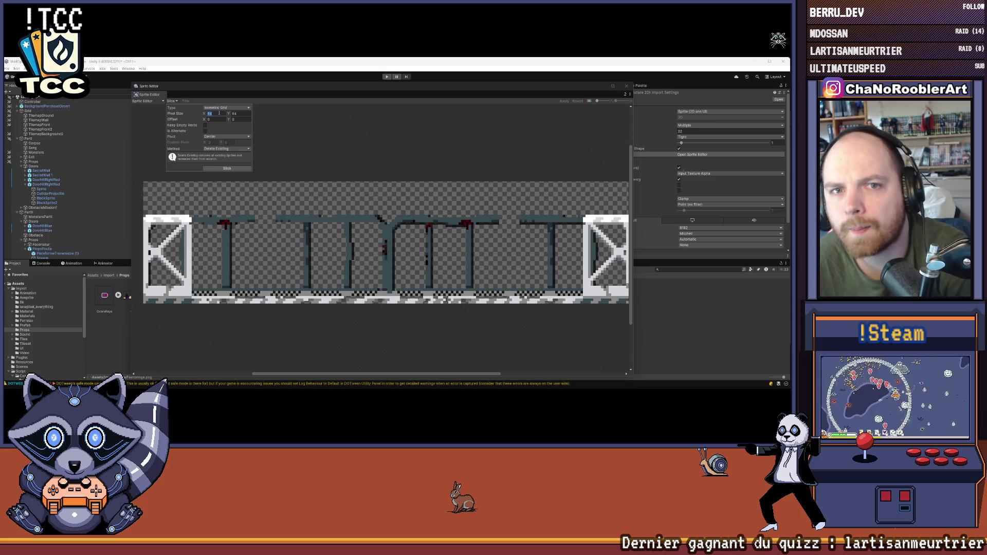
pyautogui.click(218, 109)
pyautogui.click(221, 120)
pyautogui.click(221, 108)
pyautogui.click(218, 126)
pyautogui.click(211, 113)
pyautogui.write('2')
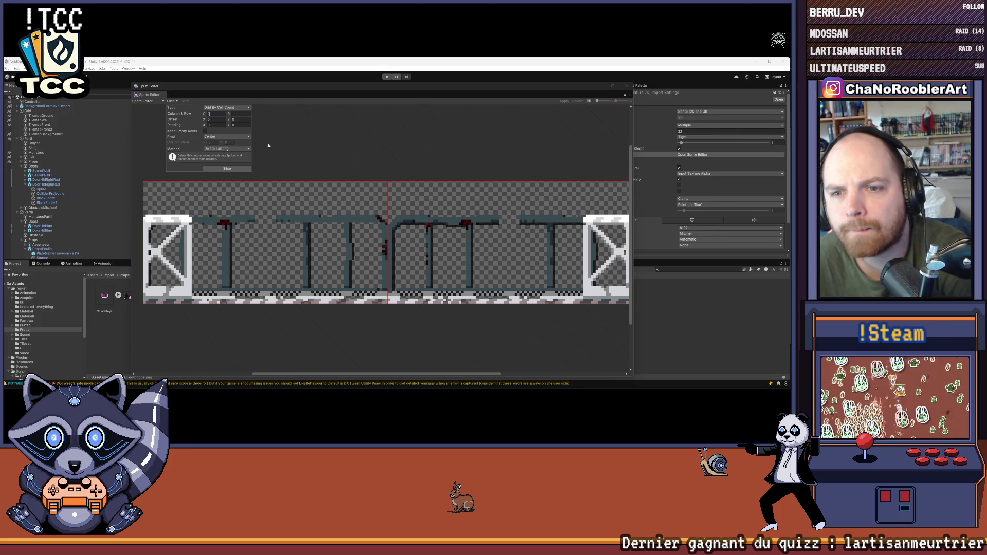
pyautogui.click(239, 169)
pyautogui.click(238, 170)
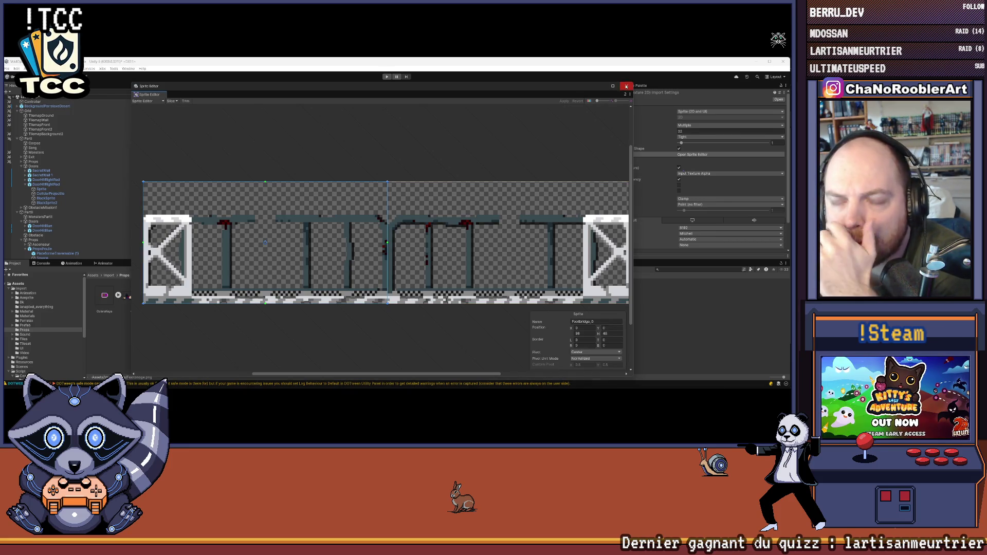
pyautogui.click(626, 86)
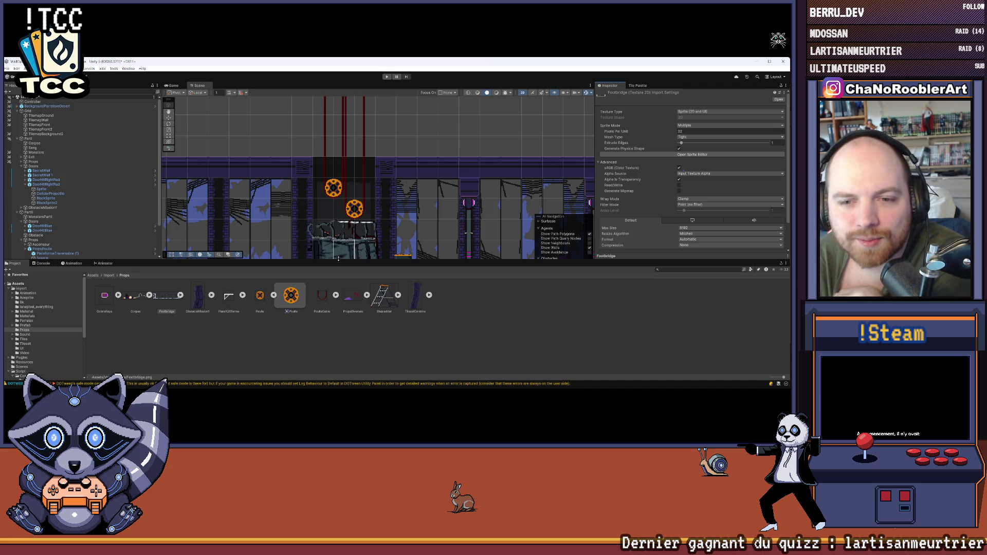
# Enlarge the Scene view and pan across the purple-windowed, crate and pulley areas of the level.
pyautogui.moveTo(338, 263); pyautogui.dragTo(339, 295)
pyautogui.click(356, 246)
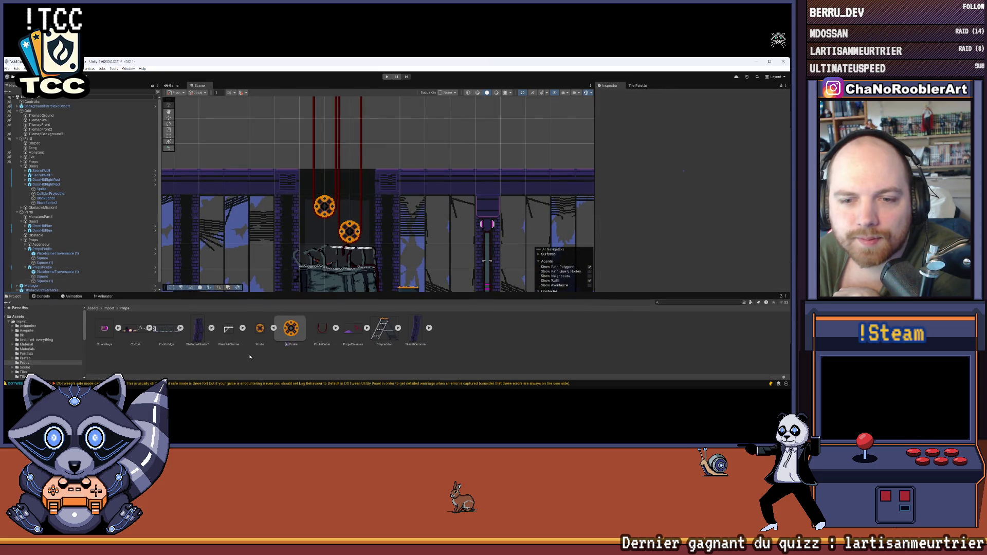
pyautogui.moveTo(356, 247); pyautogui.dragTo(359, 179)
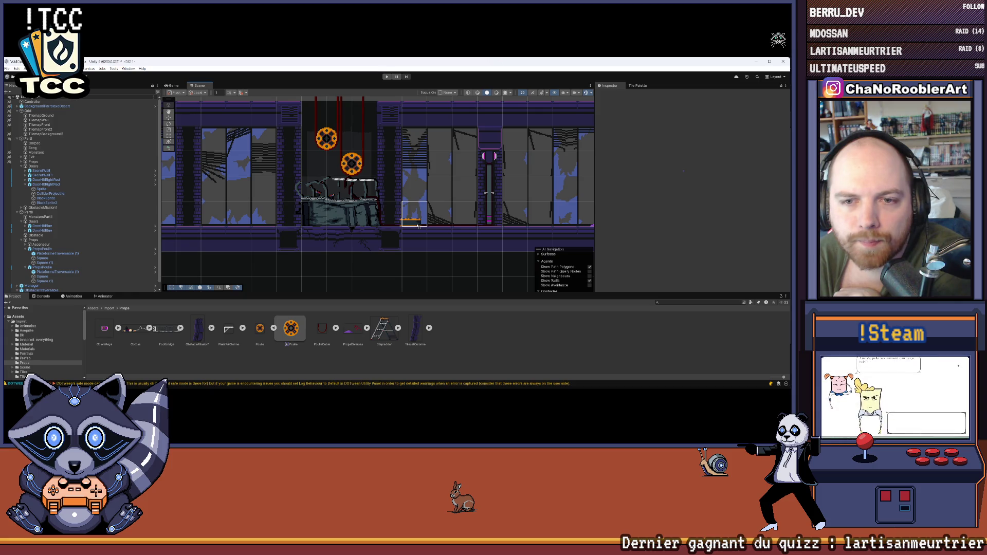
pyautogui.moveTo(418, 225); pyautogui.dragTo(534, 208)
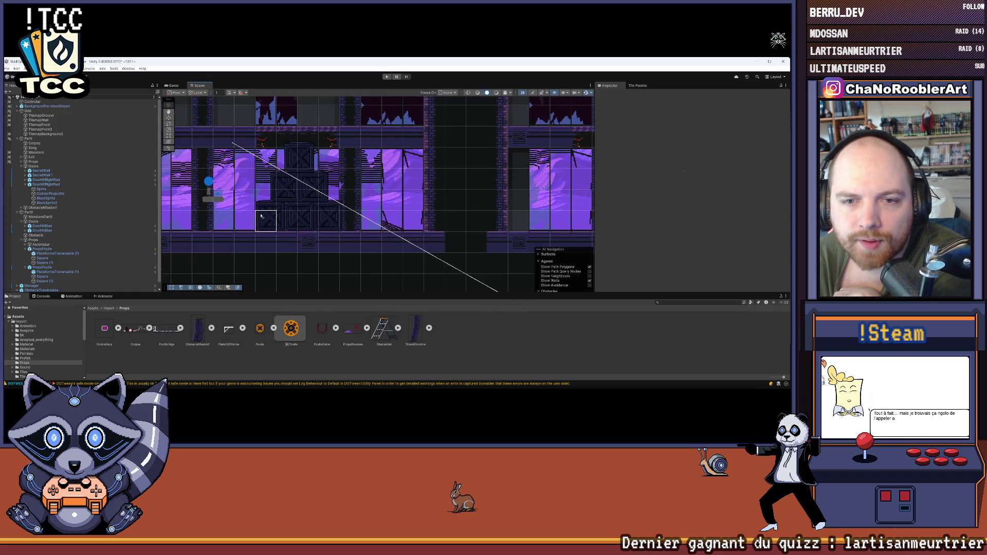
pyautogui.moveTo(261, 216)
pyautogui.mouseDown()
pyautogui.moveTo(198, 213)
pyautogui.moveTo(367, 179)
pyautogui.mouseUp()
pyautogui.scroll(6, 367, 179)
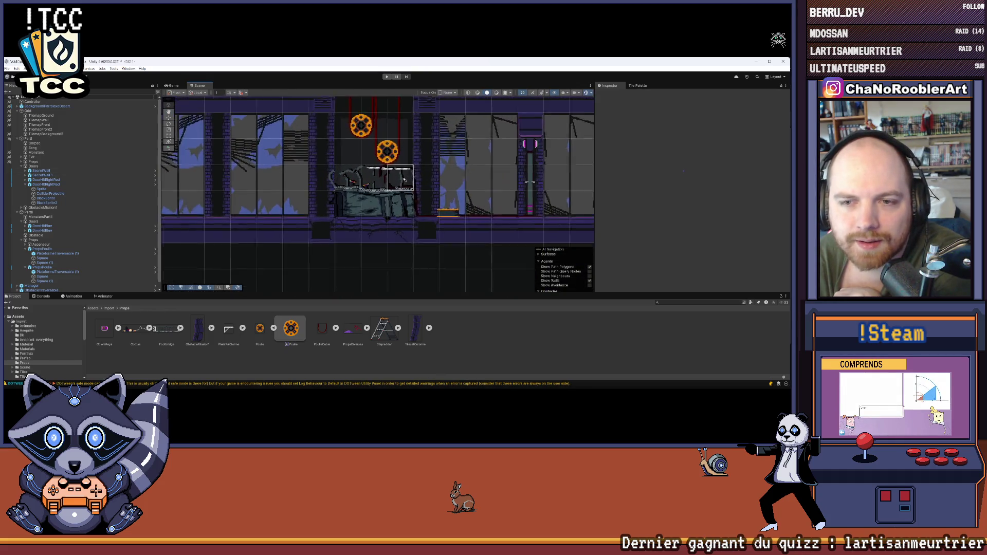
pyautogui.scroll(1, 404, 179)
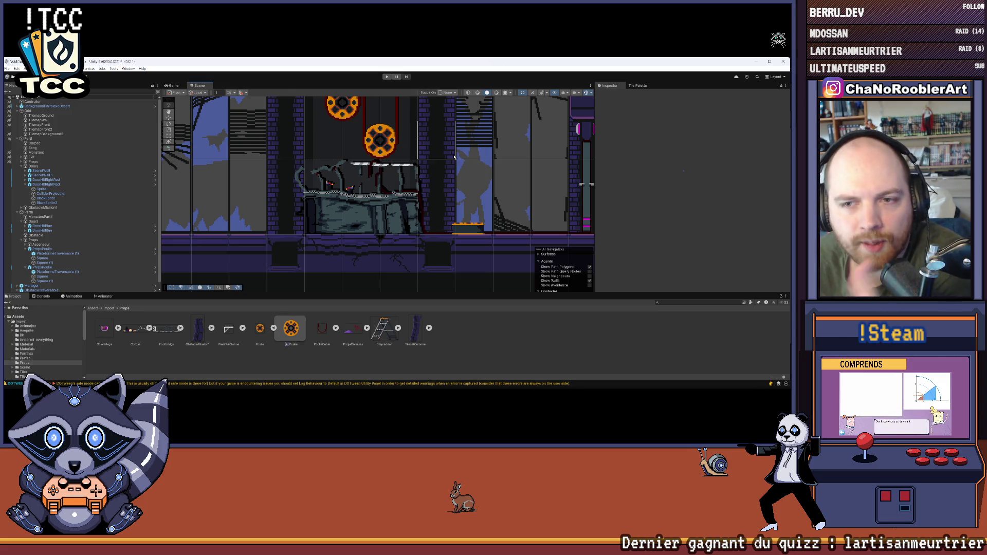
pyautogui.scroll(-3, 353, 208)
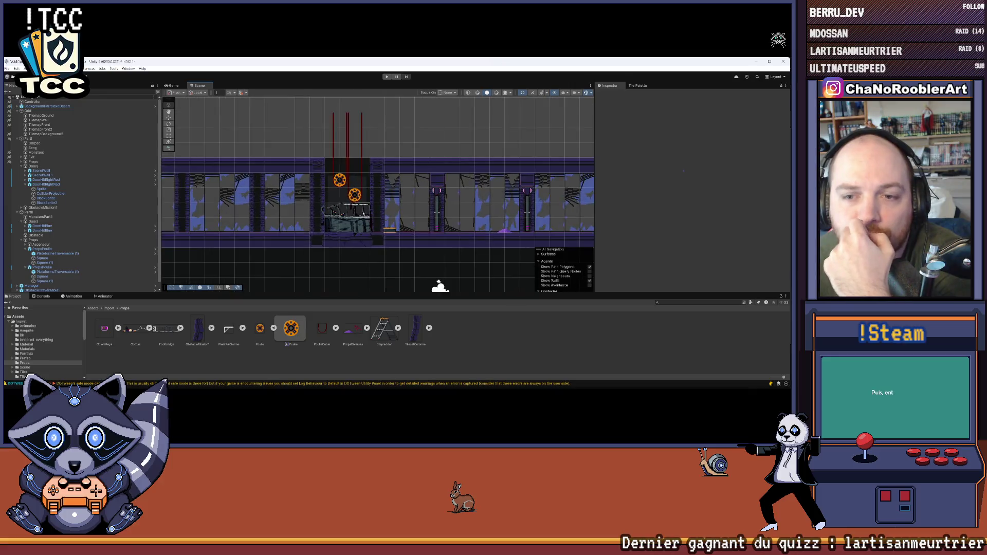
pyautogui.scroll(1, 355, 206)
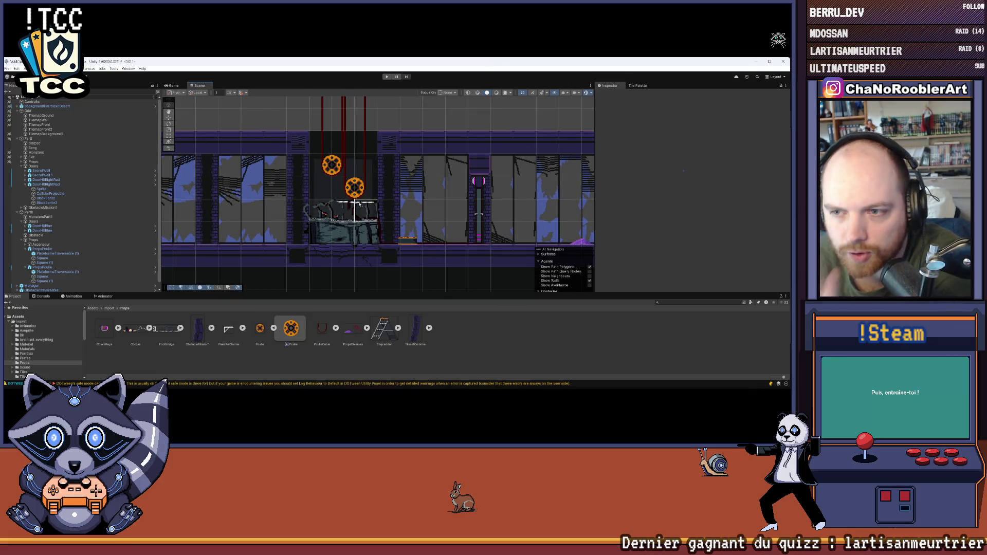
pyautogui.scroll(-2, 360, 205)
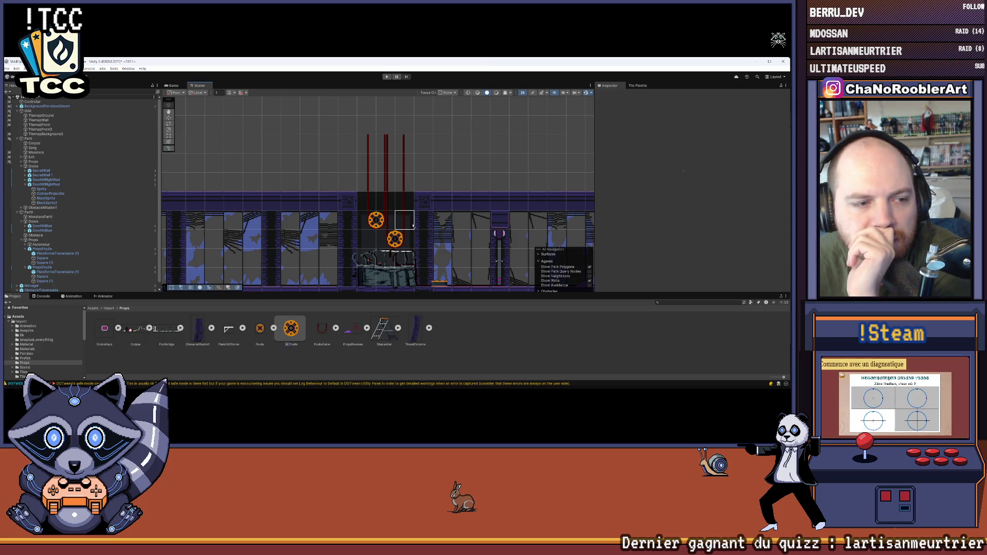
pyautogui.scroll(3, 413, 224)
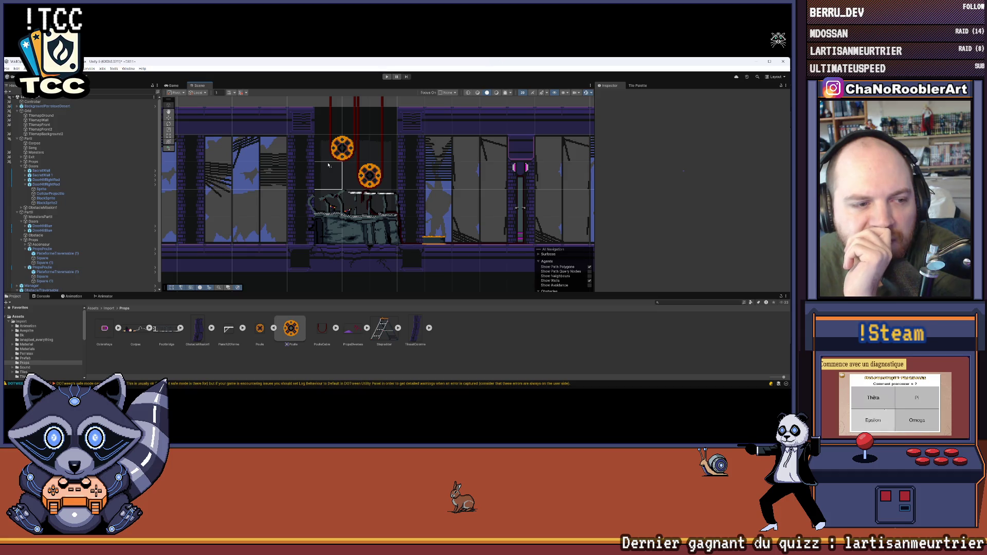
pyautogui.moveTo(432, 157); pyautogui.dragTo(379, 193)
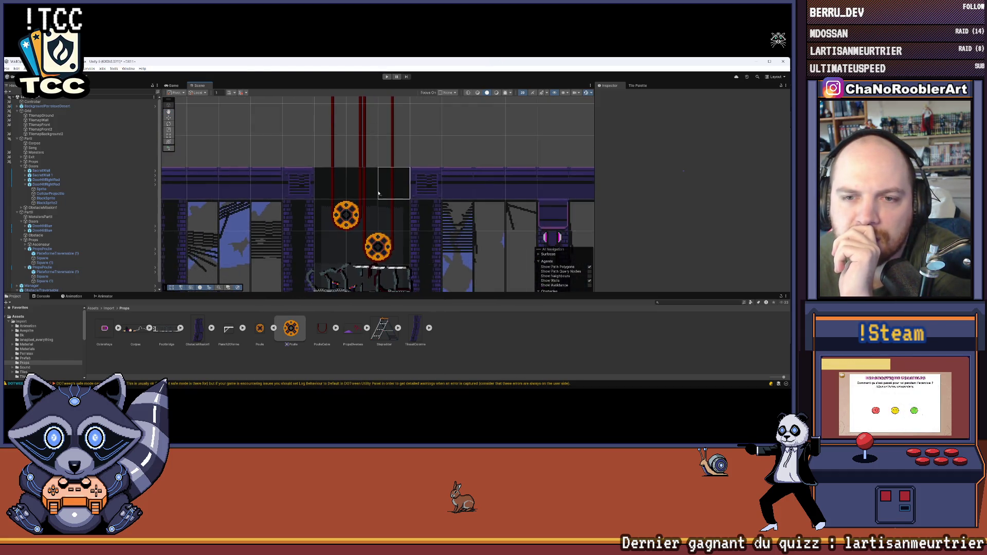
pyautogui.scroll(-2, 378, 193)
# Expand Footbridge in Props, select its Footbridge_1 slice, then bring up the Aseprite level sketch.
pyautogui.click(180, 328)
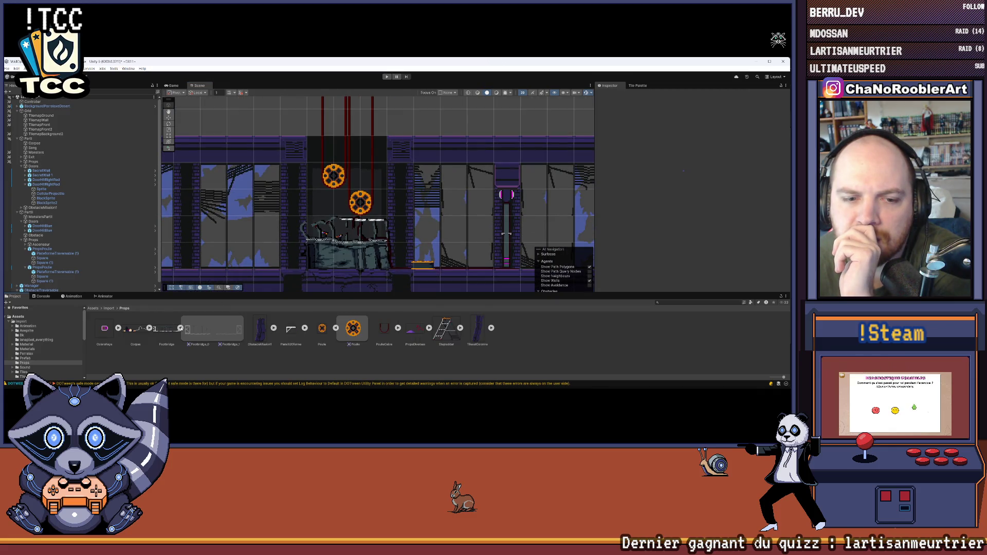
pyautogui.click(221, 331)
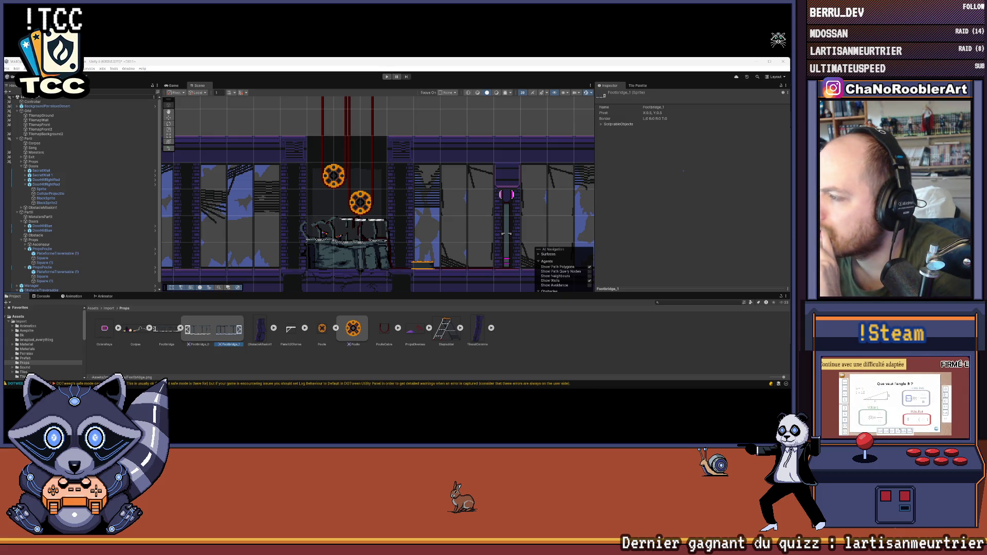
pyautogui.moveTo(579, 381)
pyautogui.click(542, 381)
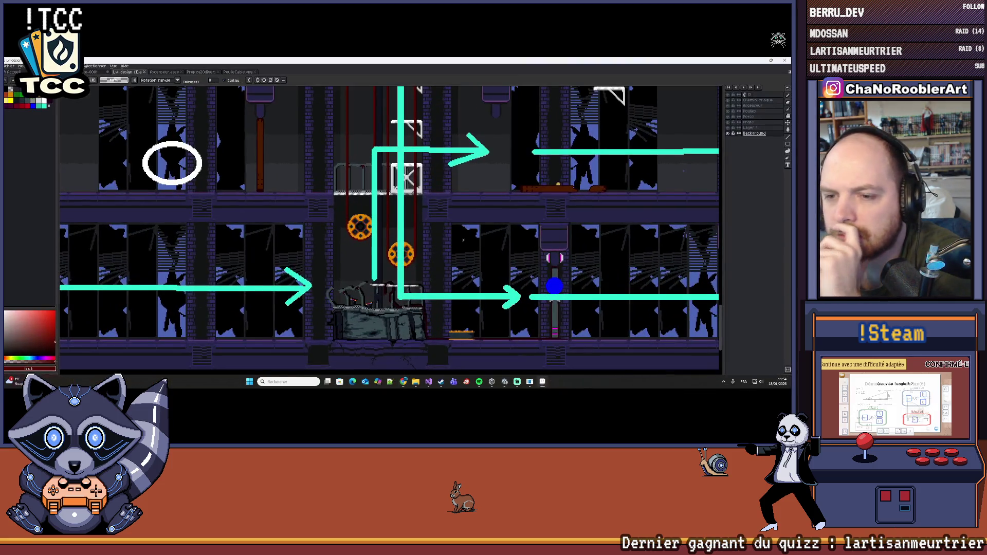
# Zoom the sketch, then collapse PropsPoulie in Unity's Hierarchy and return to Aseprite.
pyautogui.scroll(3, 391, 221)
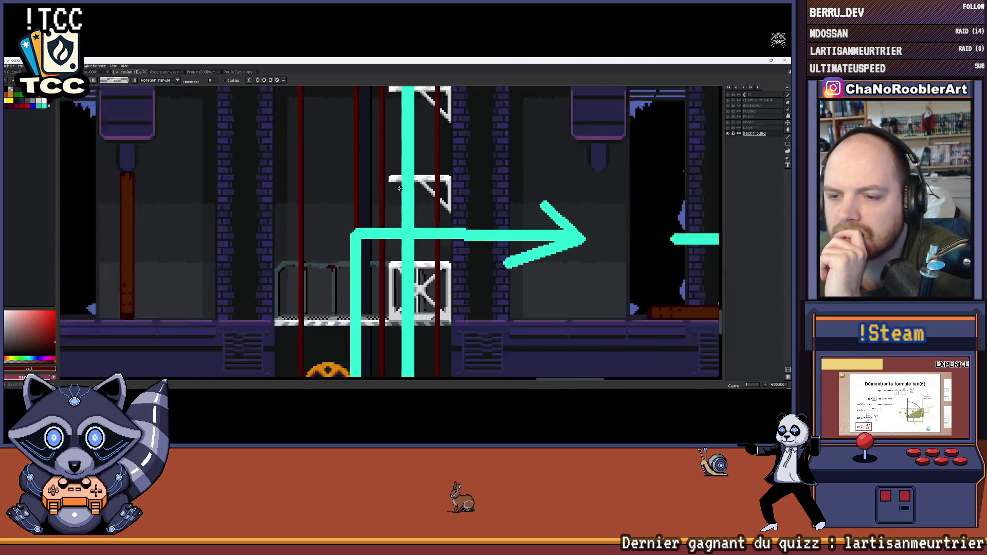
pyautogui.scroll(-2, 391, 221)
pyautogui.hotkey('alt', 'Tab')
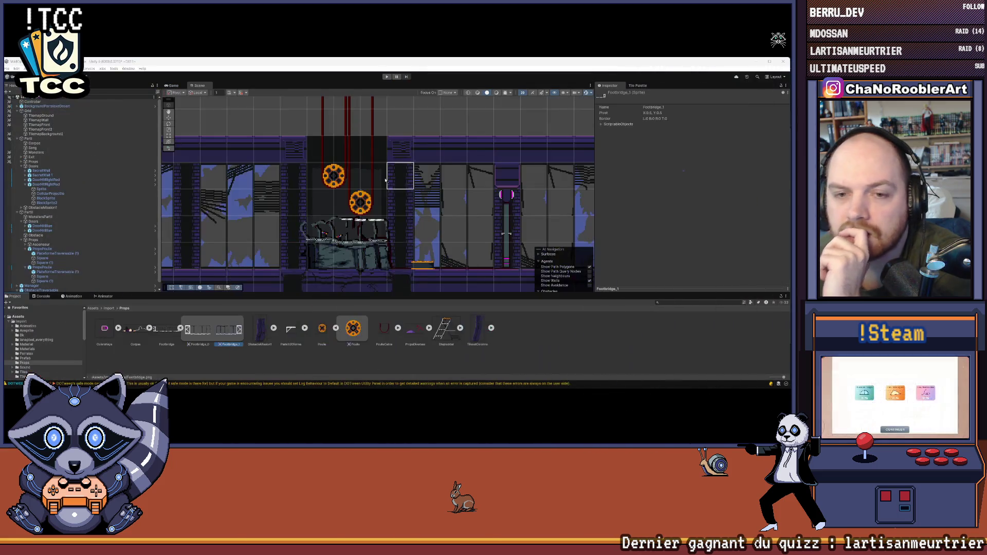
pyautogui.moveTo(331, 207); pyautogui.dragTo(296, 284)
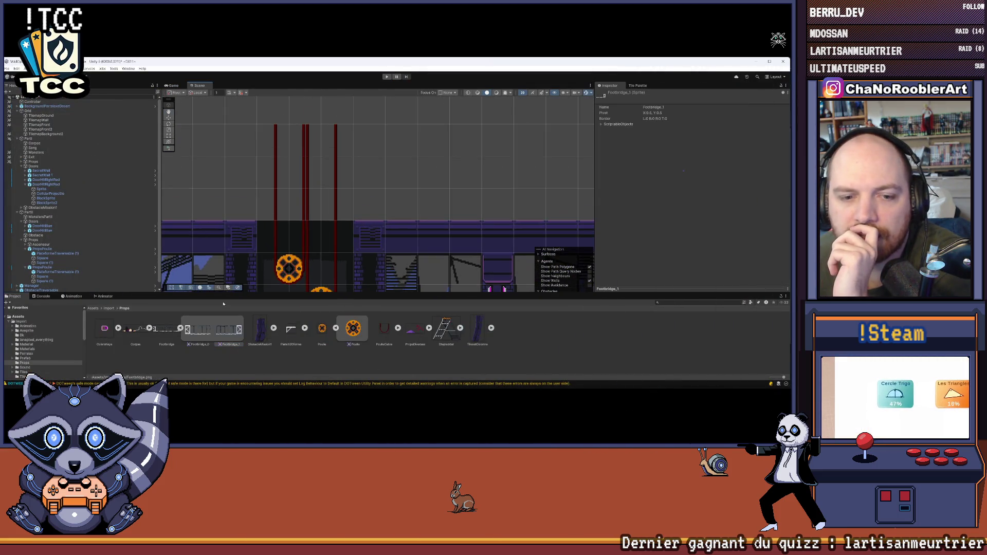
pyautogui.click(26, 249)
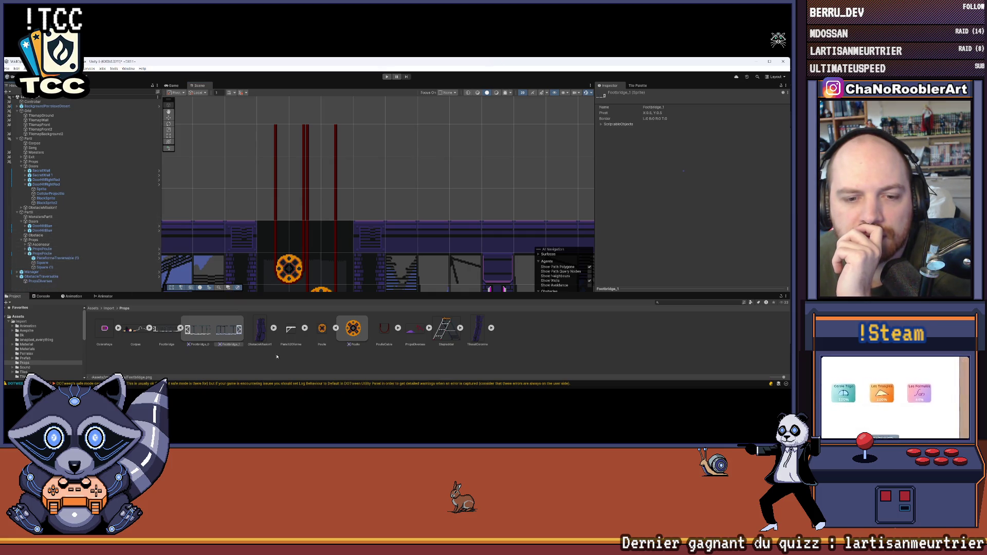
pyautogui.moveTo(635, 389)
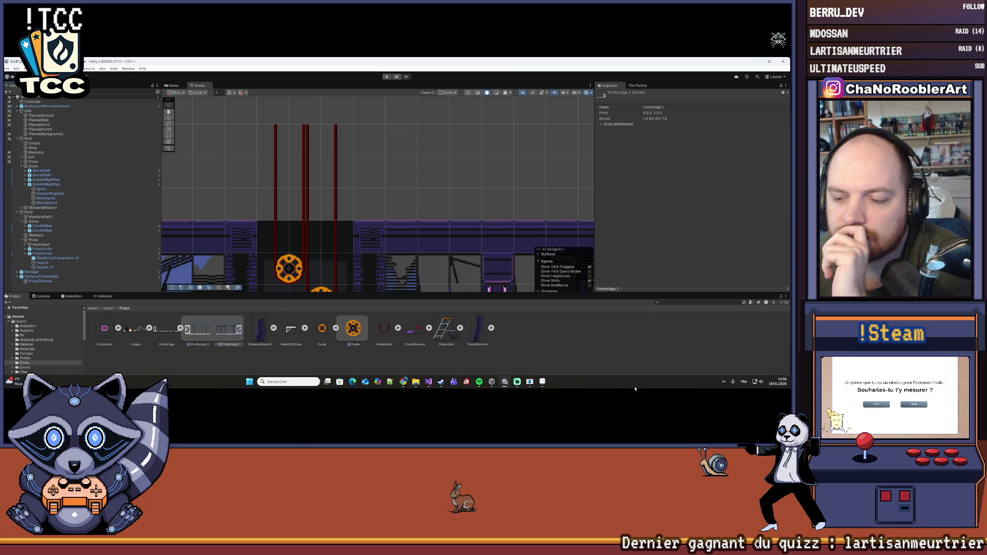
pyautogui.click(543, 381)
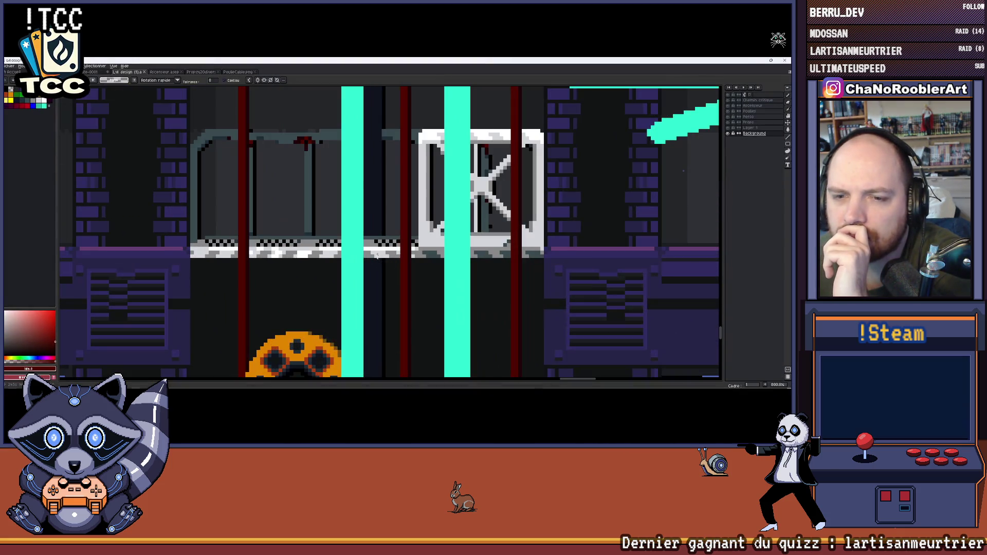
# Pan the sketch's route arrows around the lift shaft, then close Aseprite.
pyautogui.scroll(-7, 381, 244)
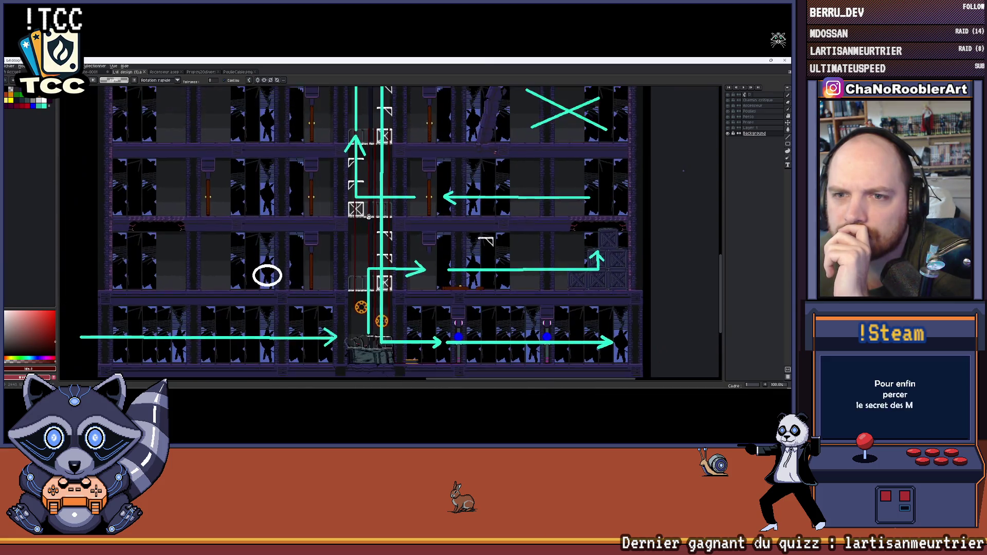
pyautogui.scroll(2, 368, 219)
pyautogui.scroll(1, 367, 219)
pyautogui.moveTo(368, 219)
pyautogui.mouseDown()
pyautogui.moveTo(375, 132)
pyautogui.moveTo(360, 216)
pyautogui.moveTo(379, 120)
pyautogui.moveTo(357, 159)
pyautogui.mouseUp()
pyautogui.scroll(-2, 342, 211)
pyautogui.moveTo(342, 214); pyautogui.dragTo(339, 194)
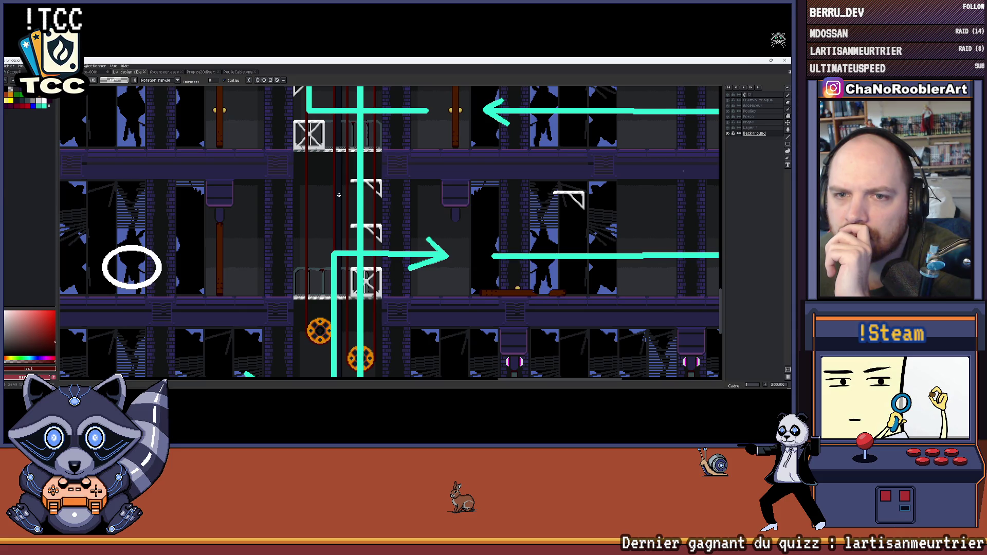
pyautogui.scroll(3, 348, 298)
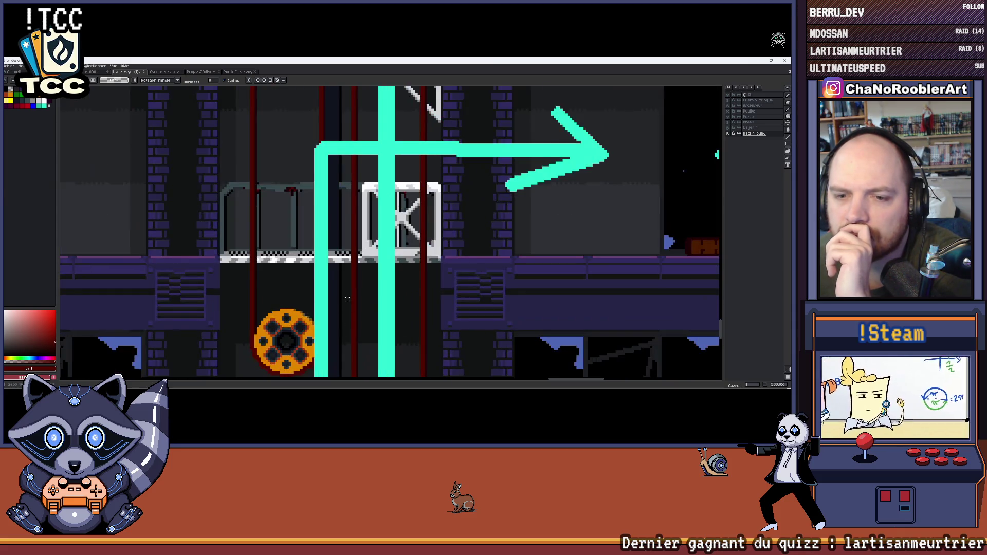
pyautogui.scroll(-2, 337, 325)
pyautogui.moveTo(337, 226); pyautogui.dragTo(339, 291)
pyautogui.moveTo(333, 227); pyautogui.dragTo(336, 241)
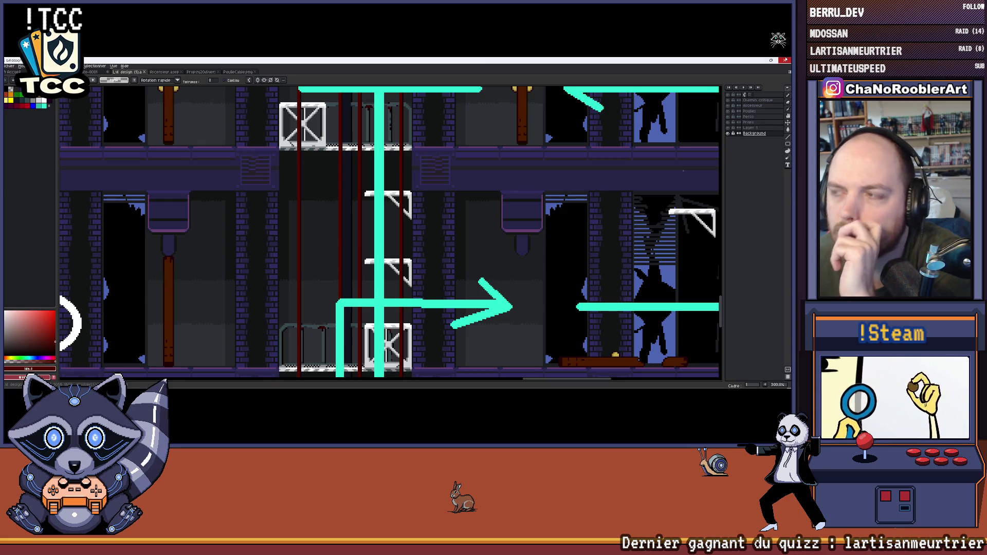
pyautogui.click(785, 59)
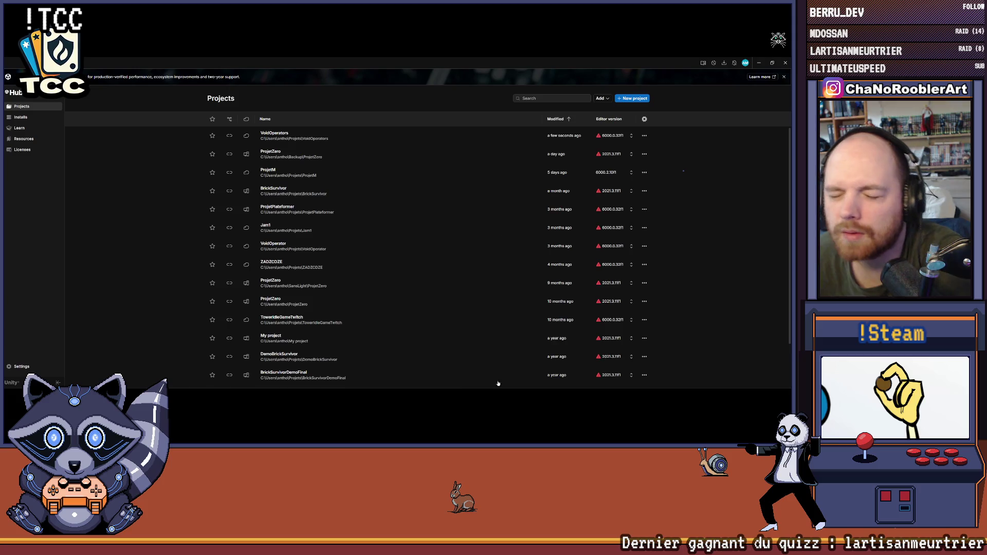
# Bring the Aseprite sketch forward, then switch back to Unity's pulley corridor scene.
pyautogui.click(505, 381)
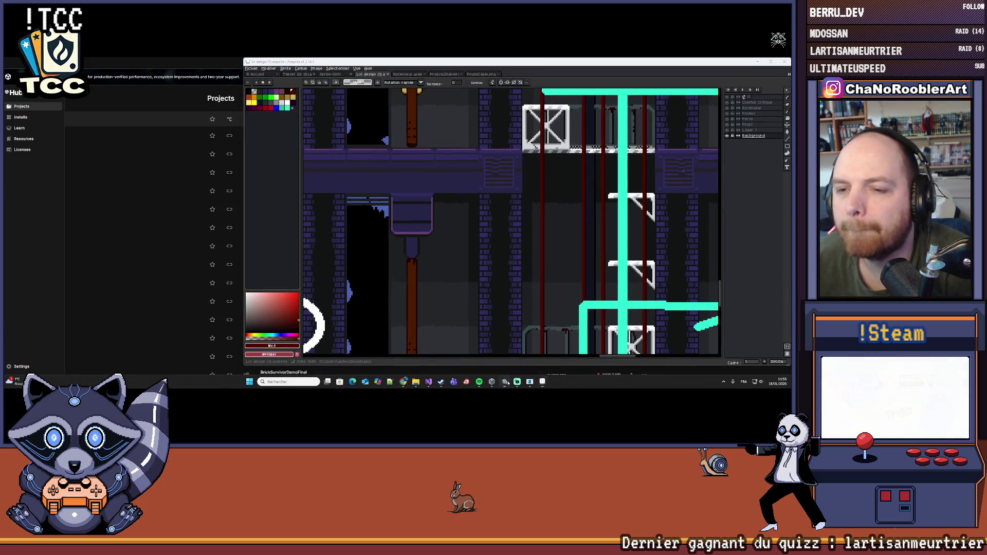
pyautogui.click(505, 381)
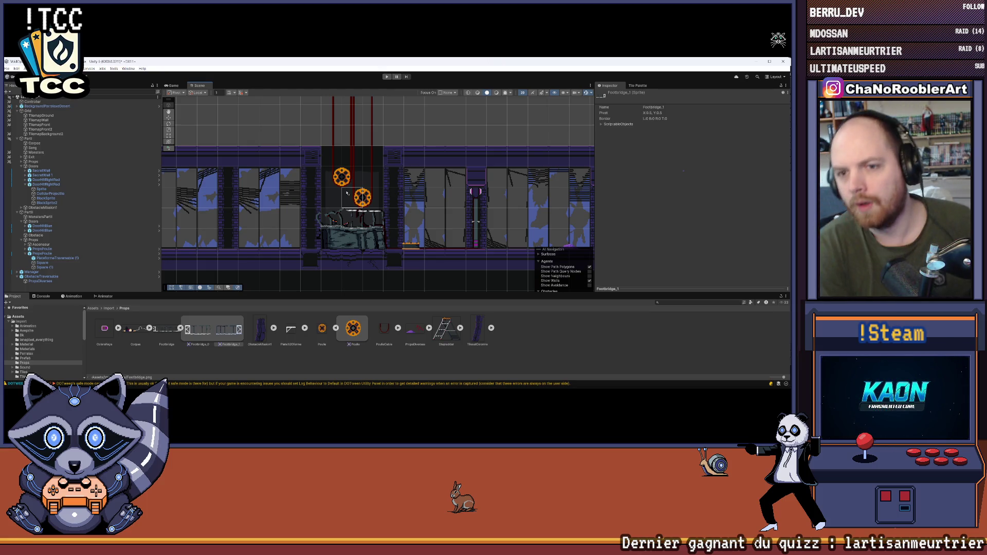
pyautogui.moveTo(477, 387)
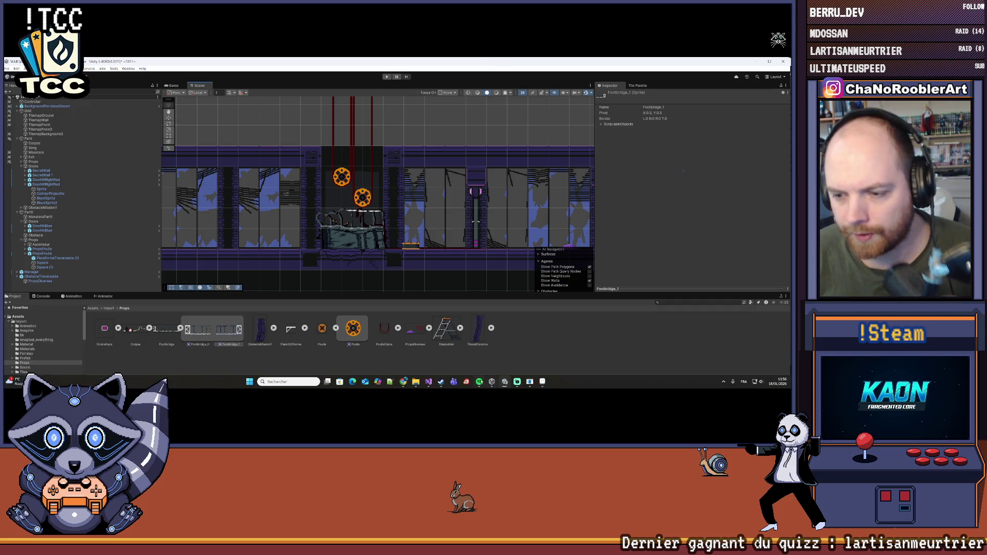
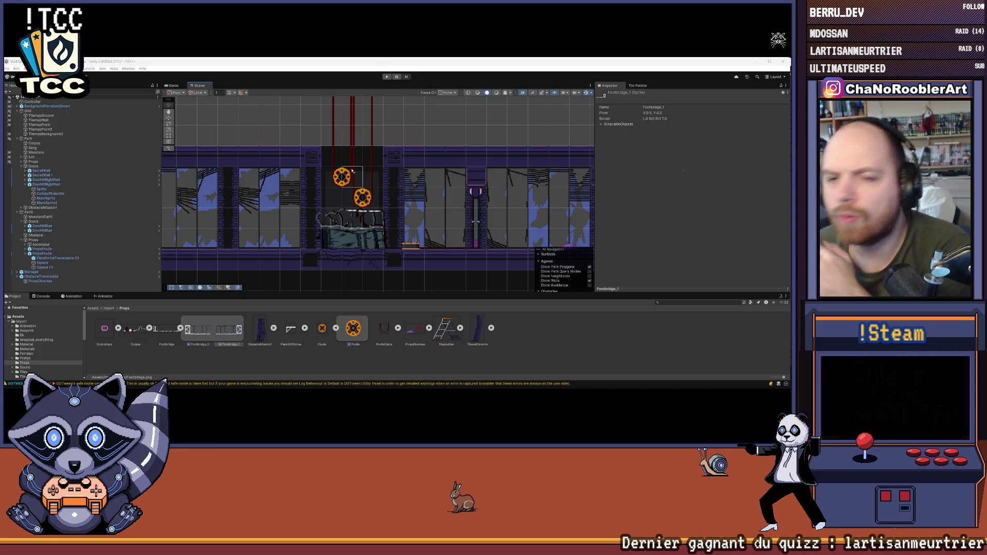
# Collapse the second PropsPoulie group and the Doors group in the Hierarchy.
pyautogui.scroll(1, 374, 154)
pyautogui.scroll(2, 380, 158)
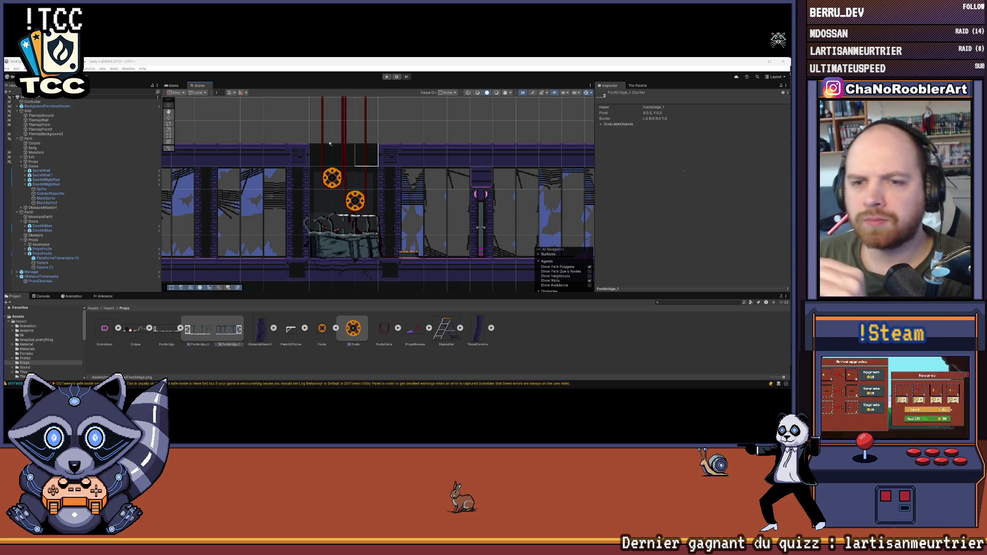
pyautogui.scroll(-3, 389, 162)
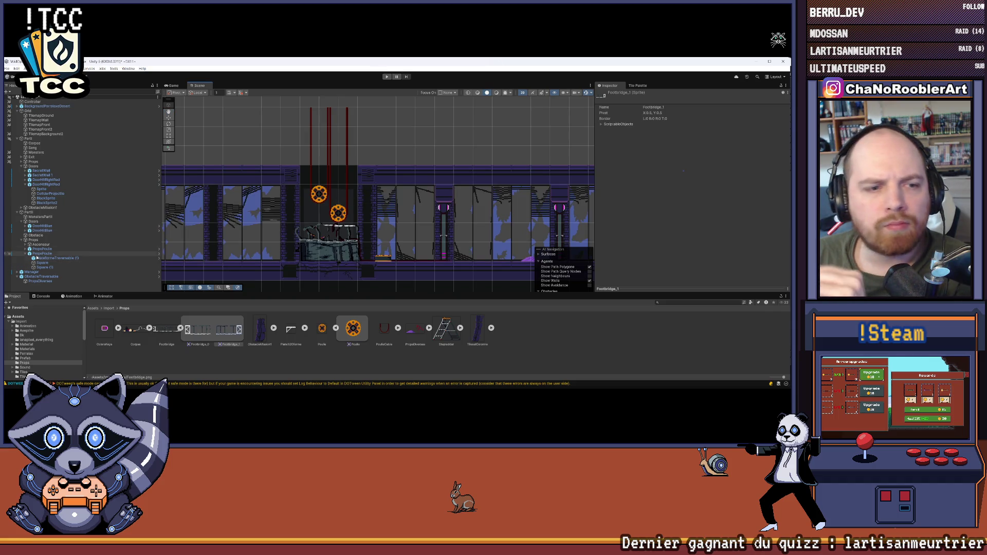
pyautogui.click(26, 253)
pyautogui.click(21, 221)
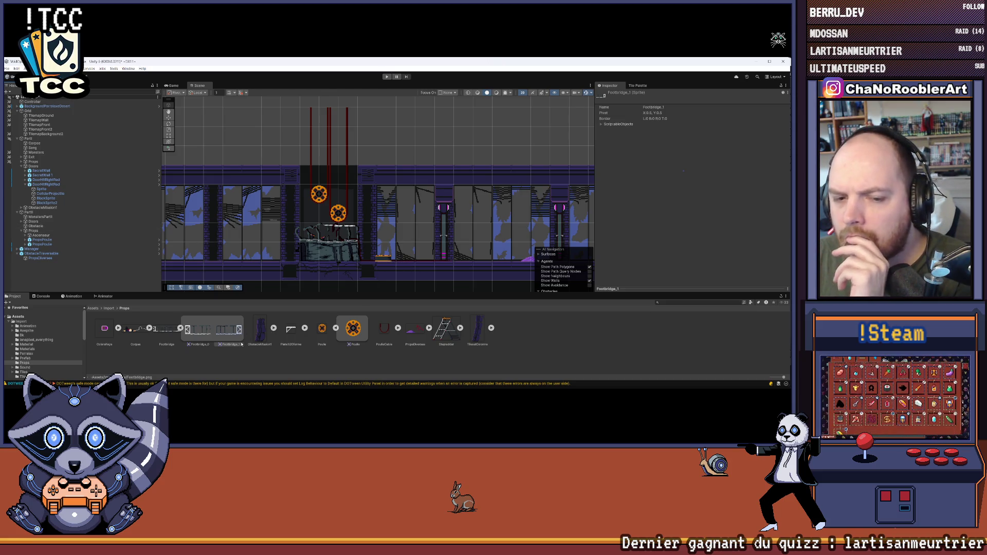
pyautogui.rightClick(36, 230)
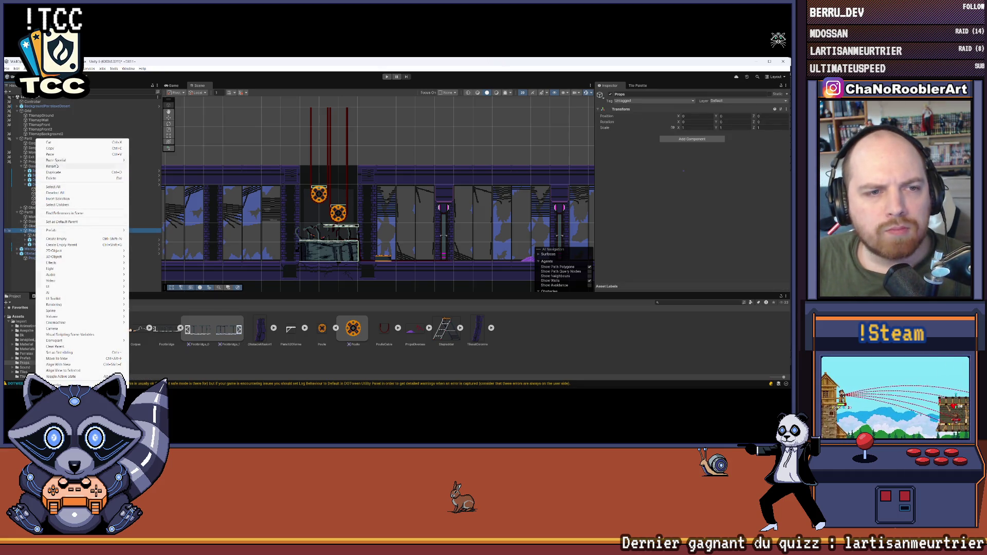
# Create an empty object named FootBridge under Props and frame it in the scene.
pyautogui.click(59, 239)
pyautogui.write('FootBridge')
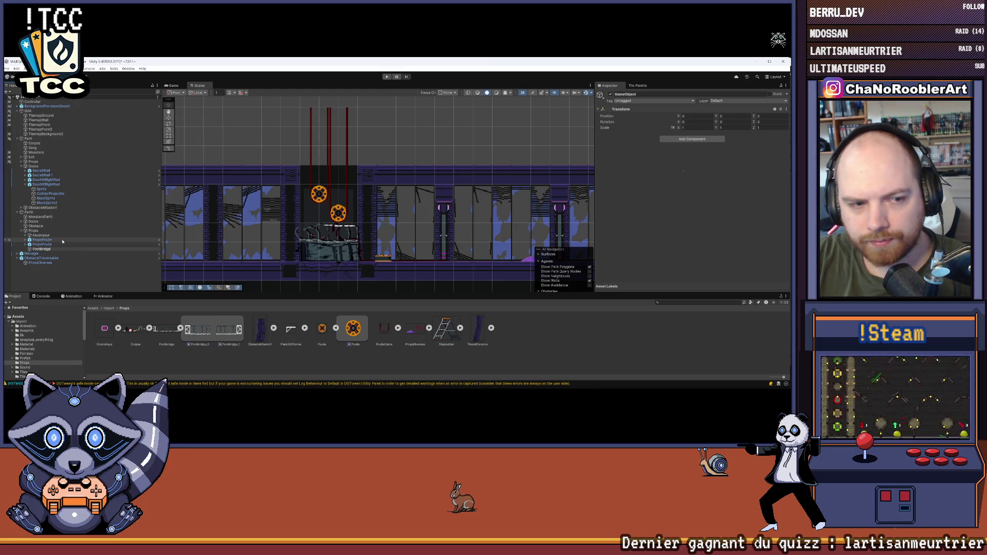
pyautogui.press('Return')
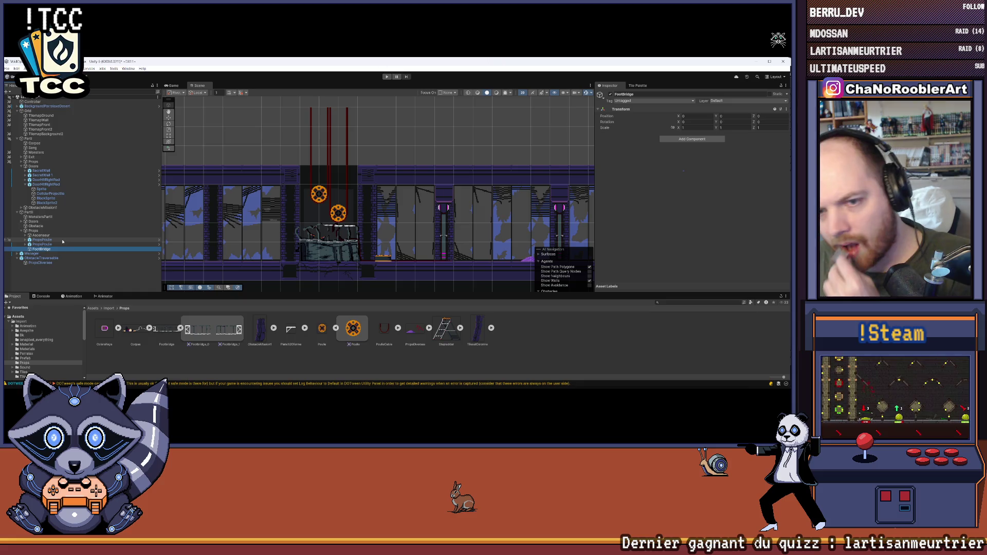
pyautogui.press('f')
# Add a Square sprite as a child of FootBridge.
pyautogui.rightClick(34, 249)
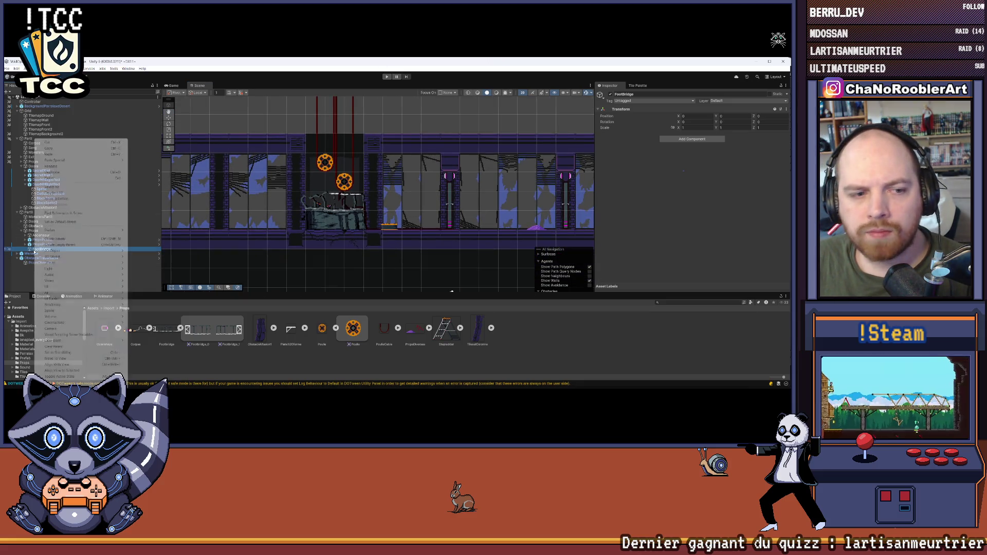
pyautogui.moveTo(64, 235)
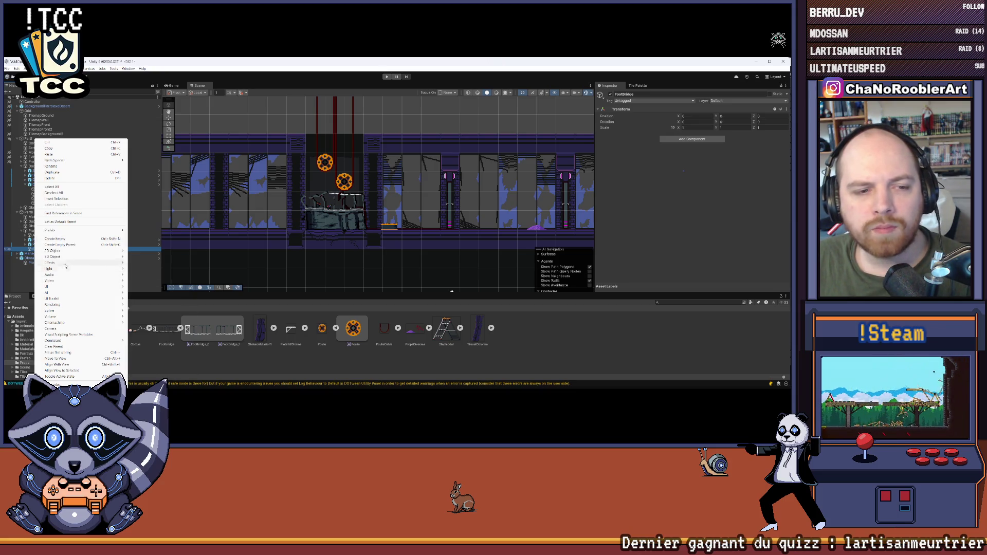
pyautogui.moveTo(150, 251)
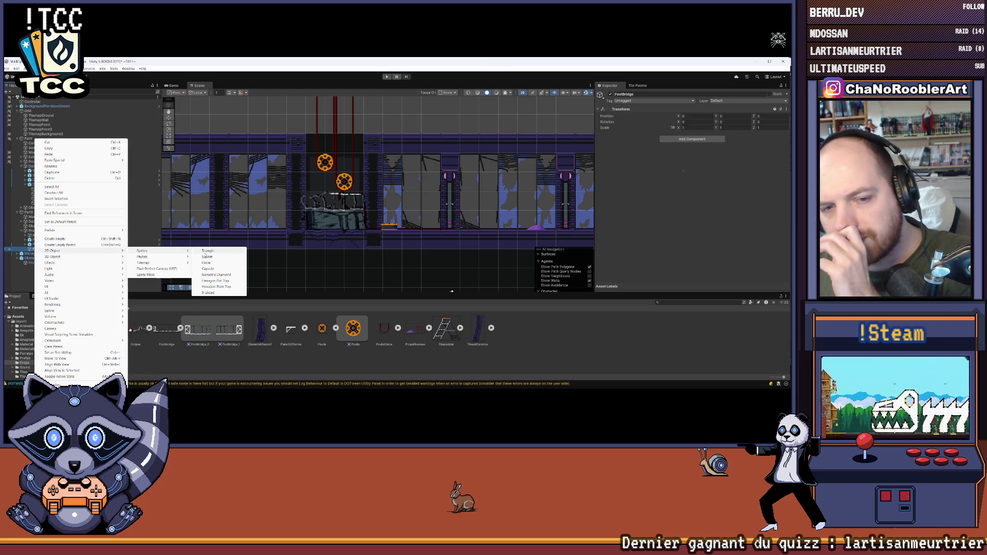
pyautogui.click(207, 257)
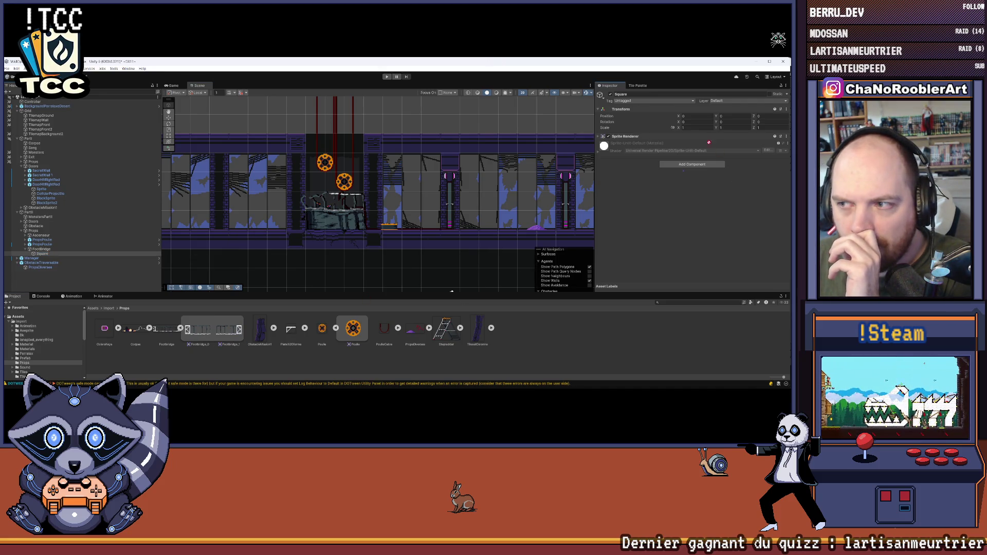
# Assign the Footbridge_1 sprite to the Square's Sprite Renderer.
pyautogui.click(689, 137)
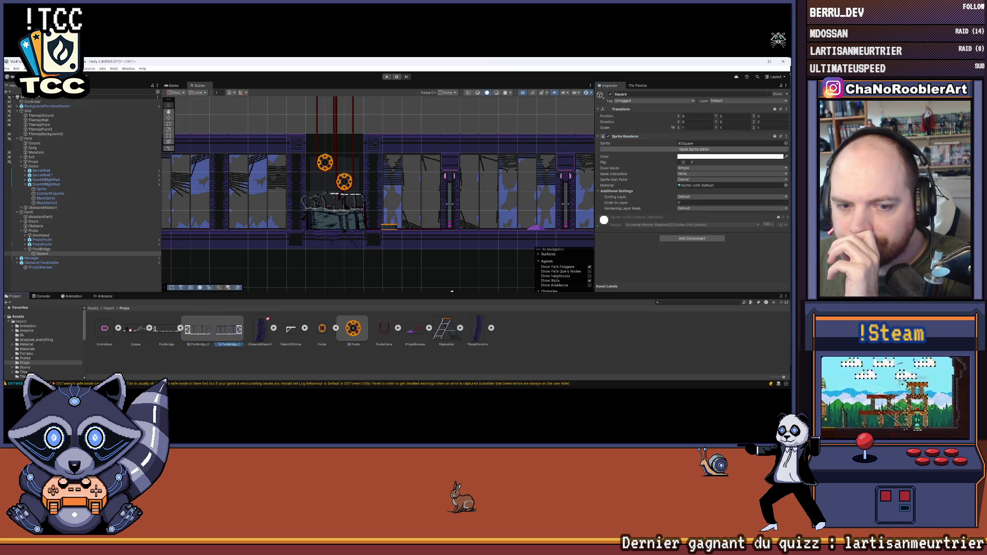
pyautogui.moveTo(703, 149); pyautogui.dragTo(694, 144)
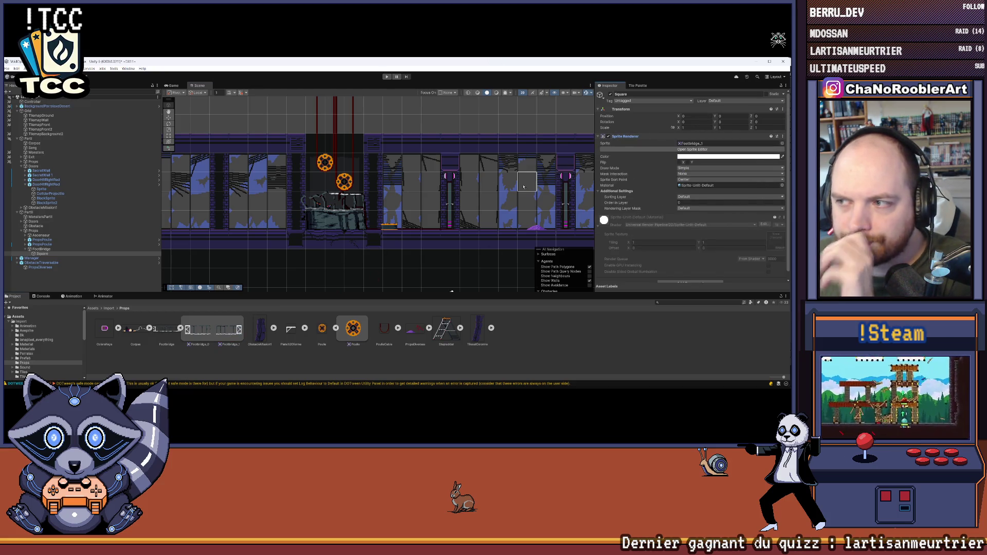
pyautogui.scroll(-10, 477, 214)
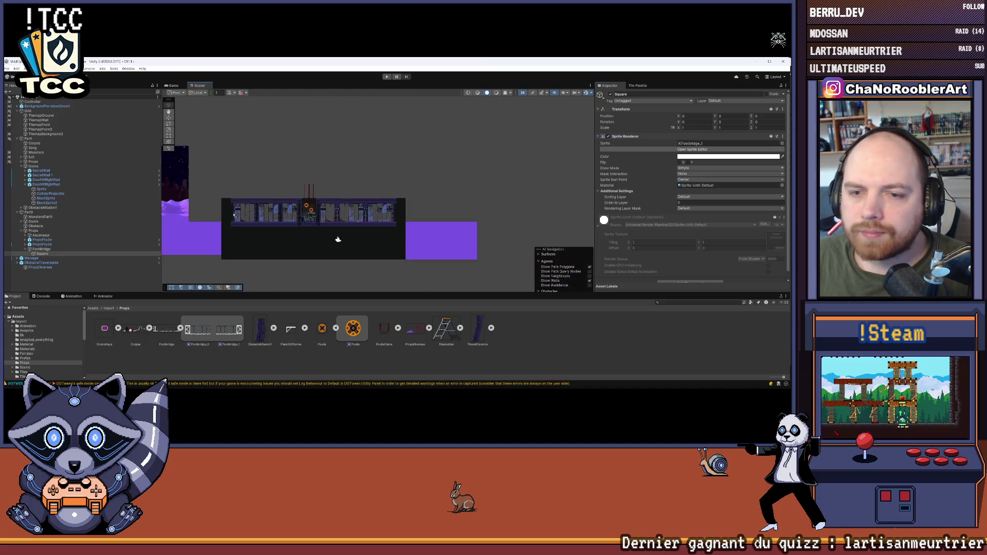
# Move FootBridge into the central building, above the elevator shaft.
pyautogui.moveTo(314, 206); pyautogui.dragTo(377, 201)
pyautogui.click(41, 249)
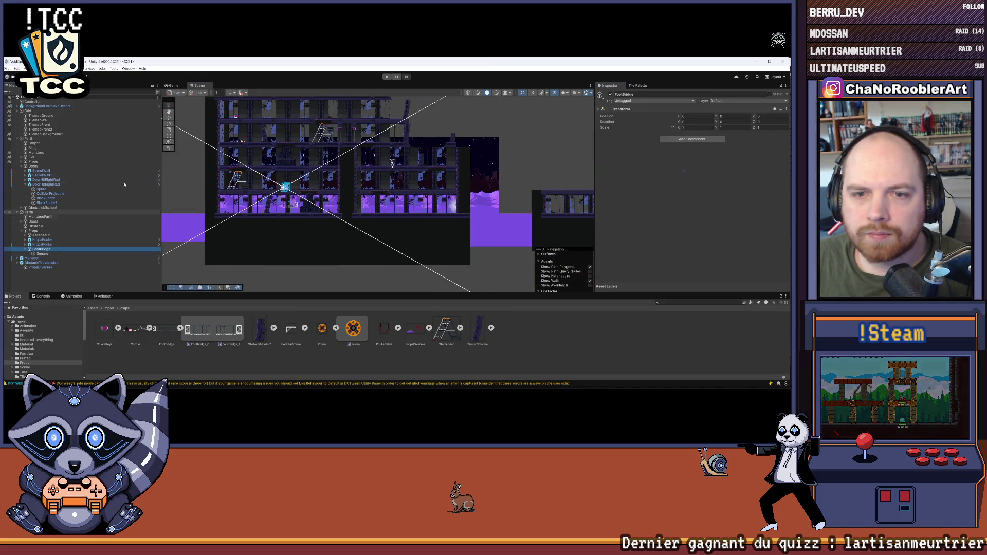
pyautogui.click(168, 117)
pyautogui.moveTo(303, 203)
pyautogui.mouseDown()
pyautogui.moveTo(535, 180)
pyautogui.moveTo(442, 228)
pyautogui.mouseUp()
pyautogui.moveTo(305, 206); pyautogui.dragTo(436, 204)
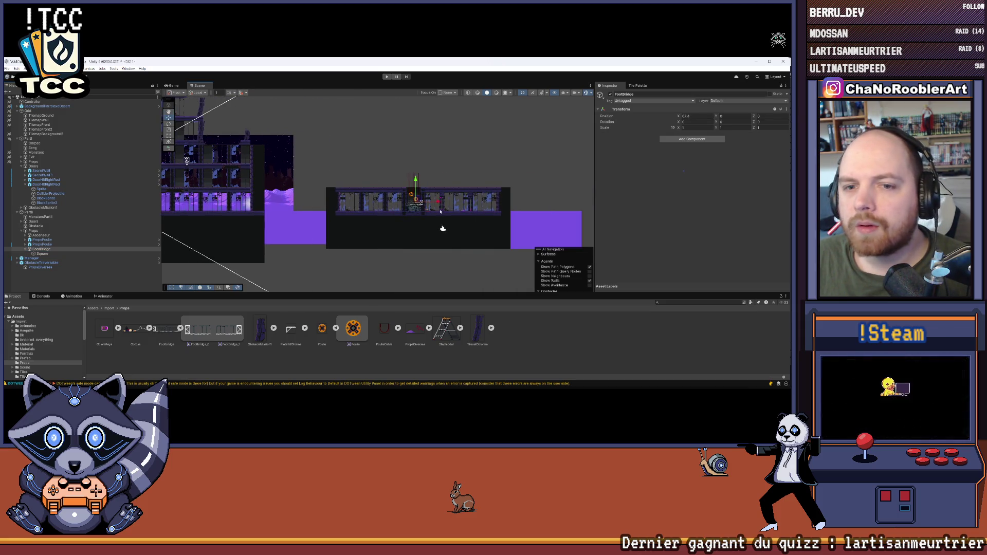
pyautogui.scroll(5, 428, 190)
pyautogui.scroll(2, 428, 190)
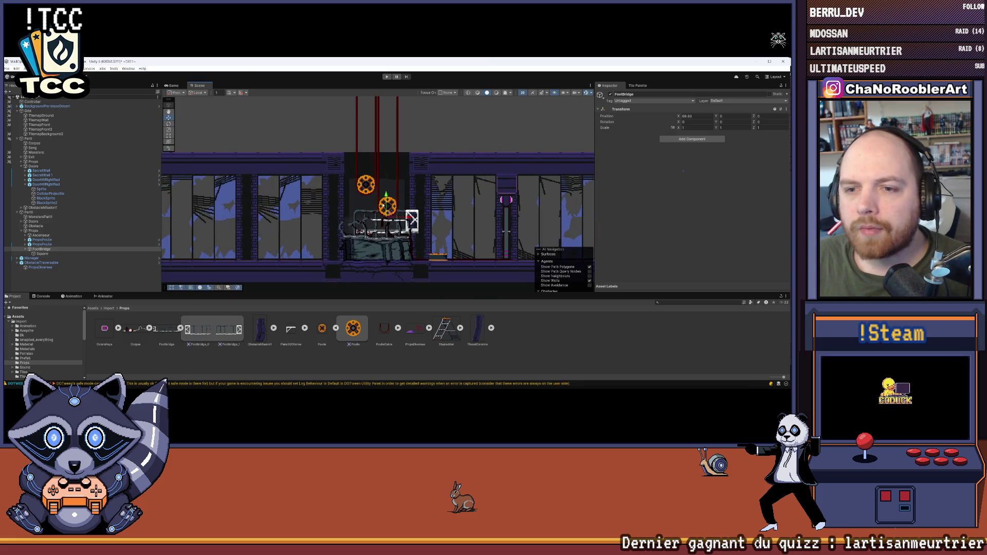
pyautogui.moveTo(385, 198); pyautogui.dragTo(385, 144)
# Check the level-design mockup and raise the footbridge slightly.
pyautogui.scroll(3, 391, 124)
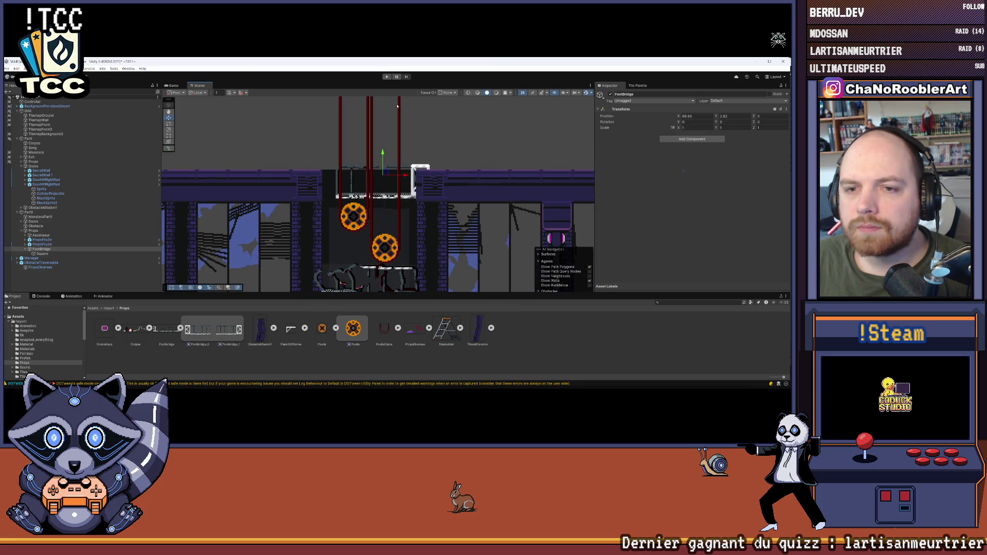
pyautogui.moveTo(550, 387)
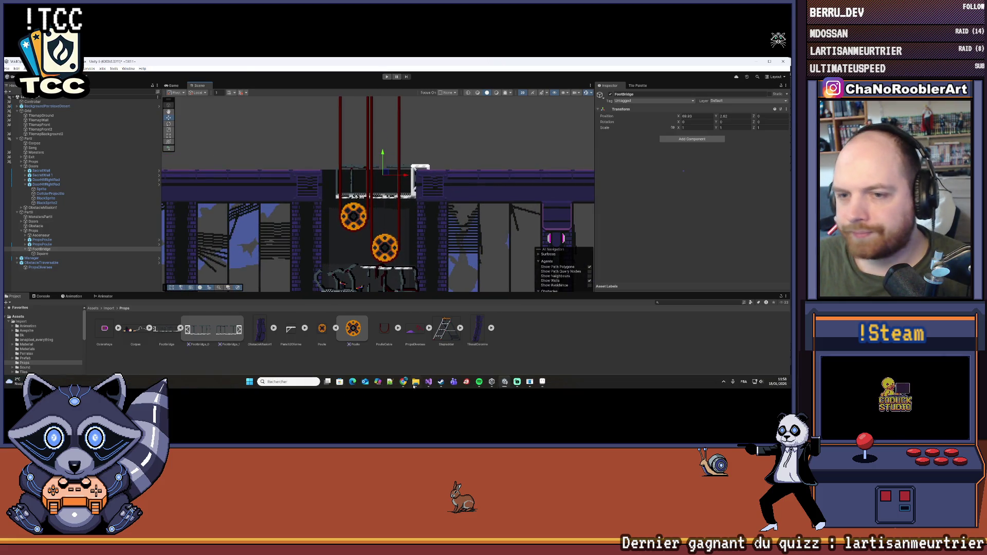
pyautogui.click(542, 386)
pyautogui.click(542, 386)
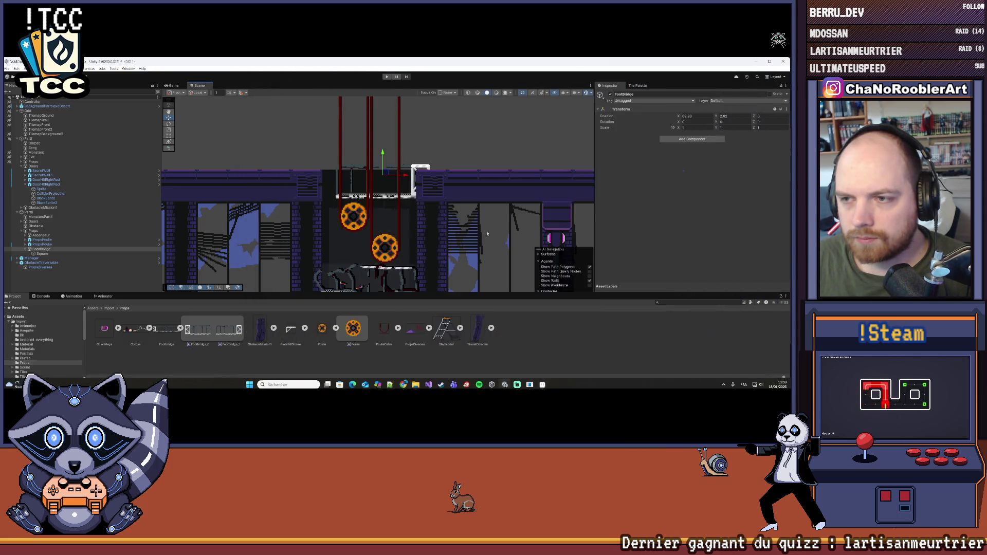
pyautogui.moveTo(400, 195)
pyautogui.mouseDown()
pyautogui.moveTo(402, 186)
pyautogui.moveTo(401, 210)
pyautogui.mouseUp()
pyautogui.scroll(4, 360, 231)
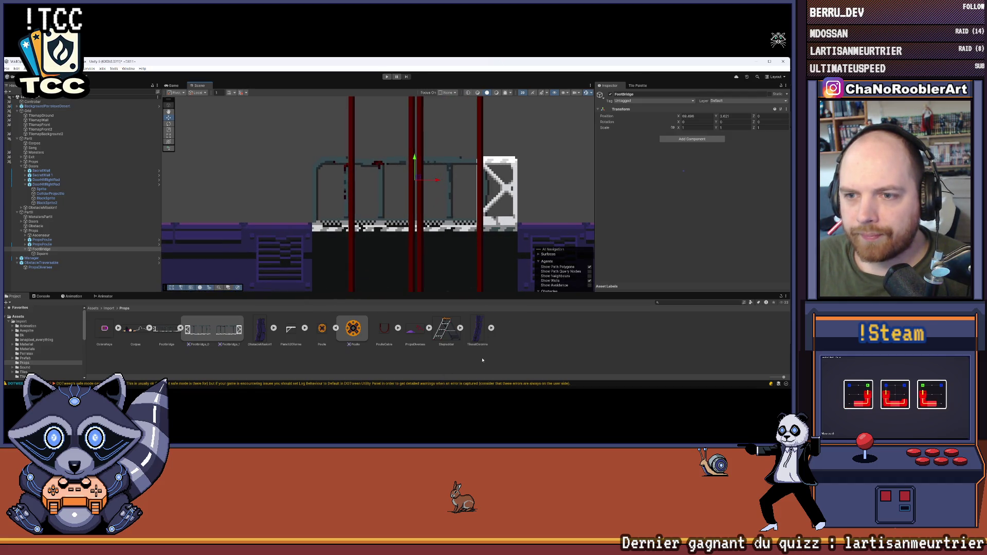
# Compare with the mockup and nudge the footbridge up a fraction.
pyautogui.hotkey('alt', 'Tab')
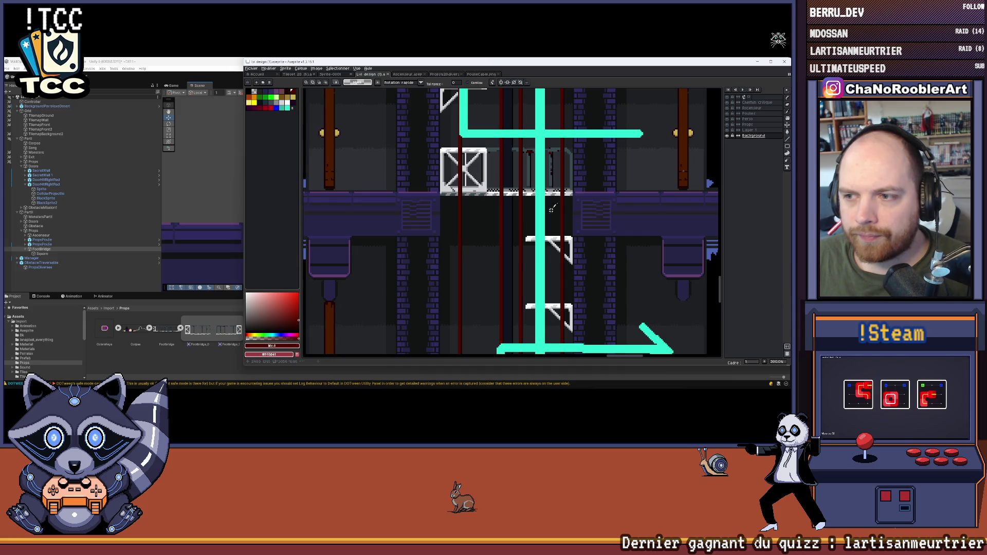
pyautogui.hotkey('alt', 'Tab')
pyautogui.scroll(1, 465, 208)
pyautogui.moveTo(373, 150); pyautogui.dragTo(372, 149)
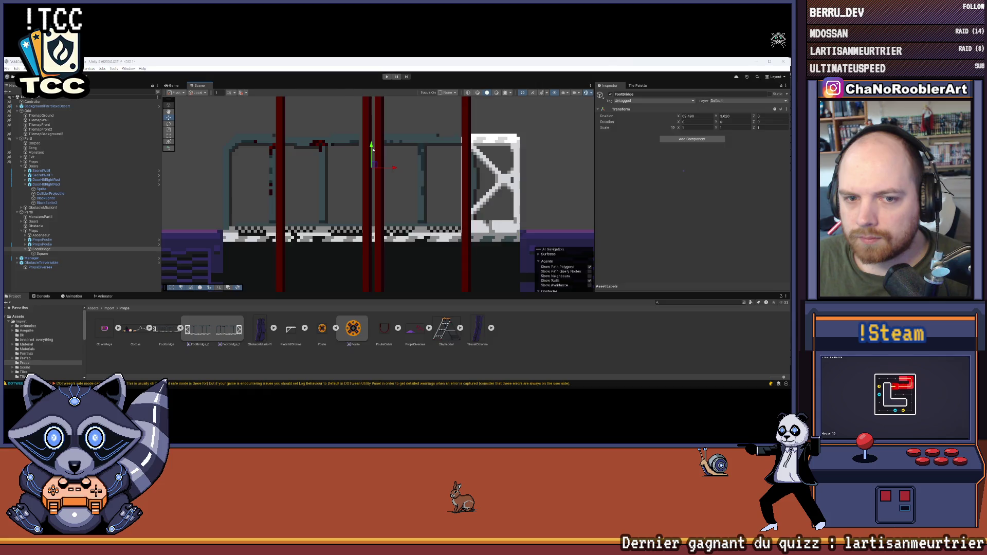
# Switch between the mockup and Unity scene to verify the footbridge height.
pyautogui.hotkey('alt', 'Tab')
pyautogui.scroll(5, 614, 204)
pyautogui.scroll(-5, 613, 204)
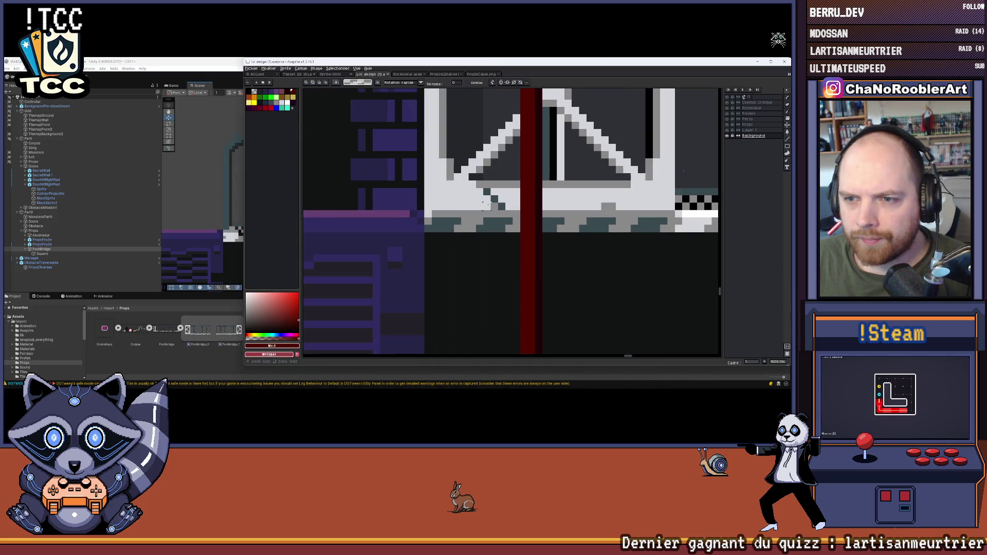
pyautogui.hotkey('alt', 'Tab')
pyautogui.scroll(2, 226, 237)
pyautogui.scroll(-4, 328, 202)
pyautogui.hotkey('alt', 'Tab')
pyautogui.scroll(-5, 403, 208)
pyautogui.scroll(8, 404, 208)
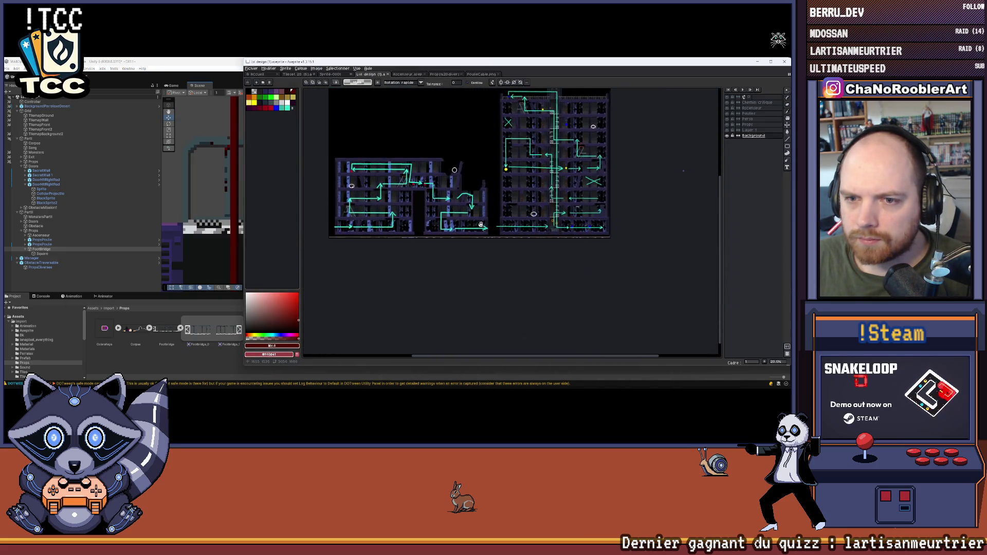
pyautogui.scroll(3, 376, 218)
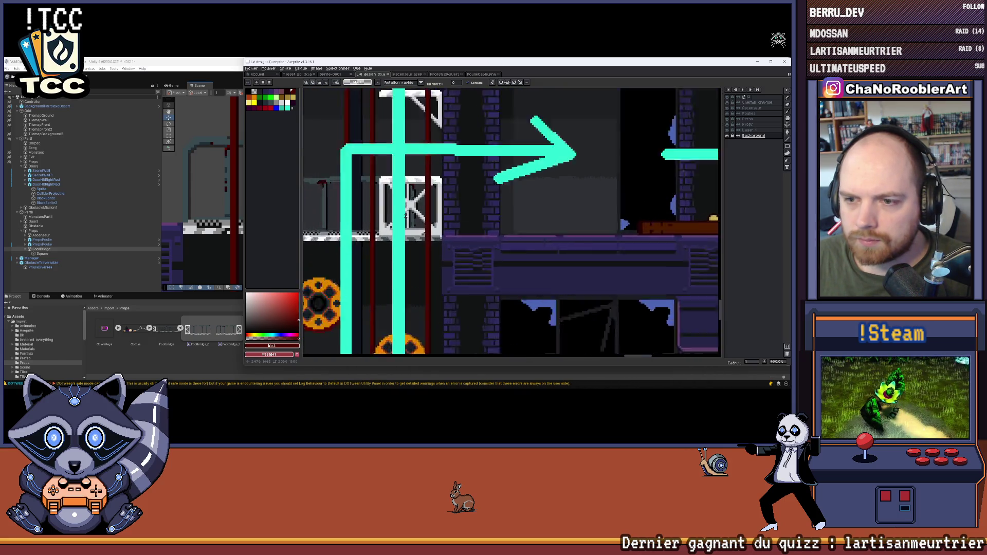
pyautogui.hotkey('alt', 'Tab')
pyautogui.scroll(3, 417, 225)
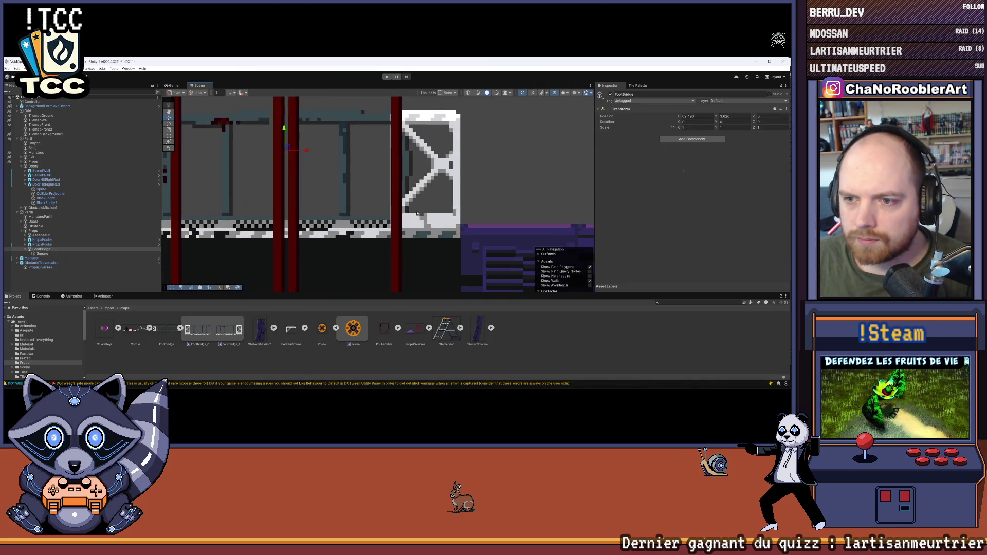
# Set the FootBridge position to X 68.5 and Y 3.625.
pyautogui.scroll(2, 455, 201)
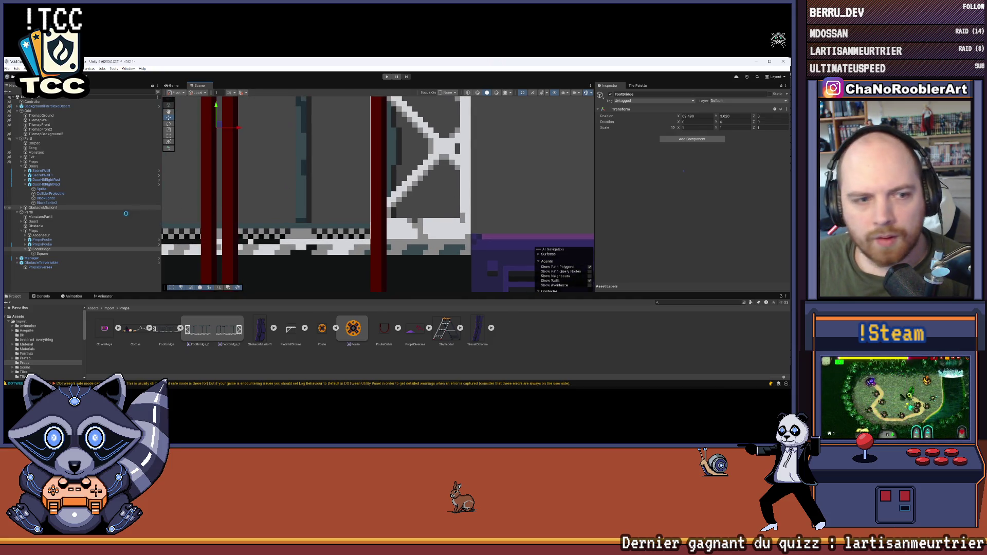
pyautogui.click(693, 117)
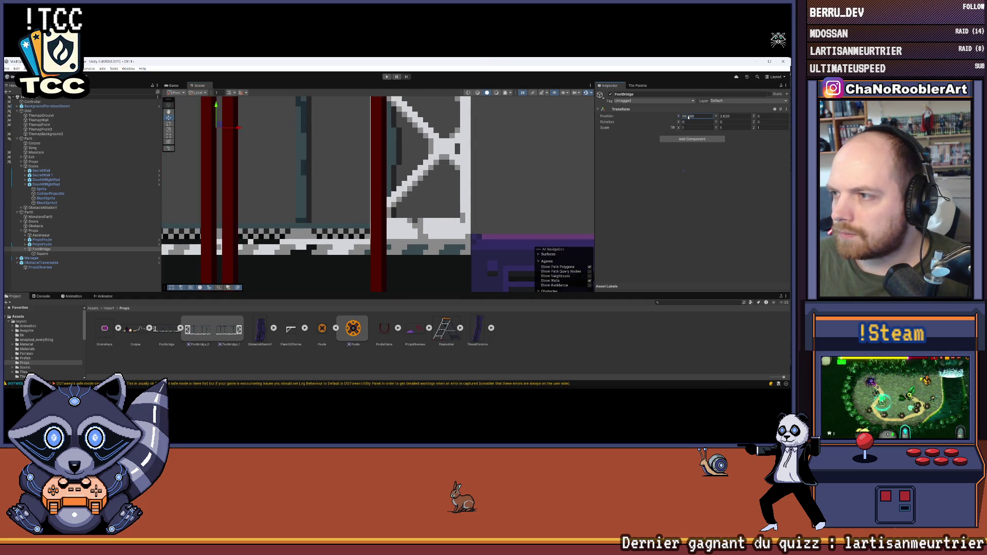
pyautogui.write('68.5')
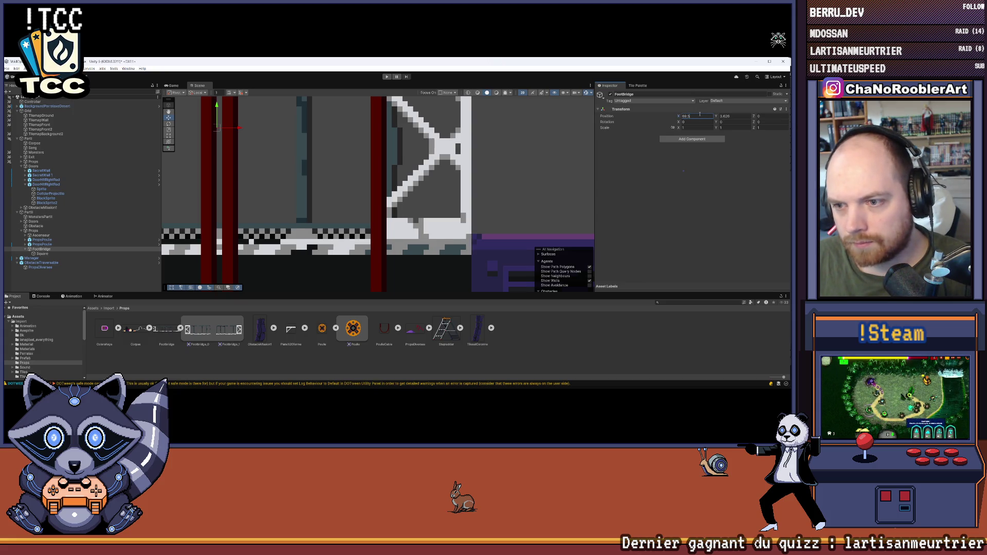
pyautogui.press('Return')
pyautogui.click(726, 118)
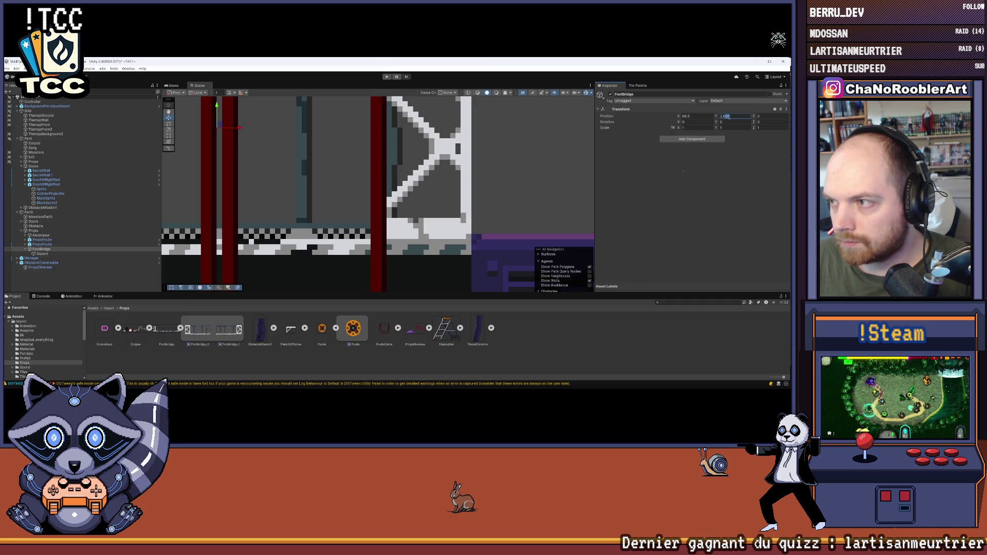
pyautogui.write('3.625')
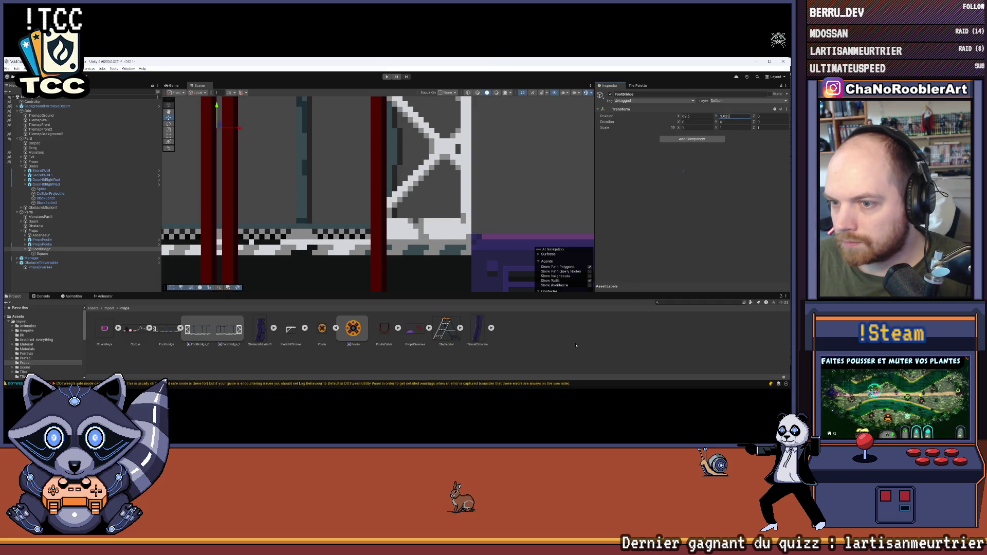
pyautogui.click(455, 234)
# Zoom around the footbridge in the Scene view, then bring up the Aseprite mockup.
pyautogui.scroll(-4, 454, 234)
pyautogui.scroll(8, 455, 234)
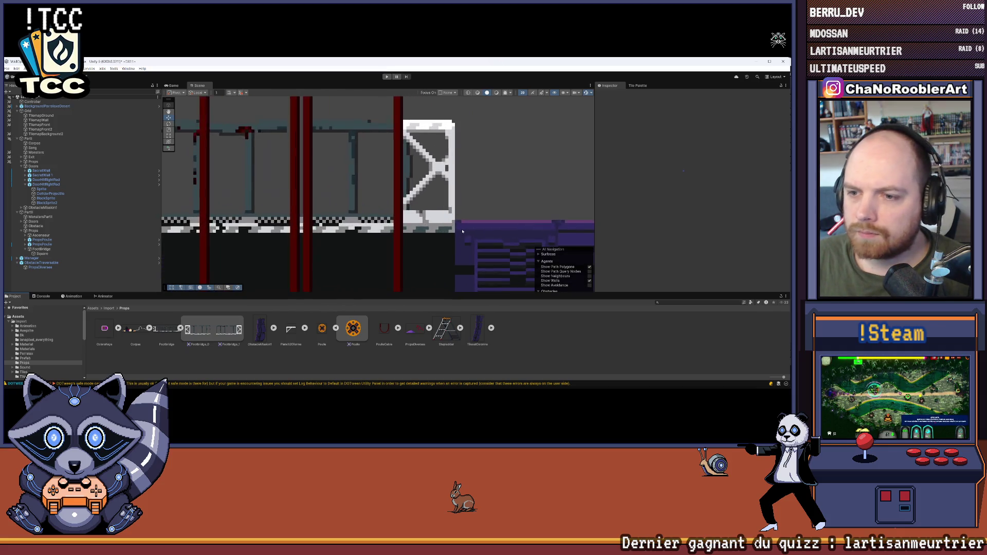
pyautogui.scroll(6, 454, 221)
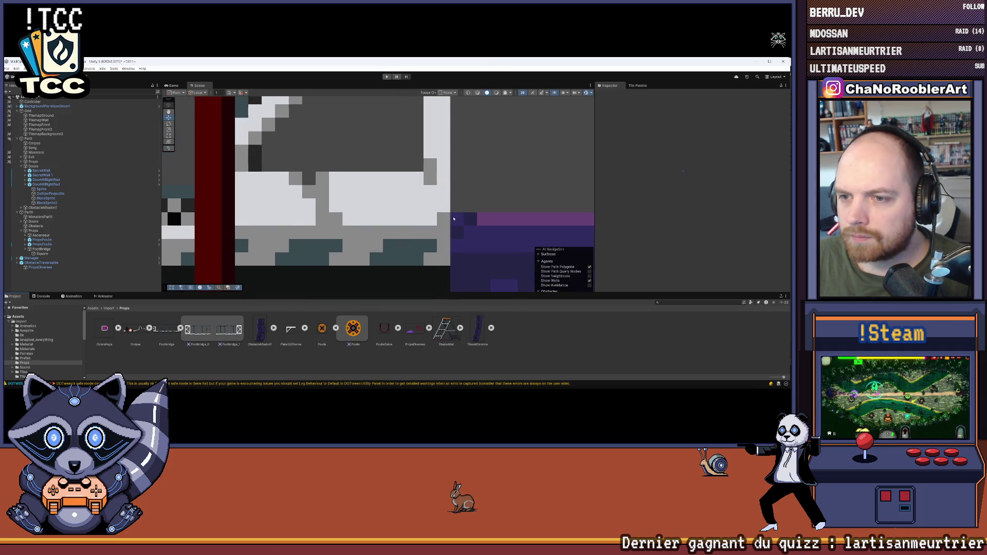
pyautogui.scroll(-10, 475, 233)
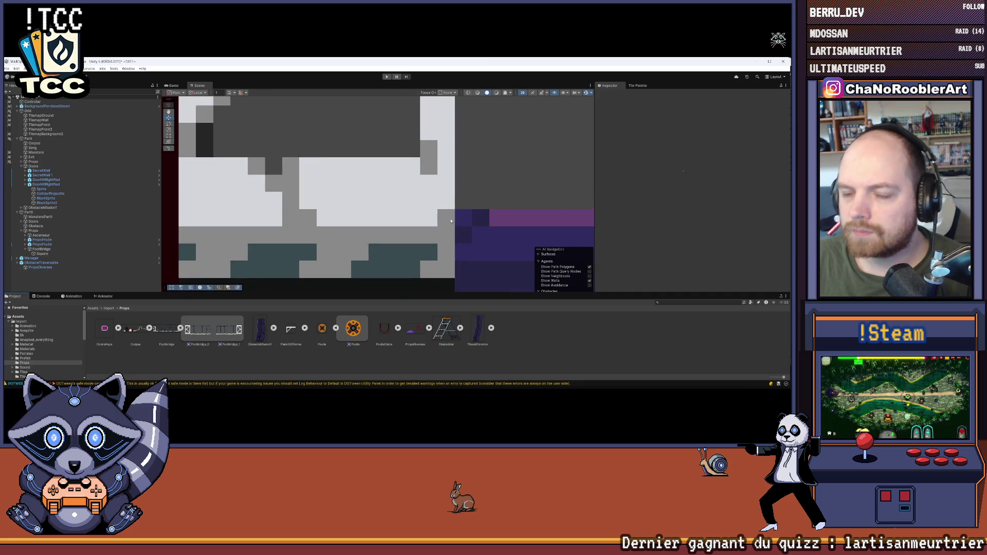
pyautogui.scroll(-6, 403, 202)
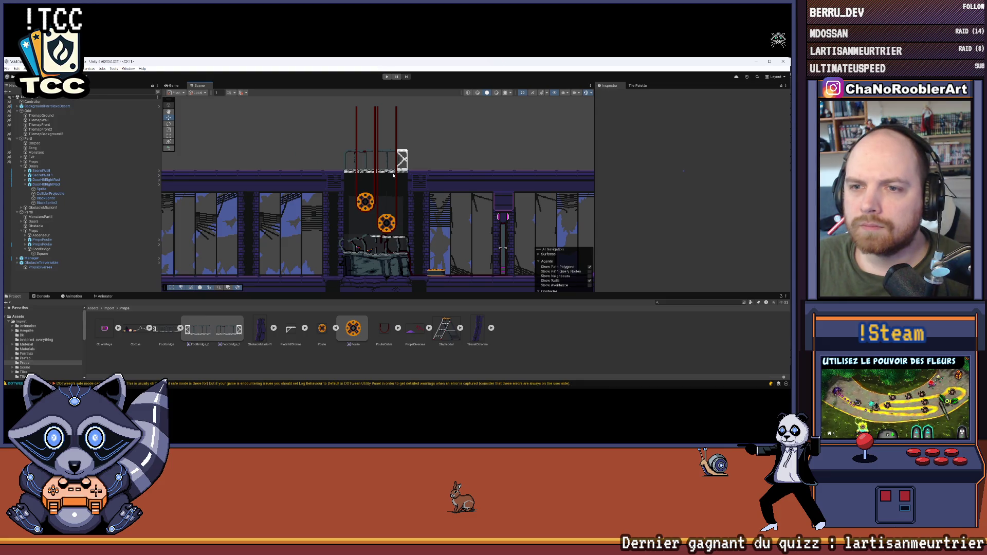
pyautogui.scroll(1, 382, 148)
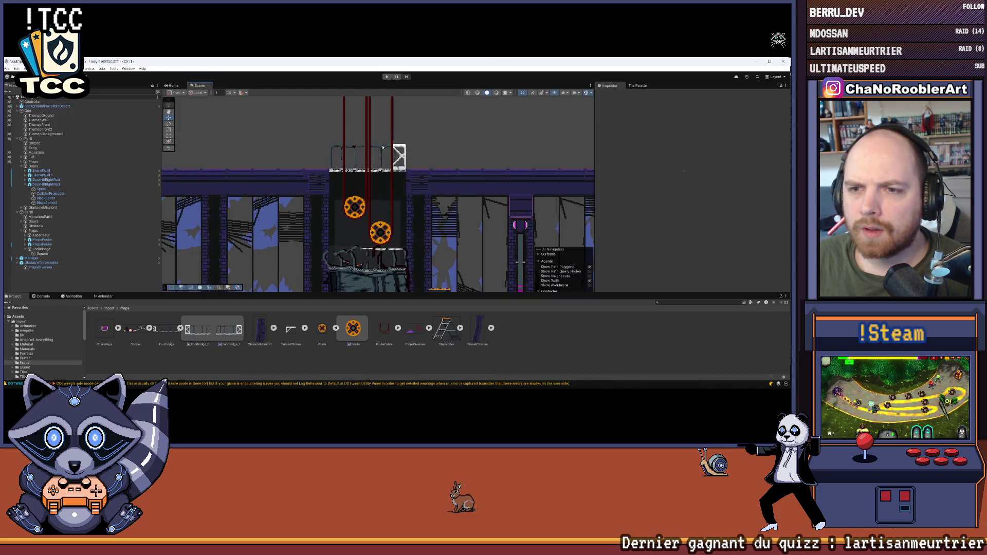
pyautogui.scroll(3, 384, 145)
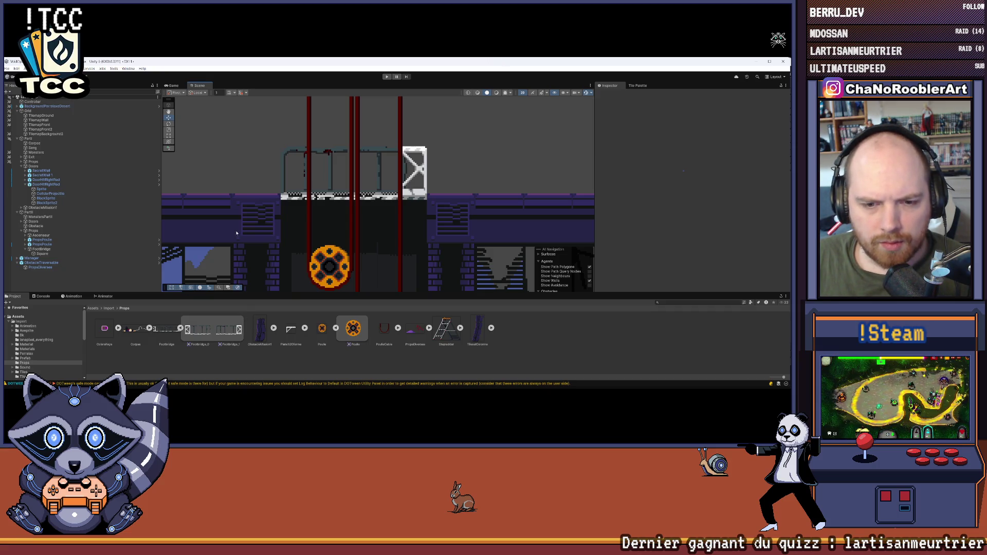
pyautogui.hotkey('alt', 'Tab')
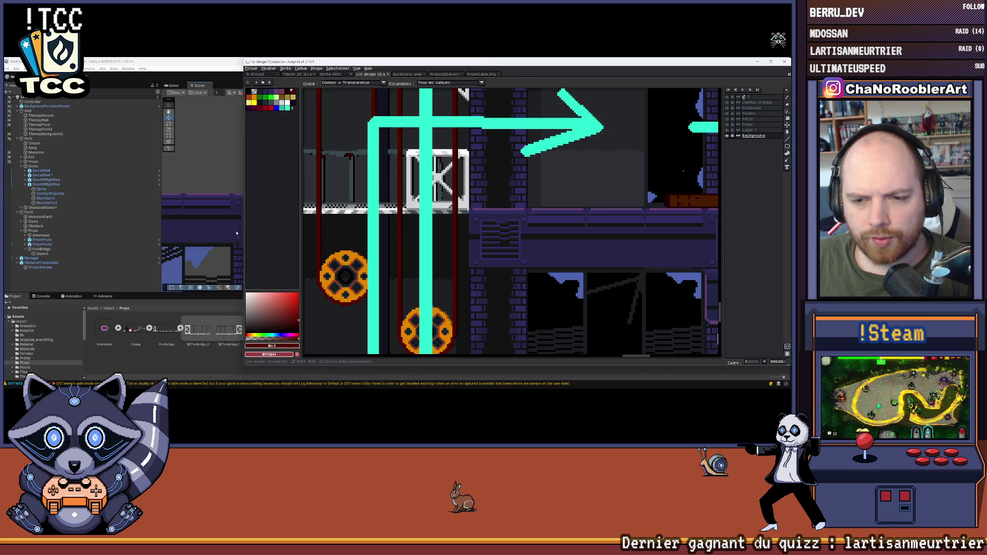
# Zoom and pan the mockup around the elevator shaft to compare the footbridge area.
pyautogui.scroll(-2, 464, 232)
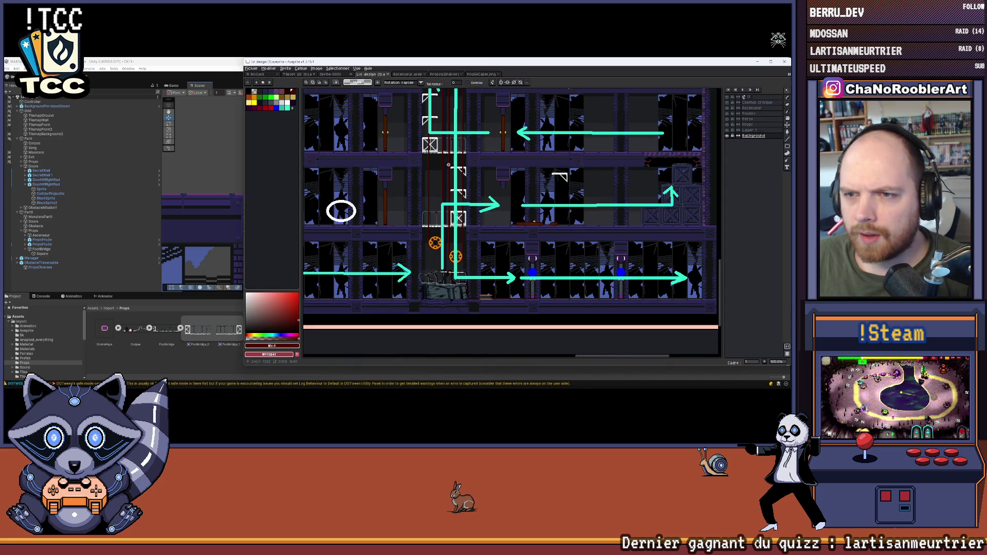
pyautogui.scroll(2, 448, 164)
pyautogui.scroll(-4, 452, 215)
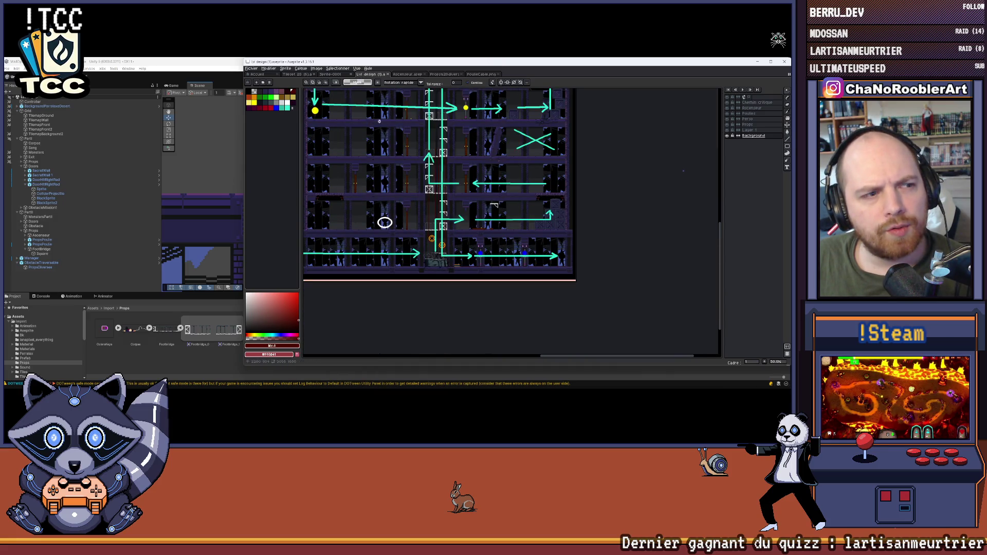
pyautogui.scroll(6, 442, 196)
pyautogui.press('i')
pyautogui.moveTo(442, 196); pyautogui.dragTo(403, 198)
pyautogui.press('w')
pyautogui.scroll(-4, 404, 198)
pyautogui.scroll(4, 404, 198)
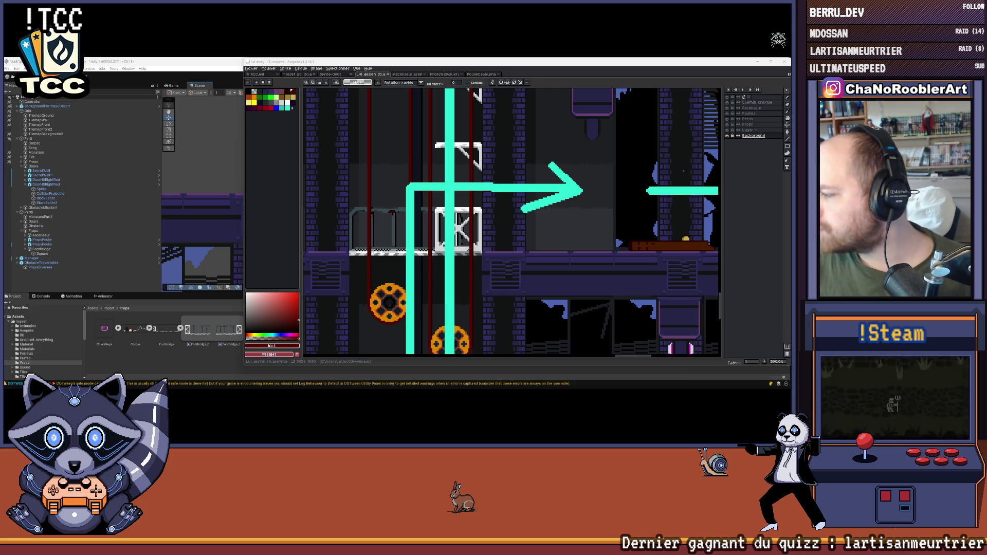
pyautogui.scroll(-4, 511, 221)
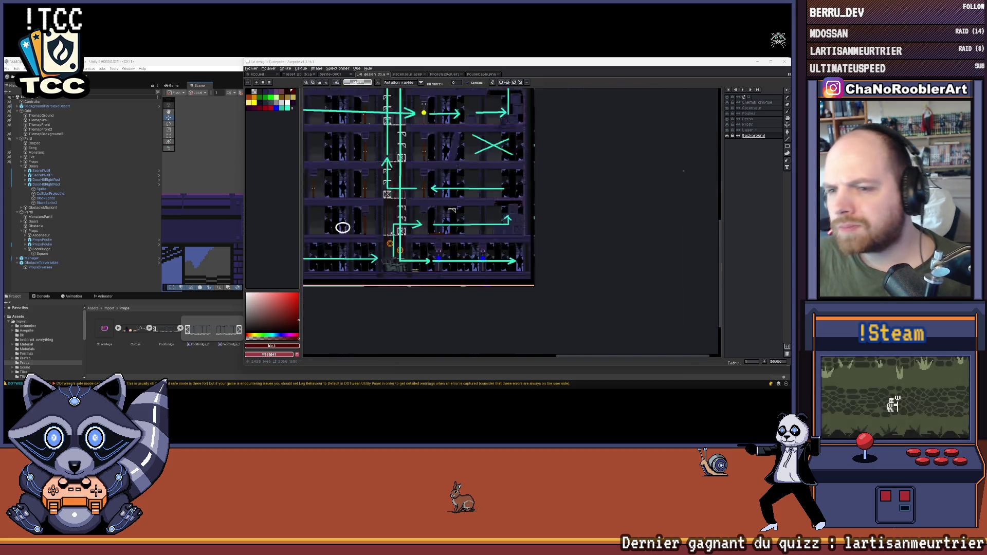
pyautogui.scroll(3, 511, 221)
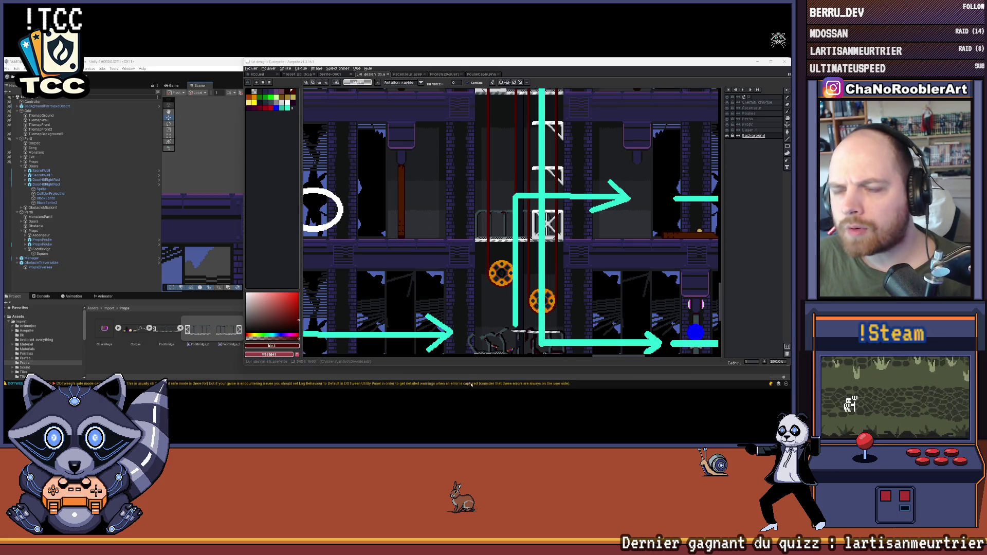
# Minimise Aseprite to return to the Unity scene.
pyautogui.moveTo(459, 381)
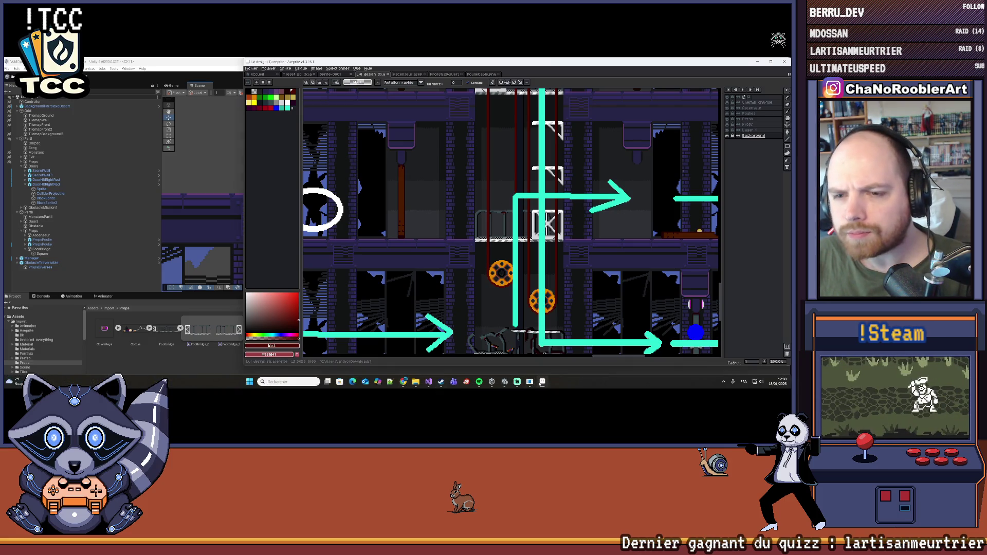
pyautogui.click(543, 381)
pyautogui.scroll(3, 407, 117)
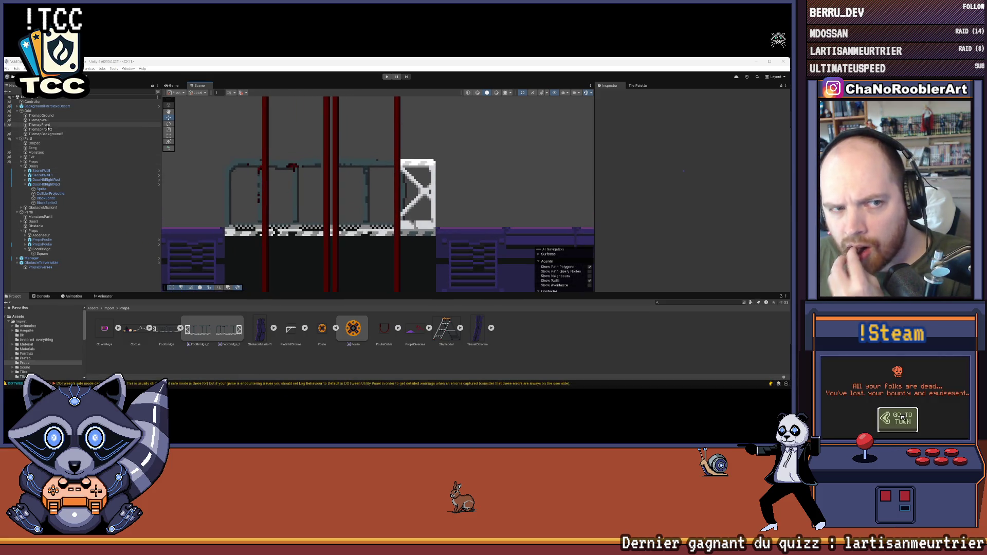
pyautogui.click(47, 126)
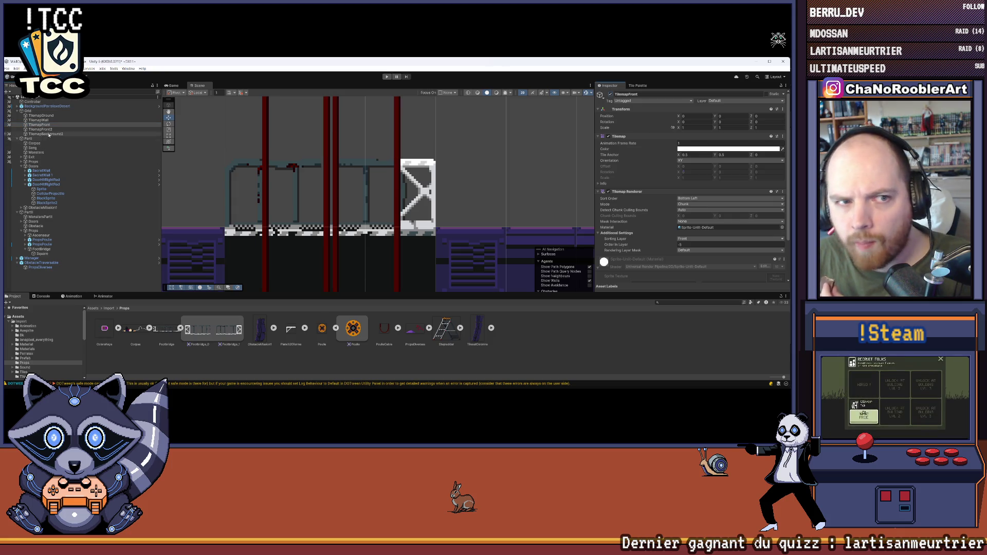
pyautogui.click(44, 129)
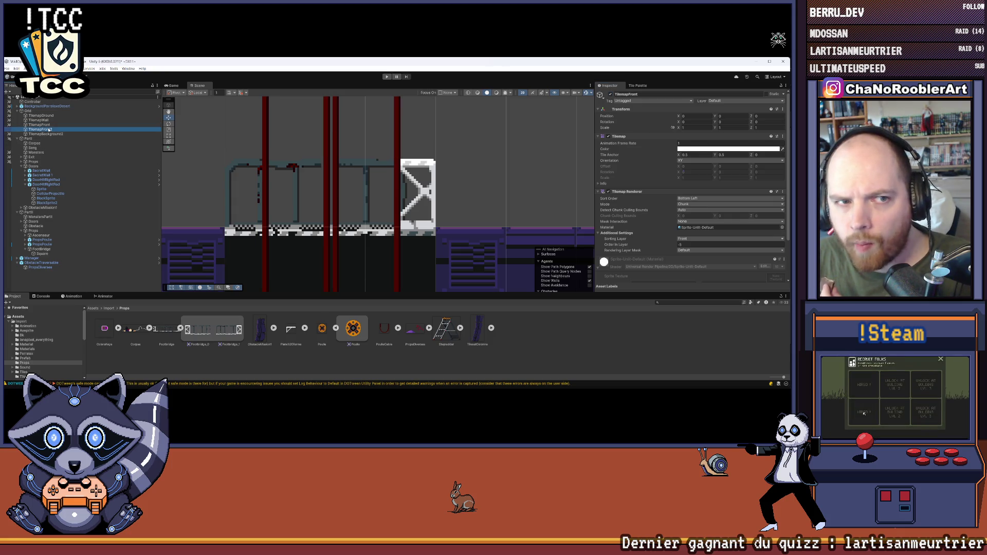
pyautogui.click(611, 95)
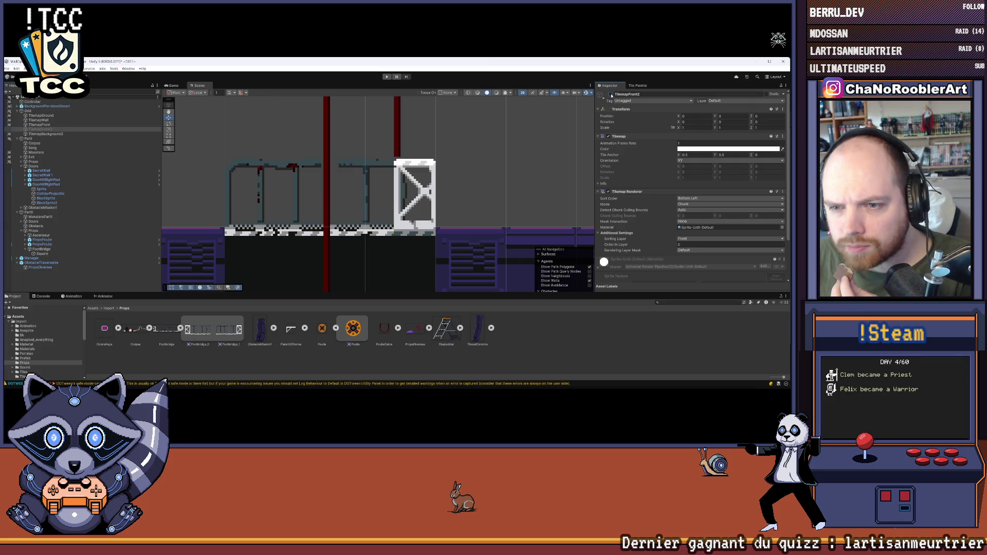
pyautogui.click(611, 94)
pyautogui.scroll(-3, 425, 203)
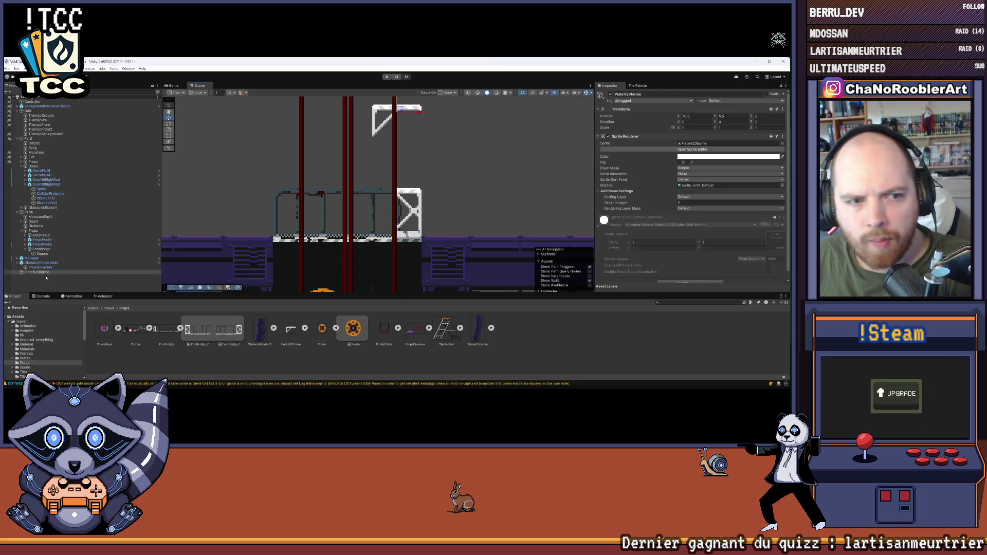
pyautogui.moveTo(291, 329); pyautogui.dragTo(40, 273)
pyautogui.press('Delete')
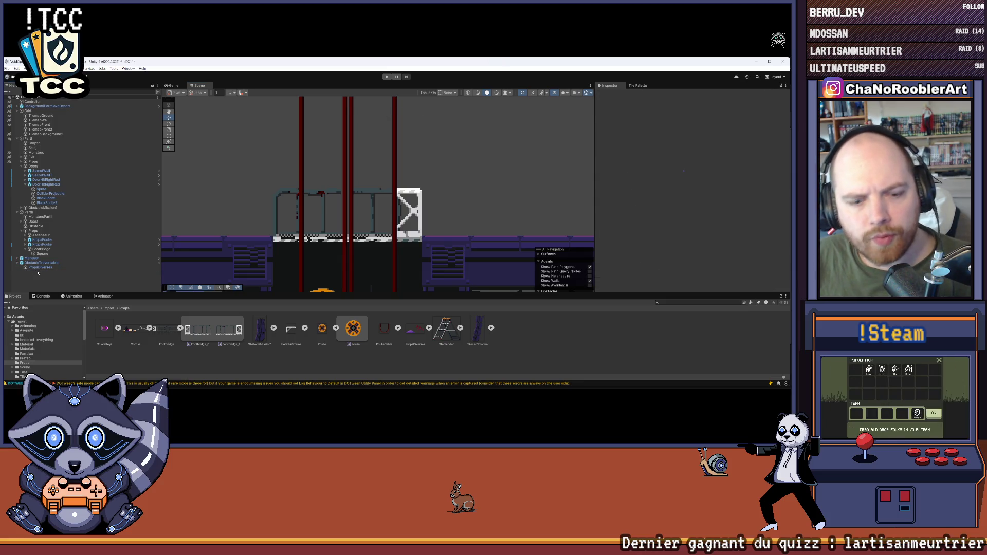
pyautogui.scroll(-5, 383, 218)
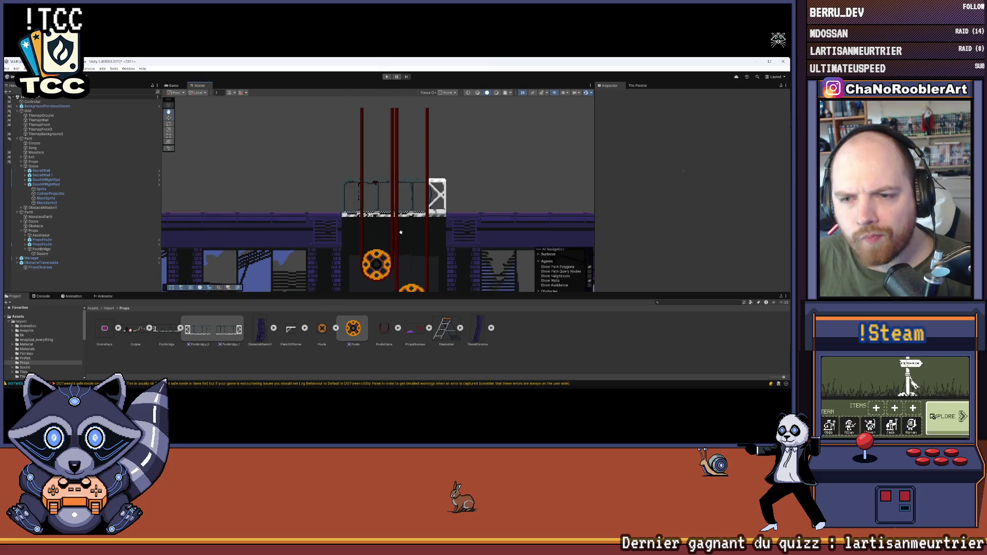
pyautogui.scroll(-1, 383, 219)
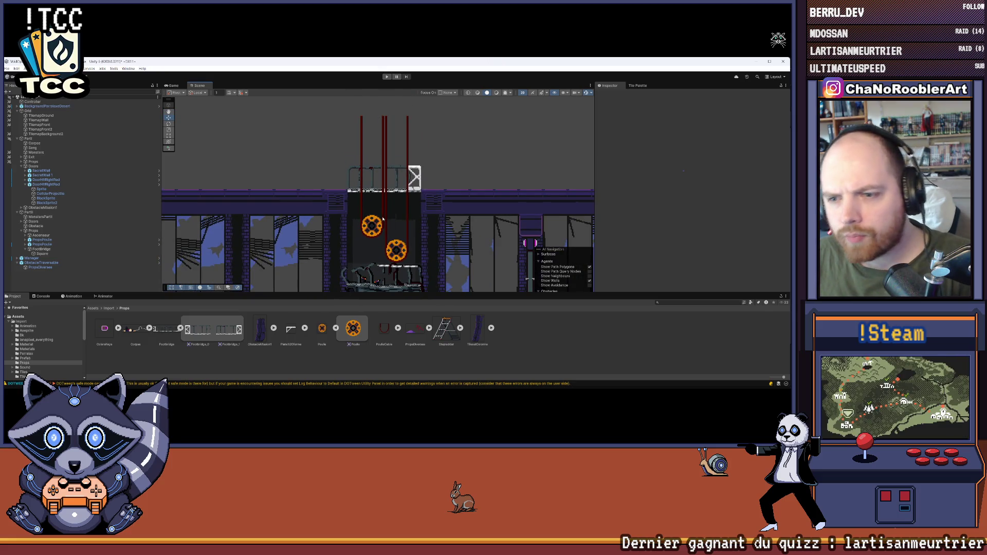
pyautogui.click(77, 254)
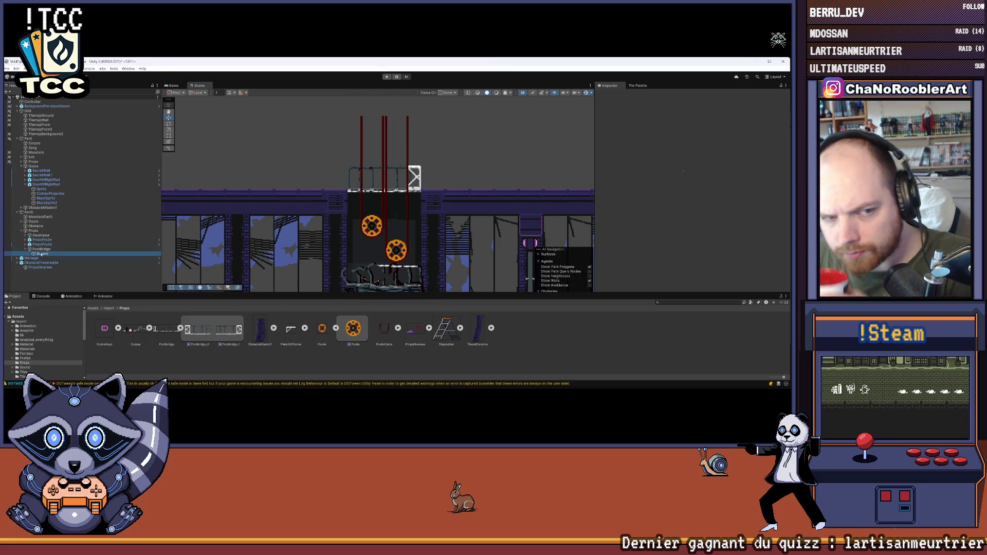
pyautogui.scroll(-1, 699, 191)
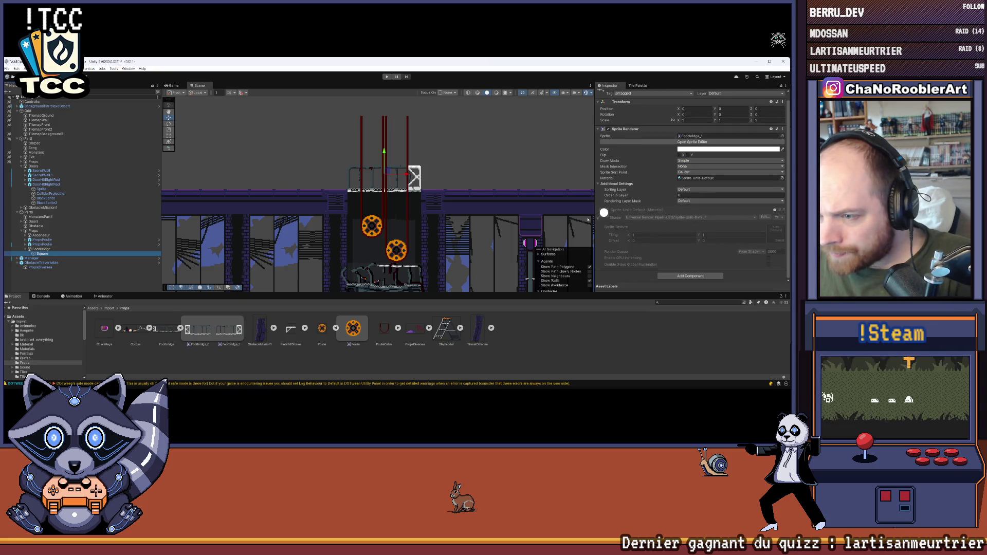
pyautogui.click(617, 184)
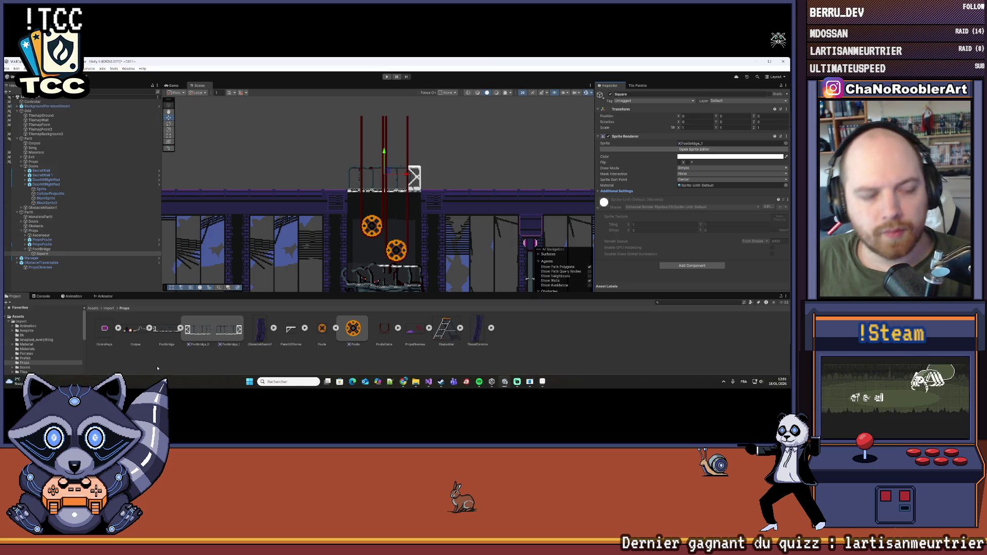
pyautogui.scroll(1, 434, 170)
pyautogui.scroll(4, 434, 170)
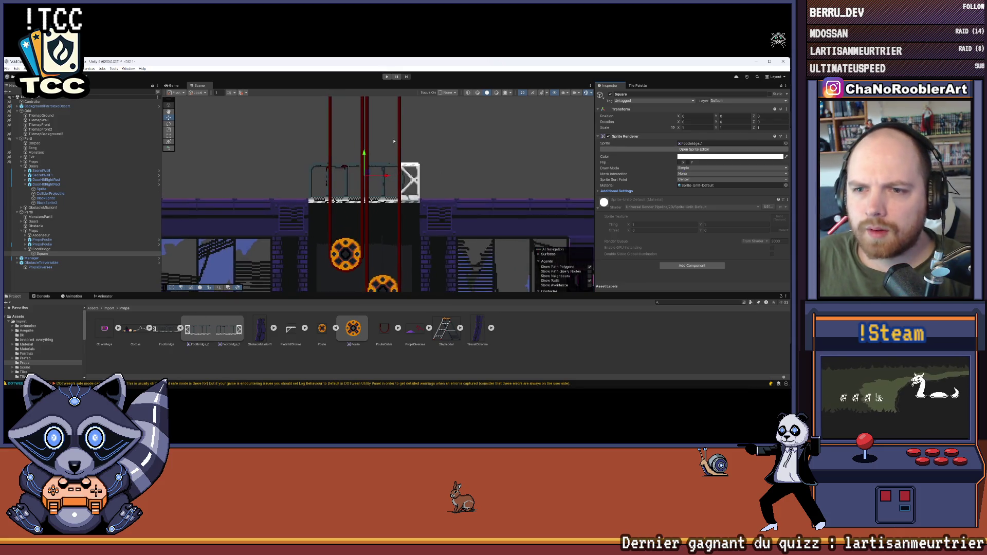
pyautogui.scroll(2, 419, 187)
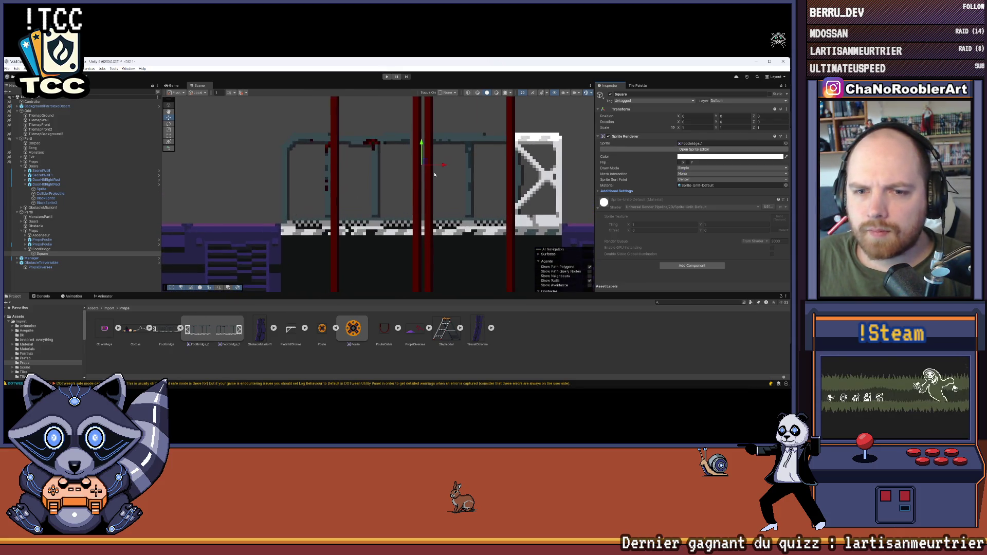
pyautogui.scroll(5, 277, 219)
pyautogui.scroll(-8, 276, 219)
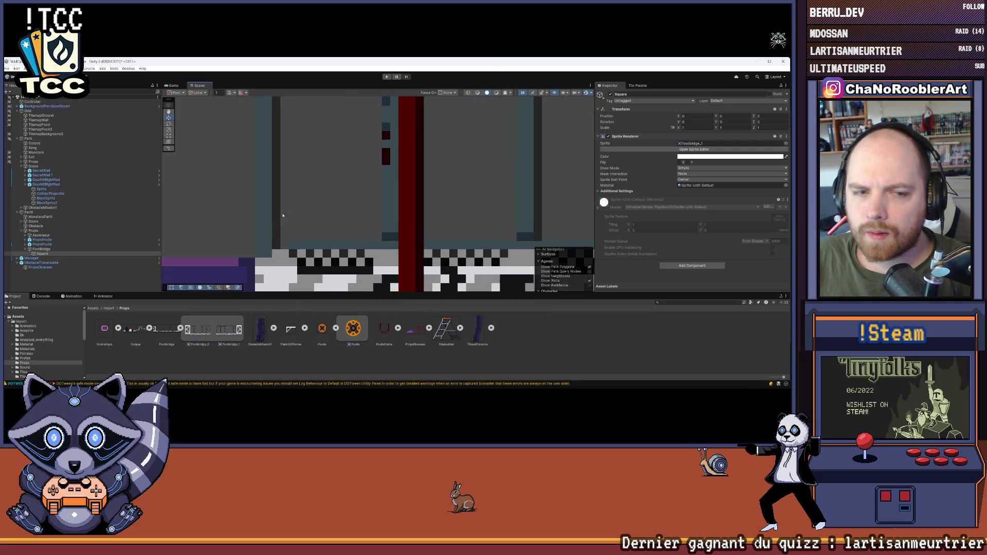
pyautogui.scroll(-3, 313, 188)
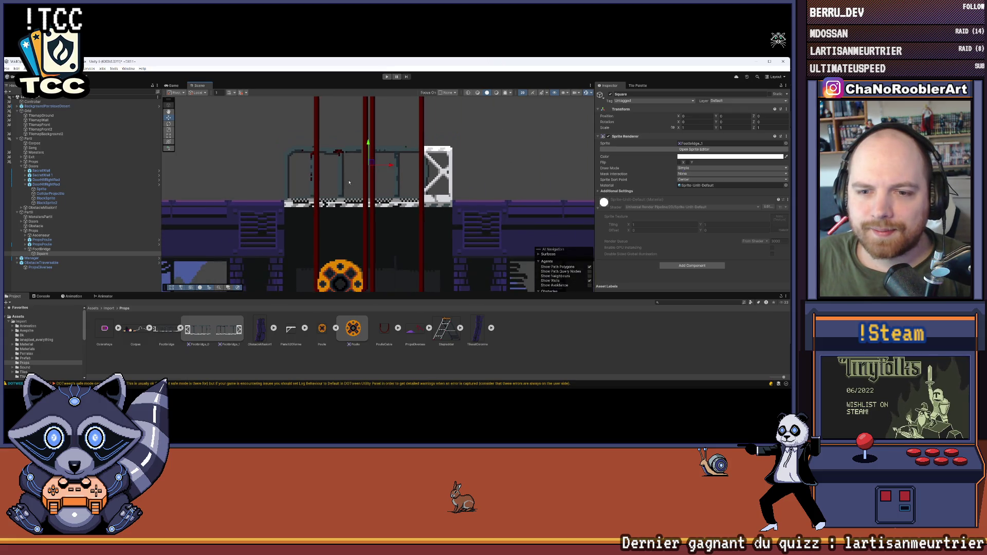
pyautogui.scroll(2, 286, 182)
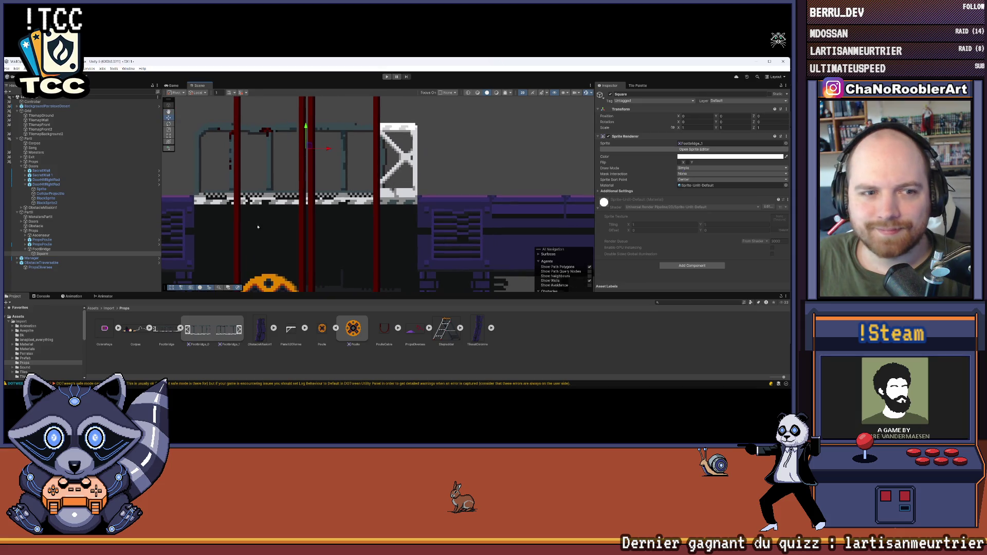
pyautogui.click(41, 249)
pyautogui.scroll(-2, 329, 202)
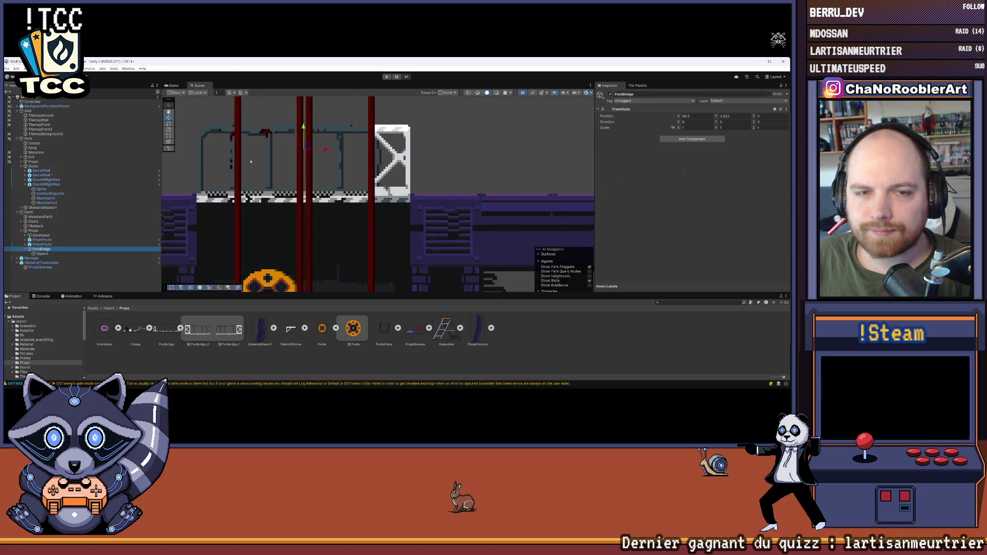
# Add a Box Collider 2D to FootBridge and stretch it across the bridge's width.
pyautogui.click(684, 139)
pyautogui.write('box')
pyautogui.press('Return')
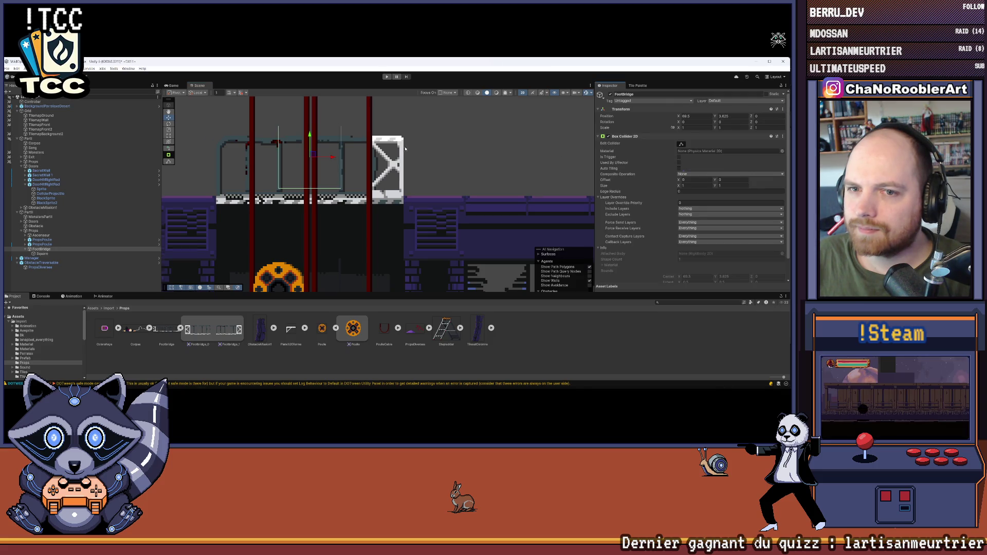
pyautogui.scroll(2, 406, 148)
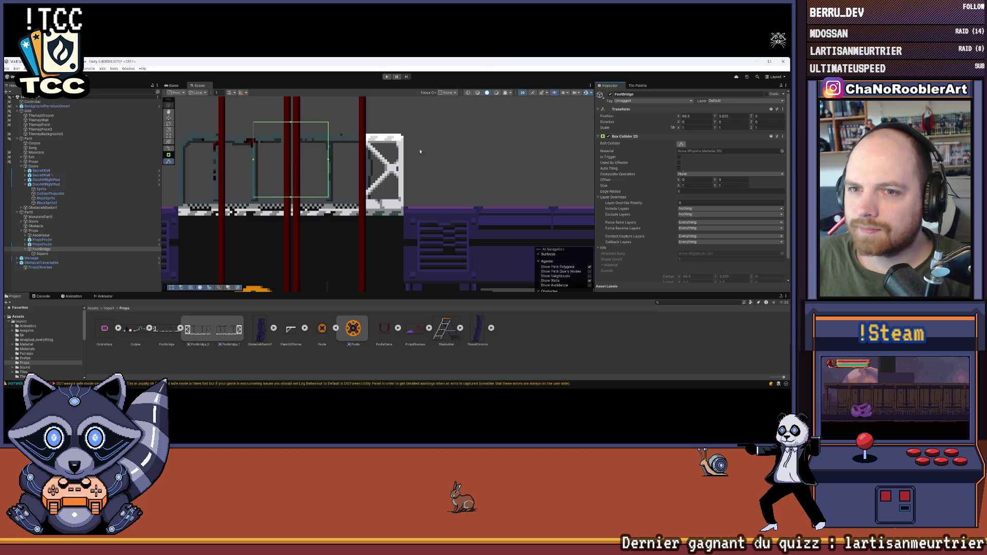
pyautogui.moveTo(328, 161)
pyautogui.mouseDown()
pyautogui.moveTo(420, 166)
pyautogui.moveTo(402, 174)
pyautogui.mouseUp()
pyautogui.moveTo(253, 159); pyautogui.dragTo(360, 167)
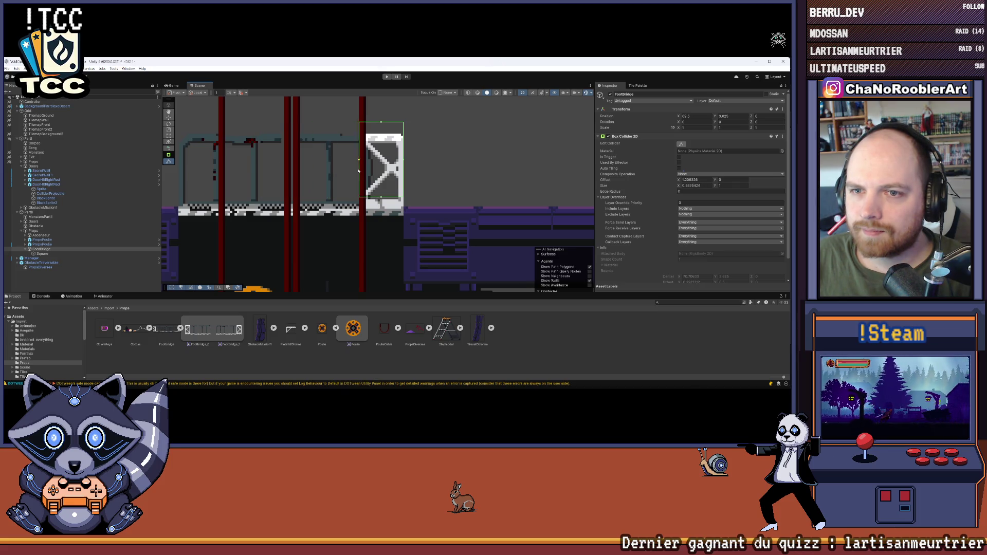
# Fit the collider's top and bottom edges to the sprite, then enable Edit Collider.
pyautogui.moveTo(381, 123); pyautogui.dragTo(381, 135)
pyautogui.scroll(1, 383, 190)
pyautogui.moveTo(379, 204); pyautogui.dragTo(378, 210)
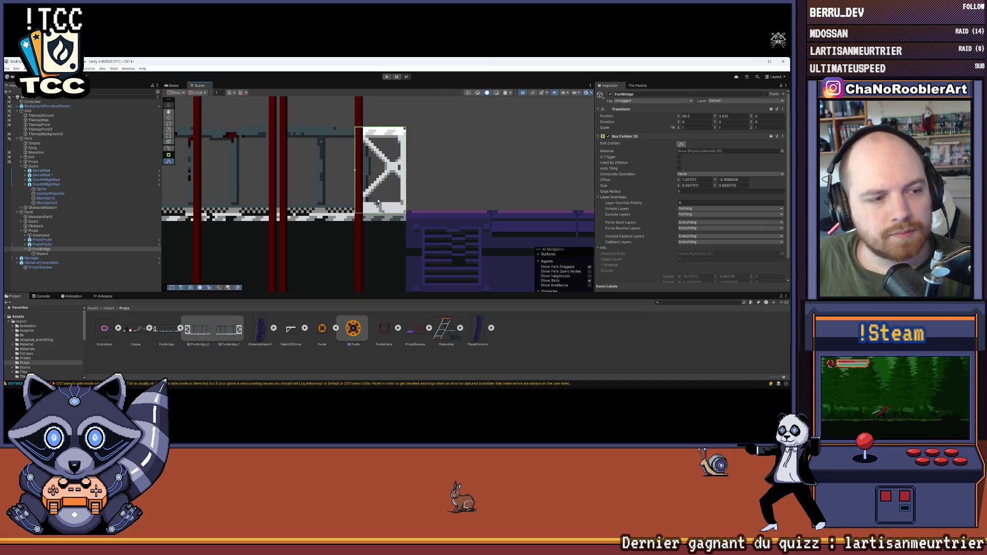
pyautogui.scroll(-2, 374, 196)
pyautogui.scroll(2, 370, 179)
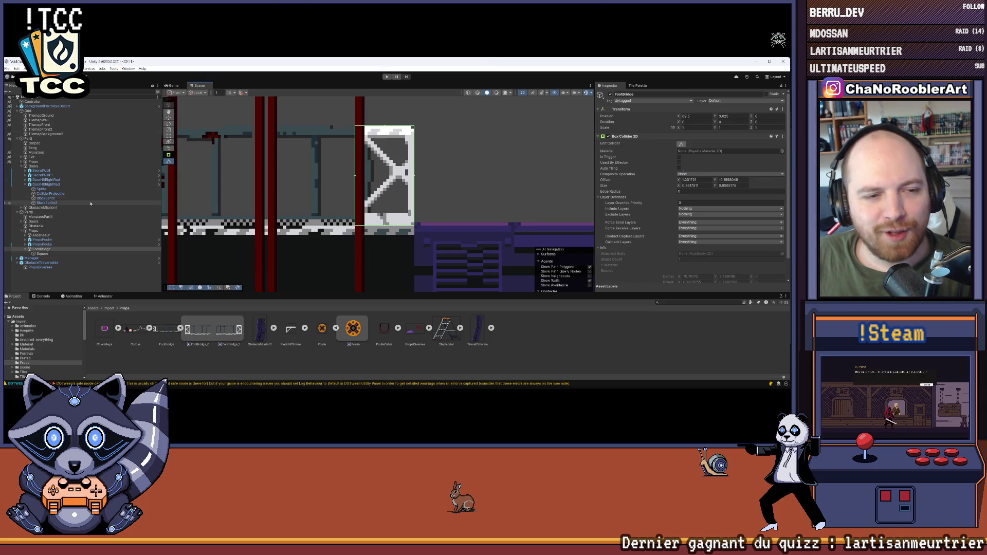
pyautogui.click(41, 249)
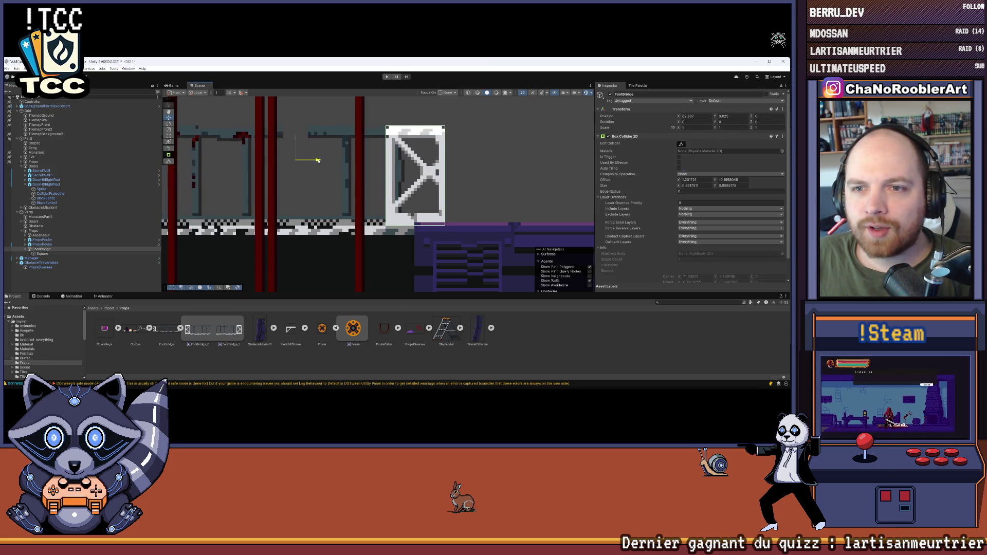
pyautogui.press('c')
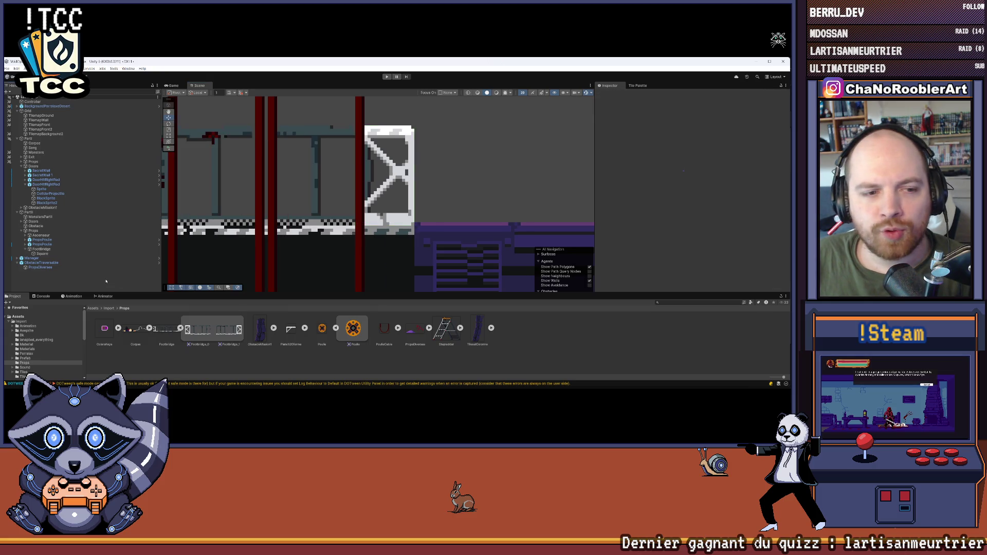
pyautogui.scroll(-1, 318, 184)
pyautogui.click(318, 184)
pyautogui.moveTo(319, 184); pyautogui.dragTo(379, 186)
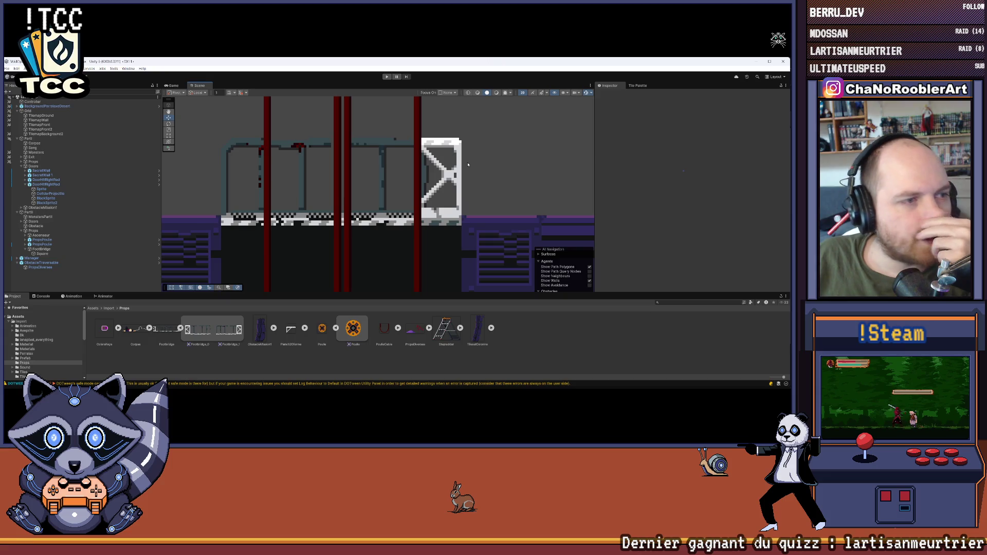
pyautogui.scroll(-2, 337, 177)
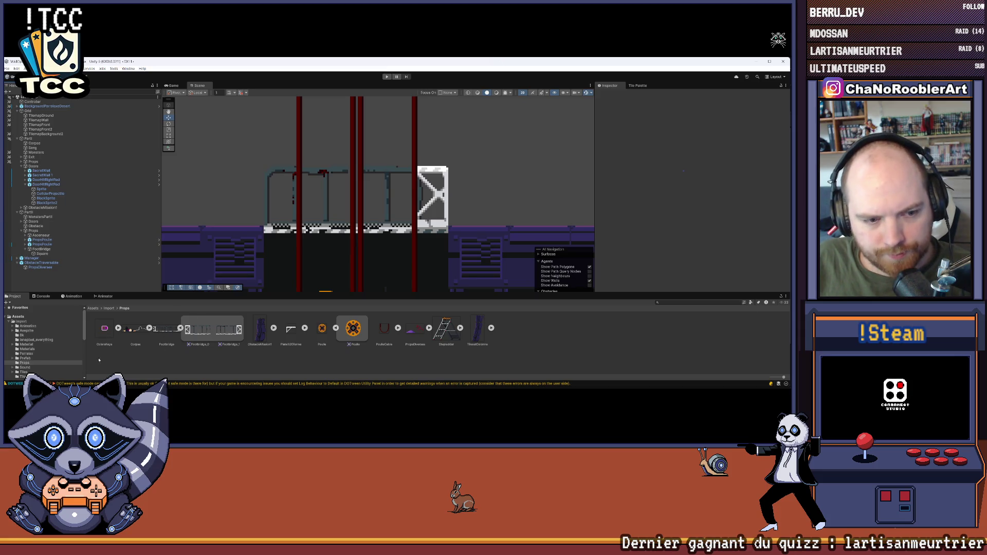
pyautogui.click(21, 359)
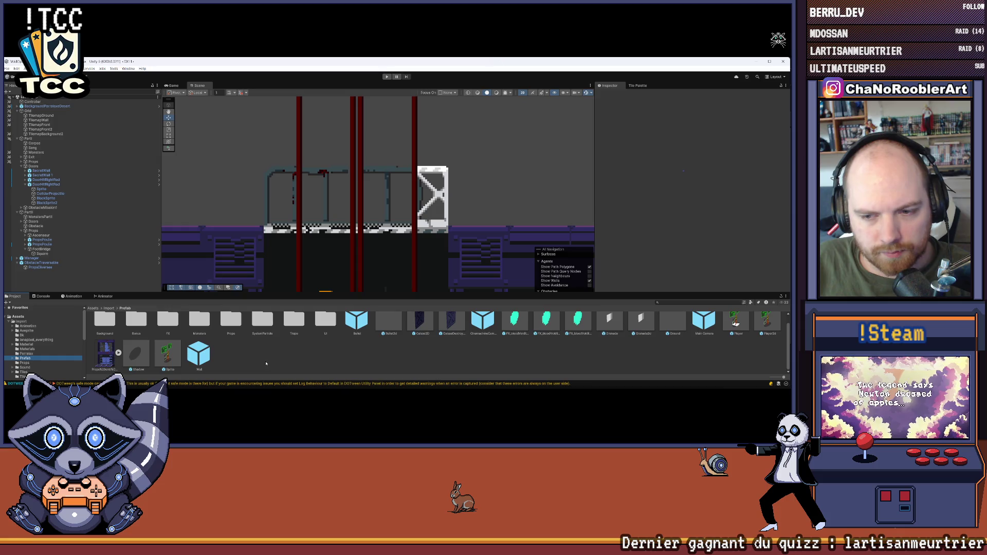
# Browse to Import > Props and select the Footbridge texture to view its import settings.
pyautogui.doubleClick(236, 338)
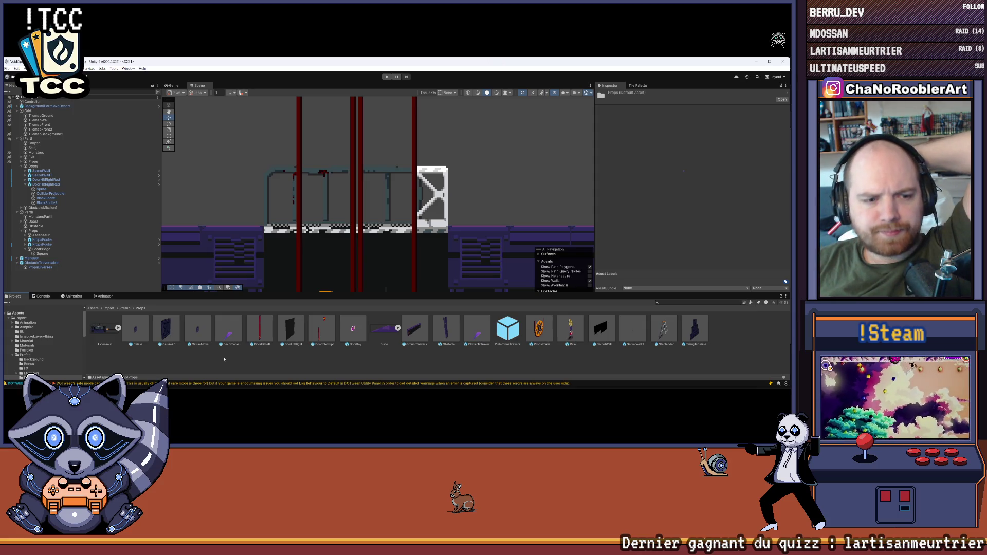
pyautogui.click(21, 318)
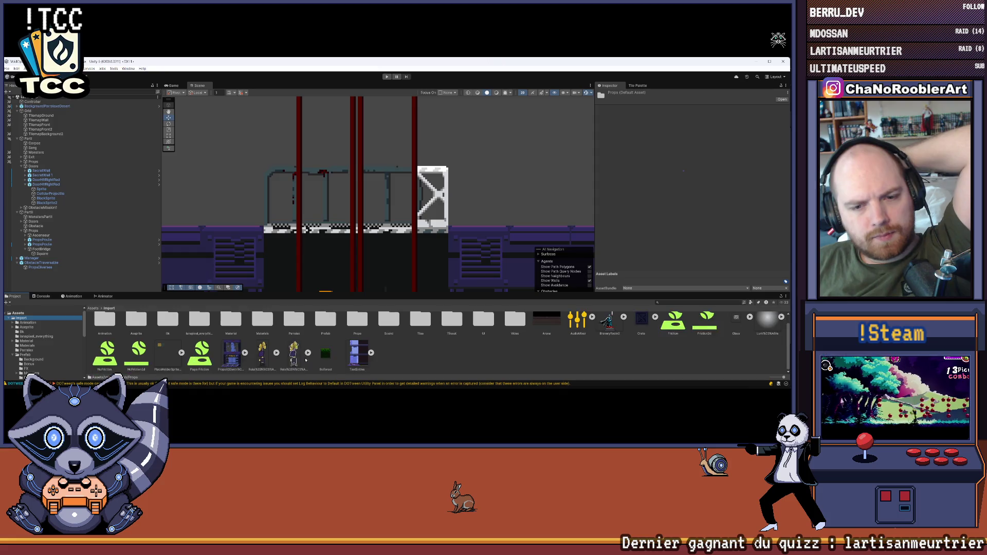
pyautogui.doubleClick(362, 328)
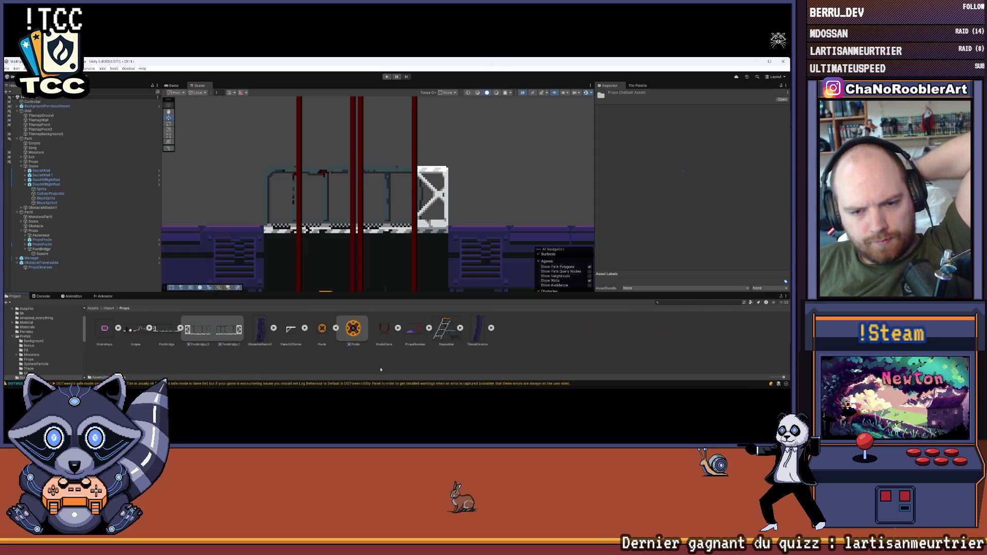
pyautogui.click(174, 343)
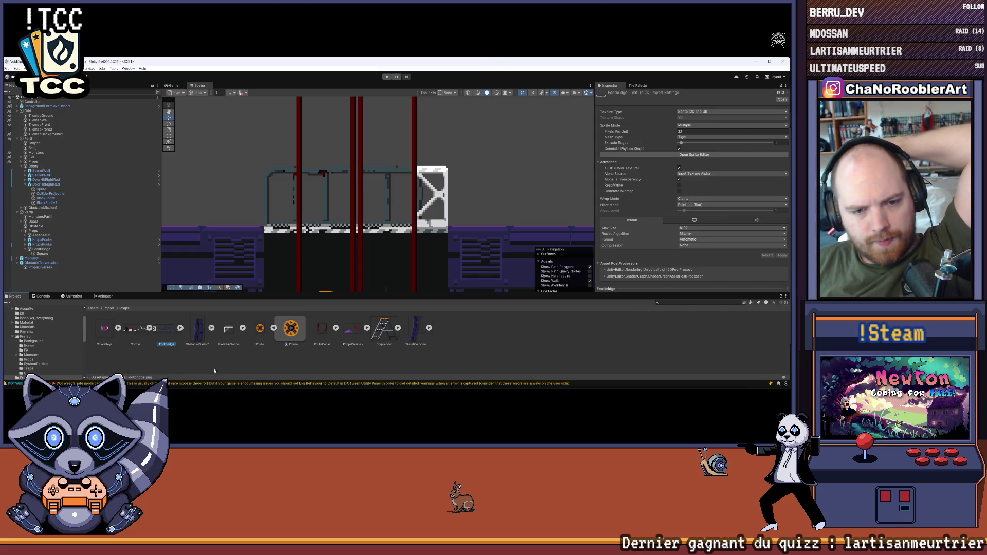
pyautogui.press('Delete')
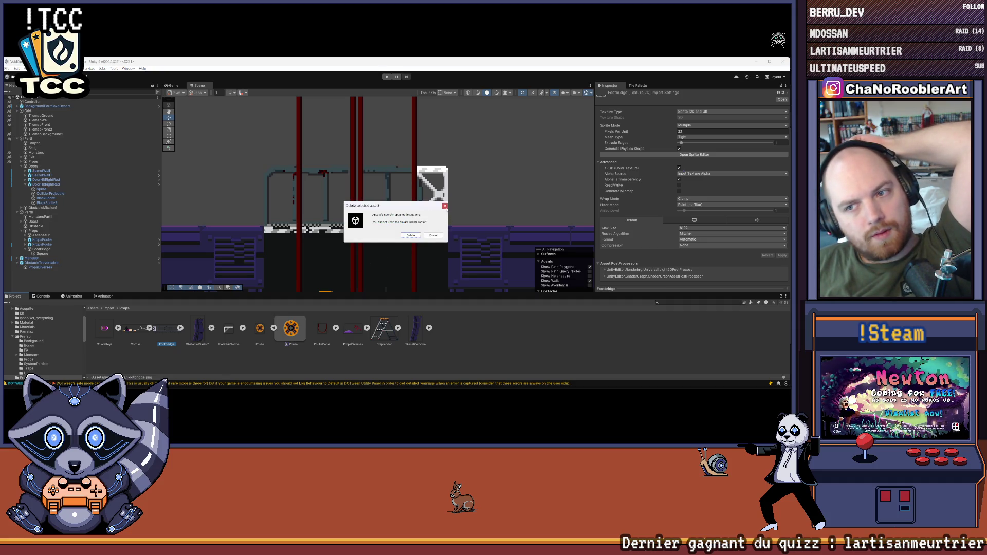
pyautogui.press('Escape')
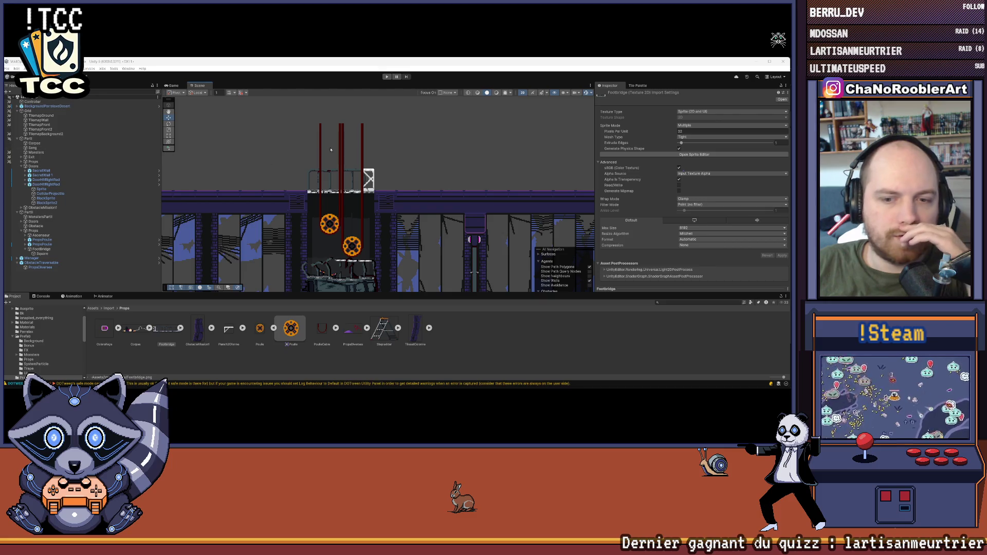
pyautogui.moveTo(221, 330)
pyautogui.mouseDown()
pyautogui.moveTo(288, 232)
pyautogui.moveTo(380, 152)
pyautogui.mouseUp()
# Undo the placed Plate forme platform and delete the Footbridge asset.
pyautogui.click(276, 346)
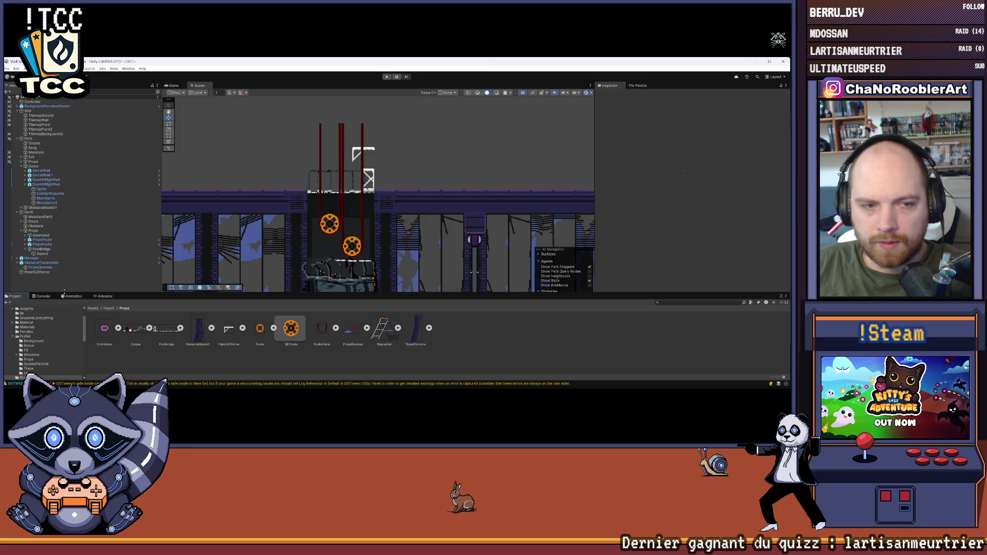
pyautogui.hotkey('ctrl', 'z')
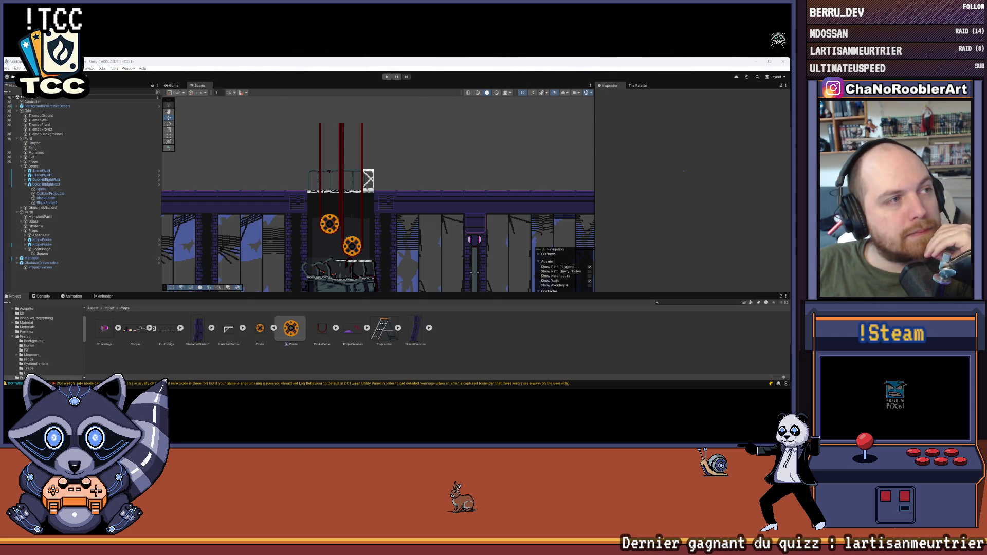
pyautogui.click(165, 332)
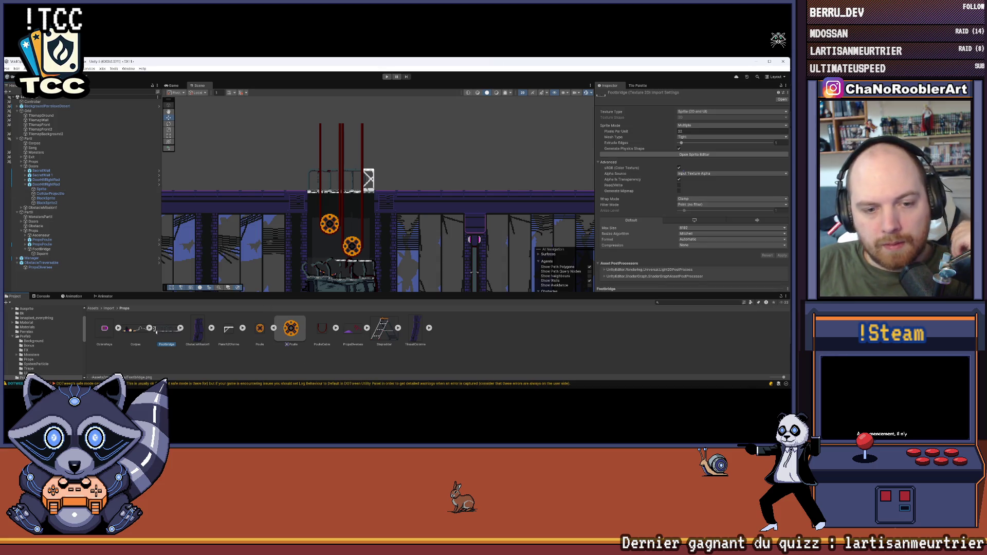
pyautogui.press('Delete')
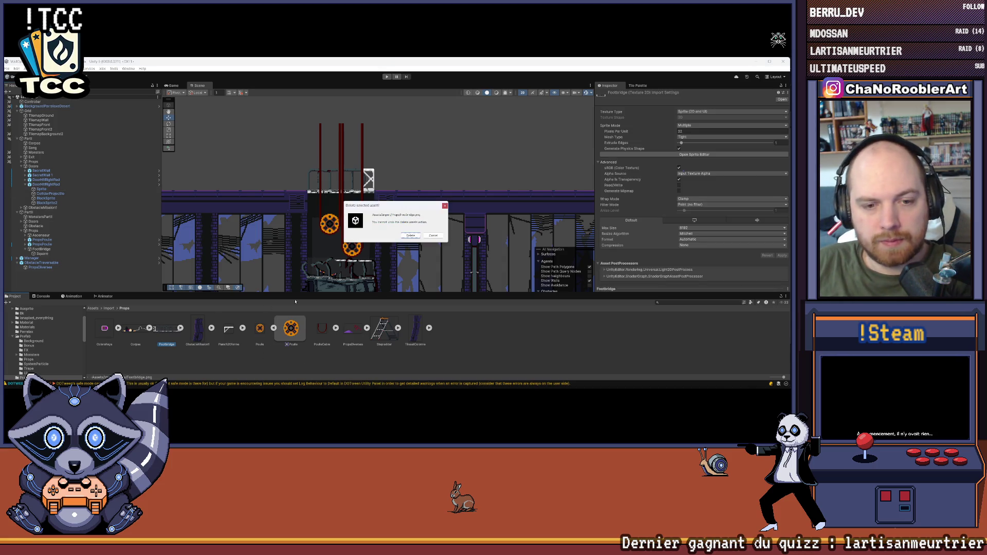
pyautogui.click(411, 237)
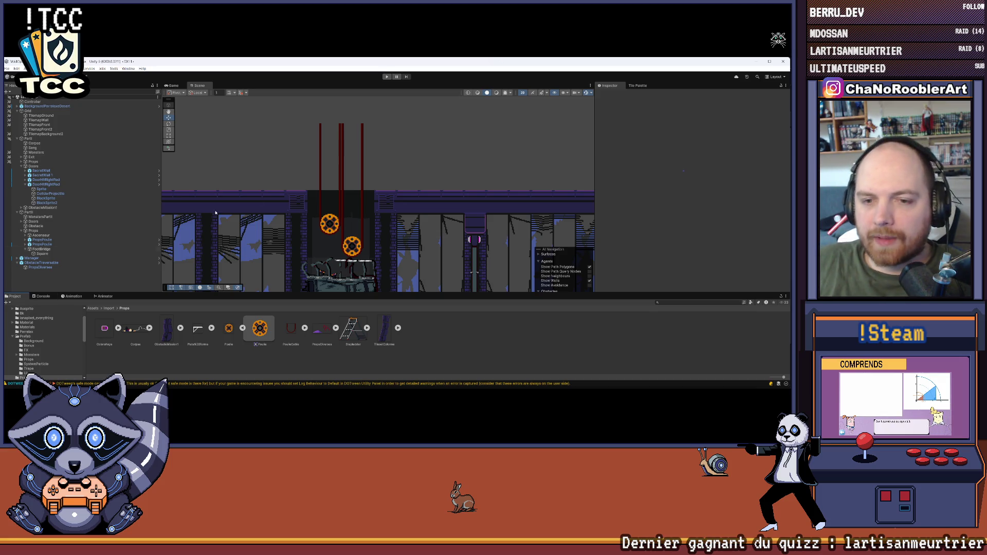
# Switch to the level-design mockup in Aseprite.
pyautogui.scroll(-5, 216, 212)
pyautogui.moveTo(415, 389)
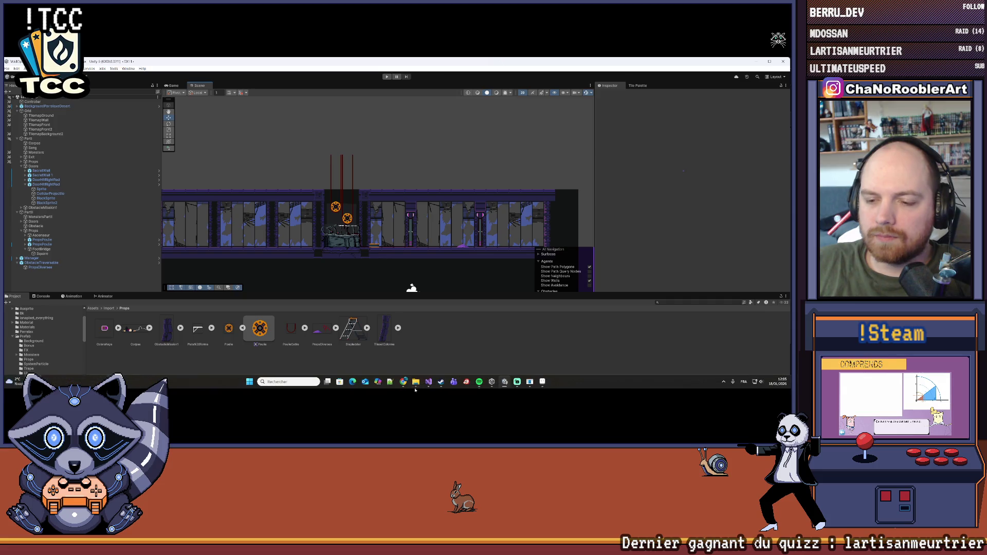
pyautogui.click(505, 381)
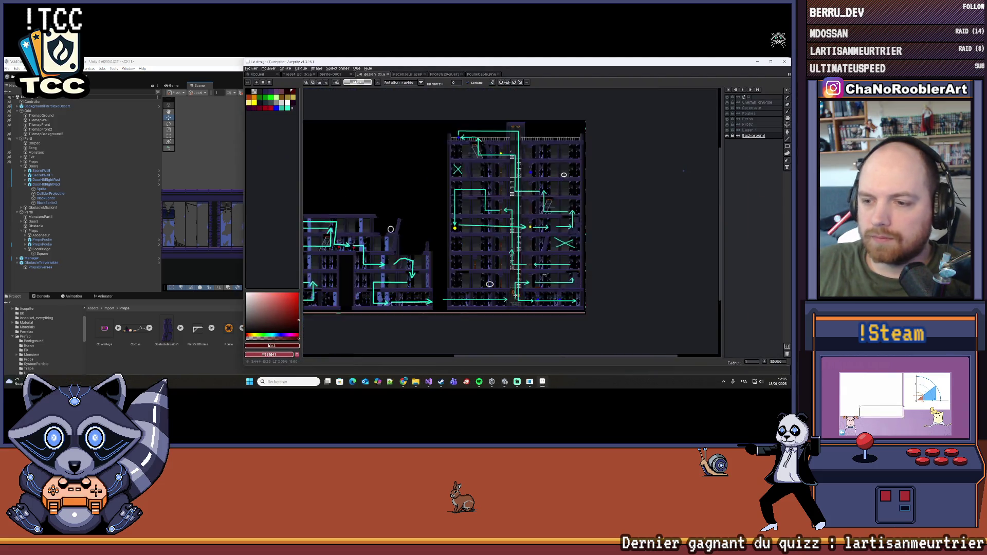
pyautogui.scroll(3, 515, 295)
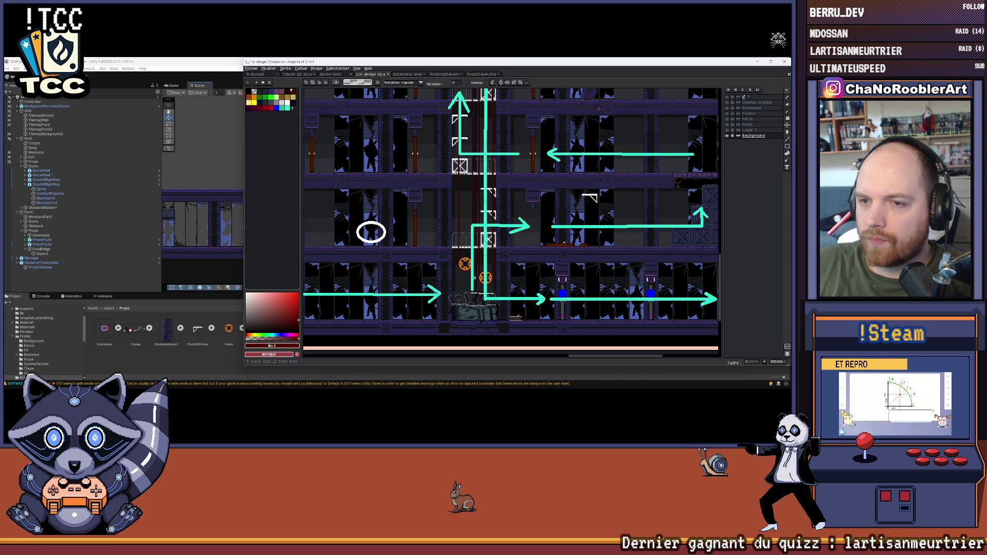
pyautogui.moveTo(466, 213)
pyautogui.mouseDown()
pyautogui.moveTo(508, 291)
pyautogui.moveTo(506, 314)
pyautogui.moveTo(462, 324)
pyautogui.moveTo(457, 270)
pyautogui.moveTo(441, 281)
pyautogui.mouseUp()
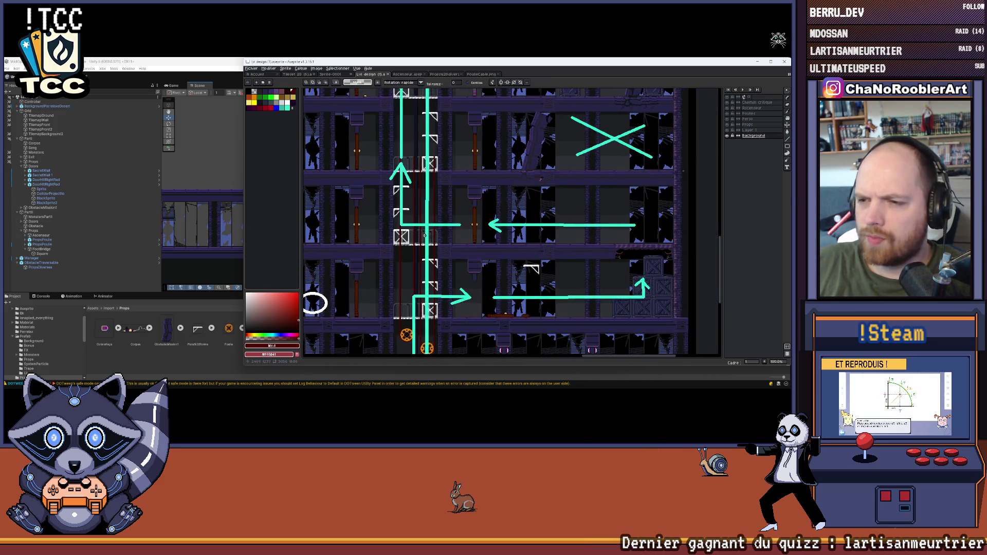
pyautogui.scroll(-2, 378, 236)
pyautogui.moveTo(378, 237)
pyautogui.mouseDown()
pyautogui.moveTo(515, 263)
pyautogui.moveTo(478, 273)
pyautogui.mouseUp()
pyautogui.scroll(2, 462, 243)
pyautogui.scroll(-2, 460, 252)
pyautogui.scroll(2, 460, 252)
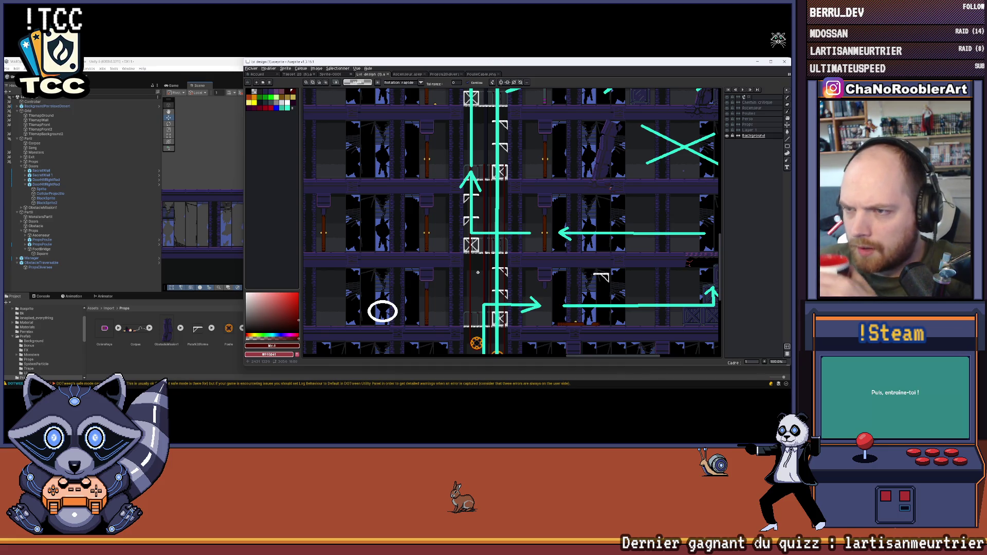
pyautogui.moveTo(524, 247); pyautogui.dragTo(526, 308)
pyautogui.moveTo(488, 190); pyautogui.dragTo(492, 284)
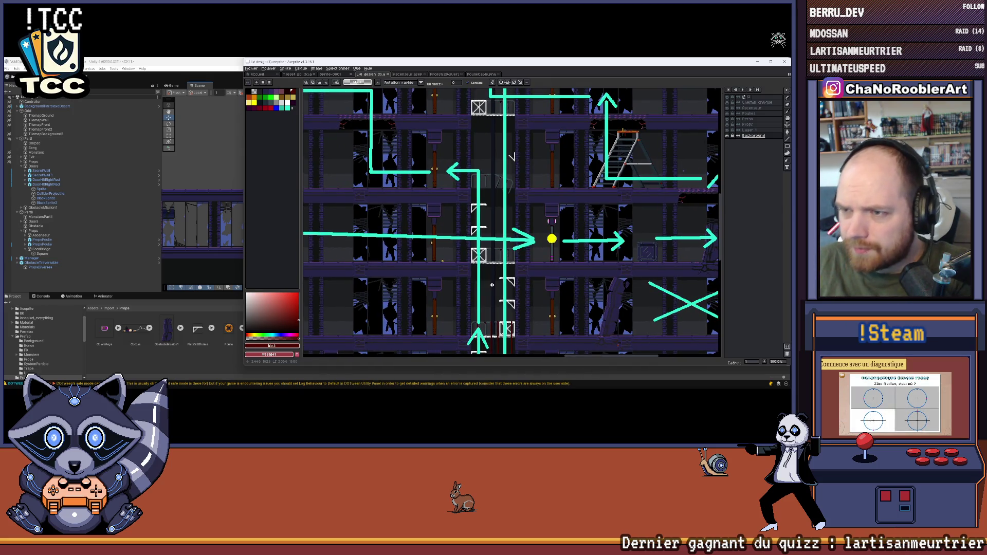
pyautogui.moveTo(492, 284)
pyautogui.mouseDown()
pyautogui.moveTo(464, 128)
pyautogui.moveTo(502, 109)
pyautogui.mouseUp()
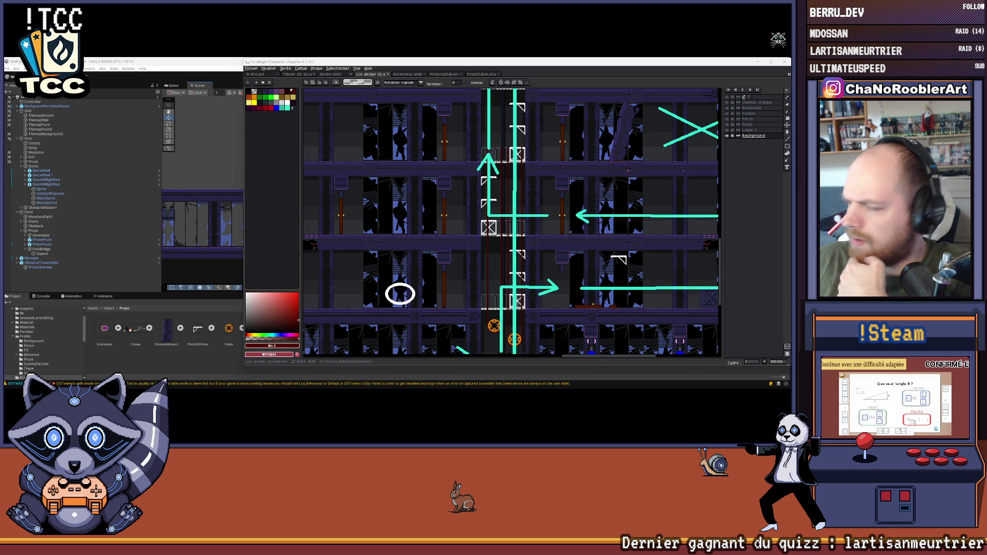
pyautogui.scroll(3, 447, 170)
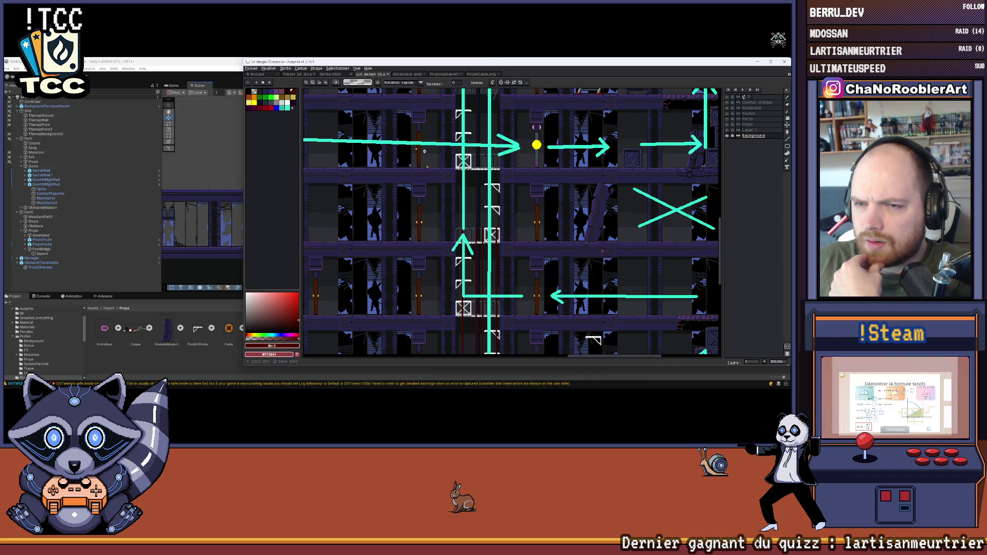
pyautogui.scroll(-3, 455, 171)
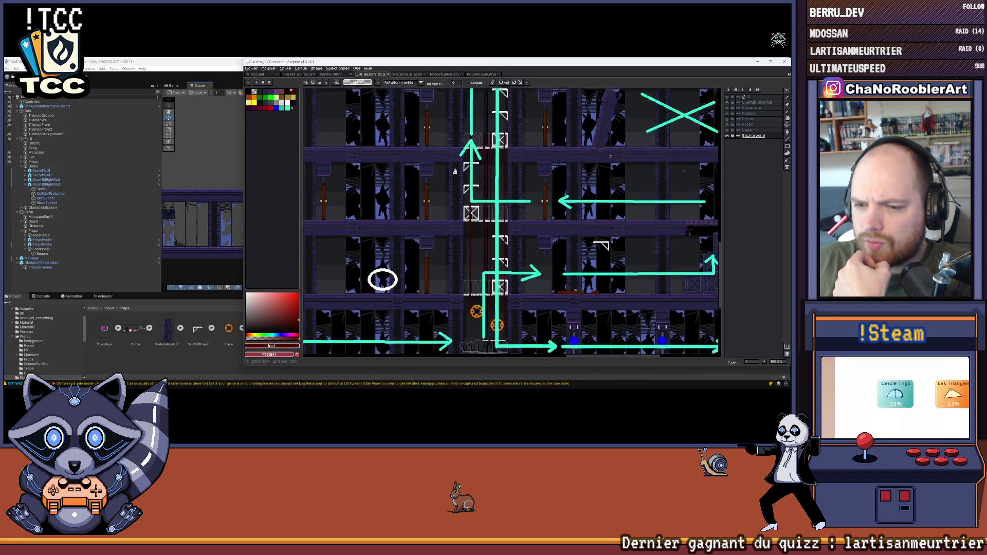
pyautogui.scroll(-1, 455, 171)
pyautogui.scroll(-5, 477, 305)
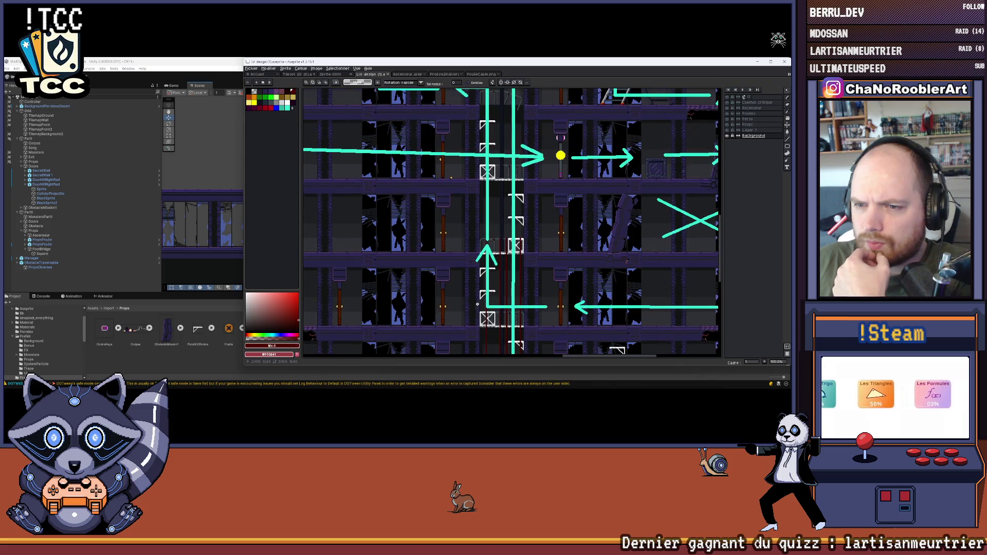
pyautogui.scroll(3, 477, 304)
pyautogui.scroll(2, 463, 227)
pyautogui.scroll(-3, 464, 227)
pyautogui.scroll(-5, 494, 109)
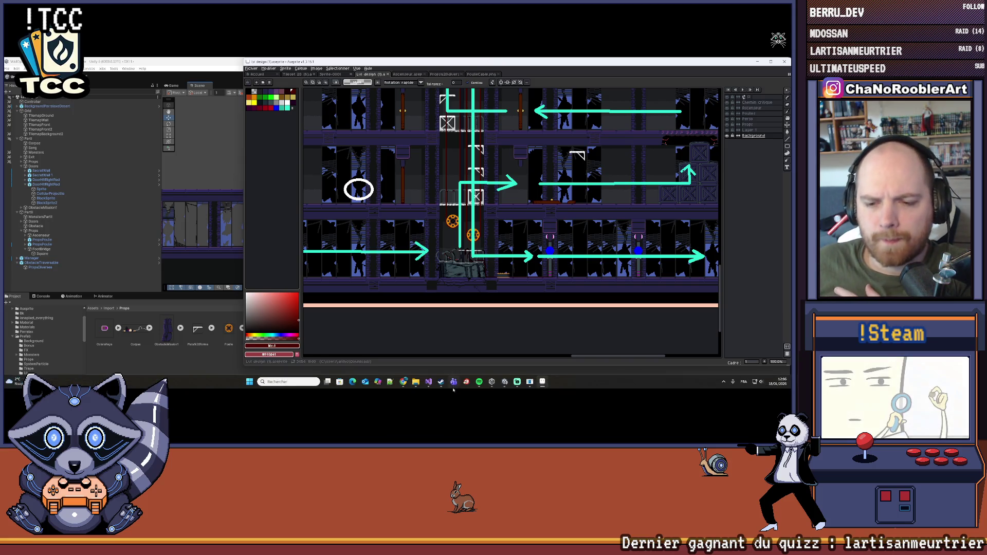
pyautogui.click(428, 384)
pyautogui.scroll(4, 216, 195)
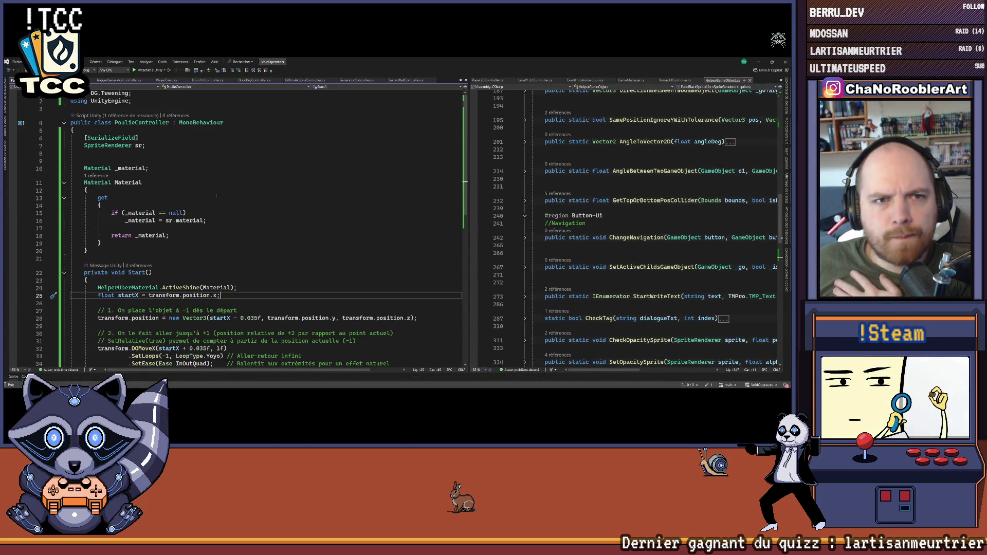
pyautogui.click(207, 80)
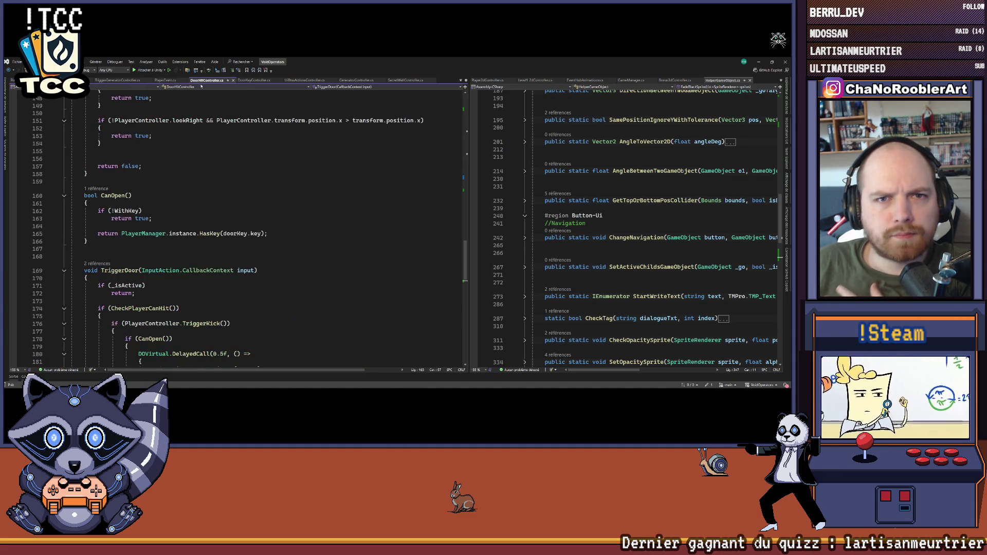
pyautogui.scroll(20, 191, 251)
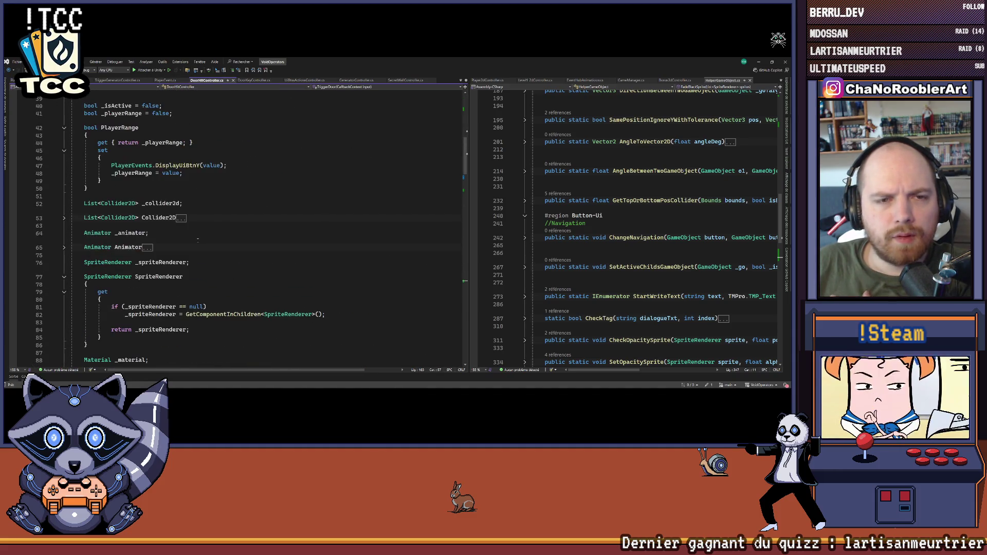
pyautogui.scroll(7, 197, 239)
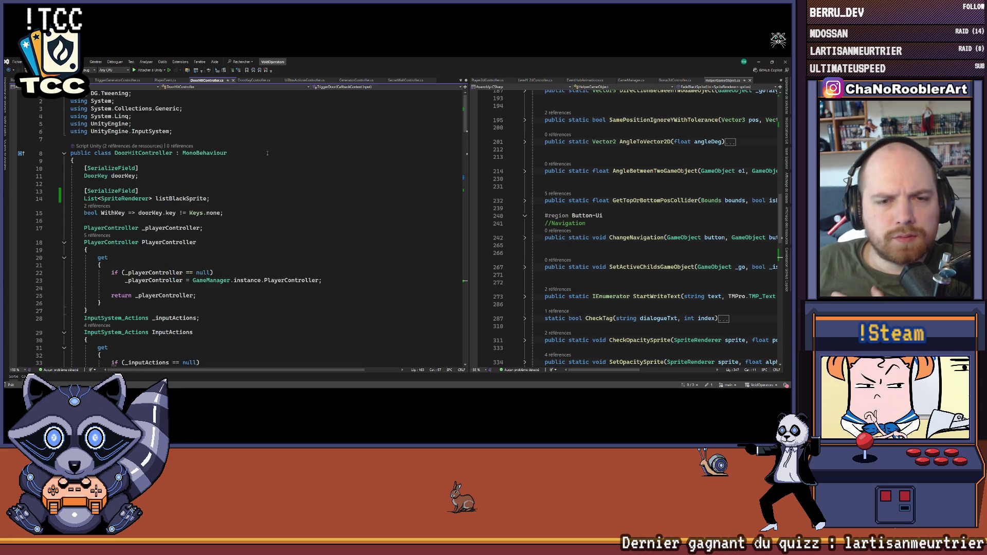
pyautogui.scroll(-18, 263, 200)
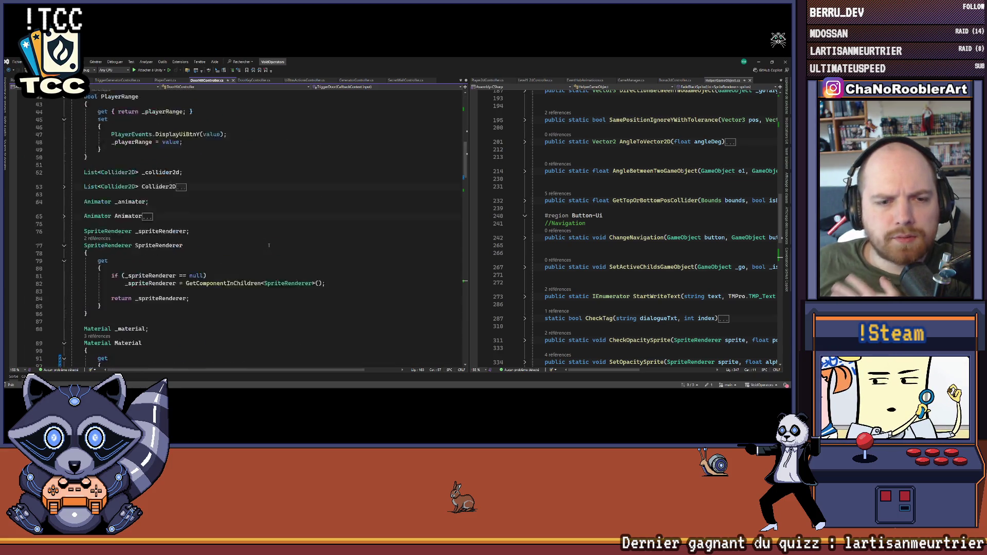
pyautogui.scroll(-20, 268, 245)
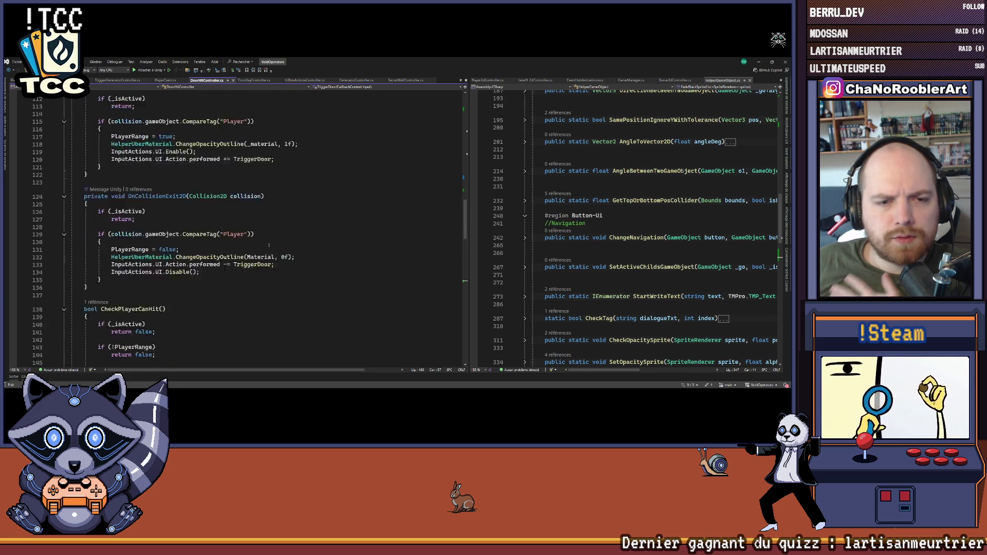
pyautogui.scroll(-12, 269, 244)
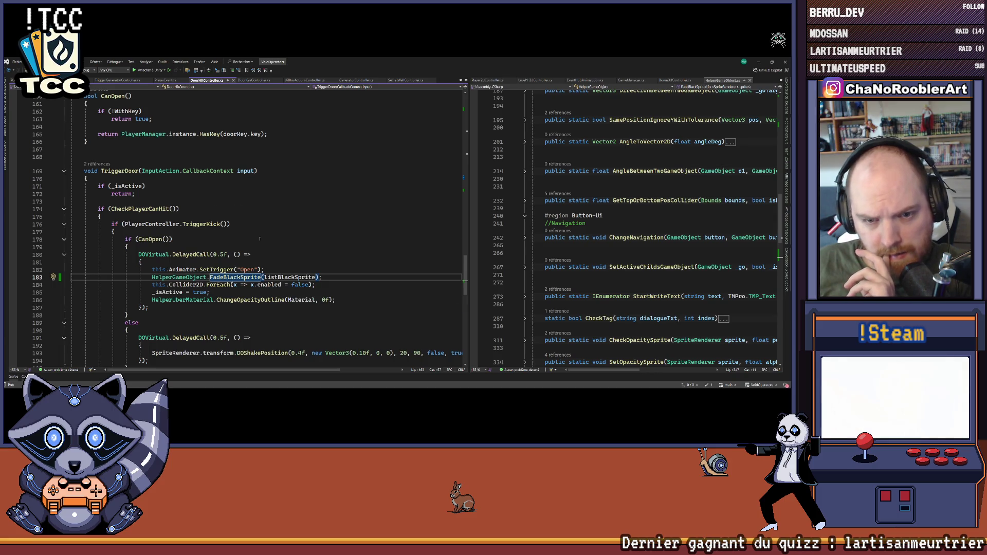
pyautogui.scroll(-3, 259, 239)
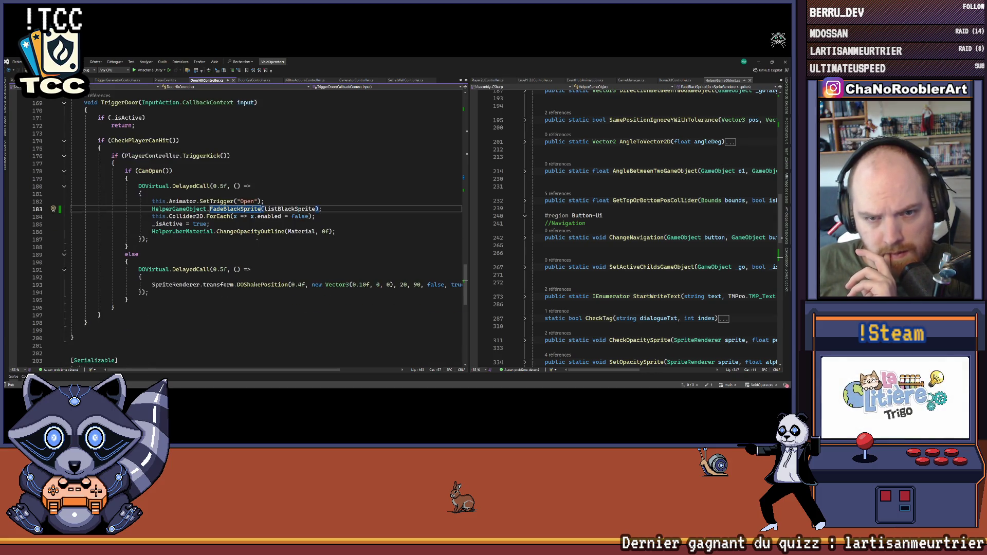
pyautogui.scroll(-8, 262, 221)
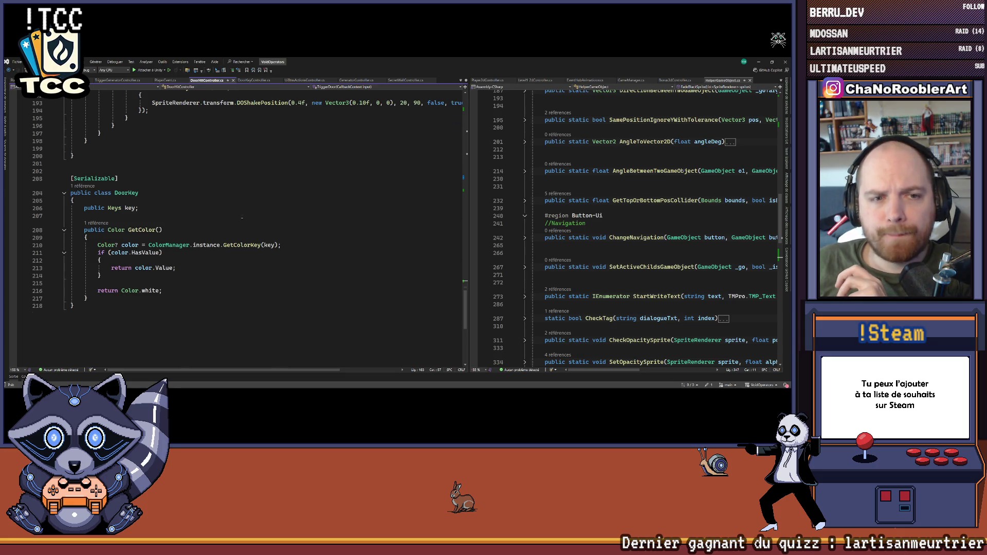
pyautogui.scroll(20, 237, 218)
pyautogui.scroll(13, 232, 218)
pyautogui.scroll(20, 236, 209)
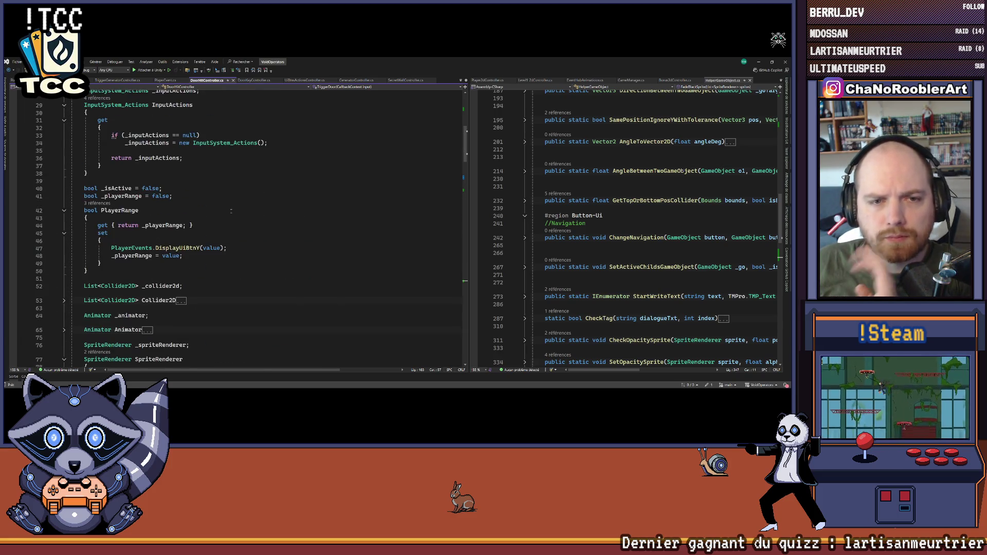
pyautogui.scroll(2, 231, 211)
pyautogui.scroll(3, 231, 210)
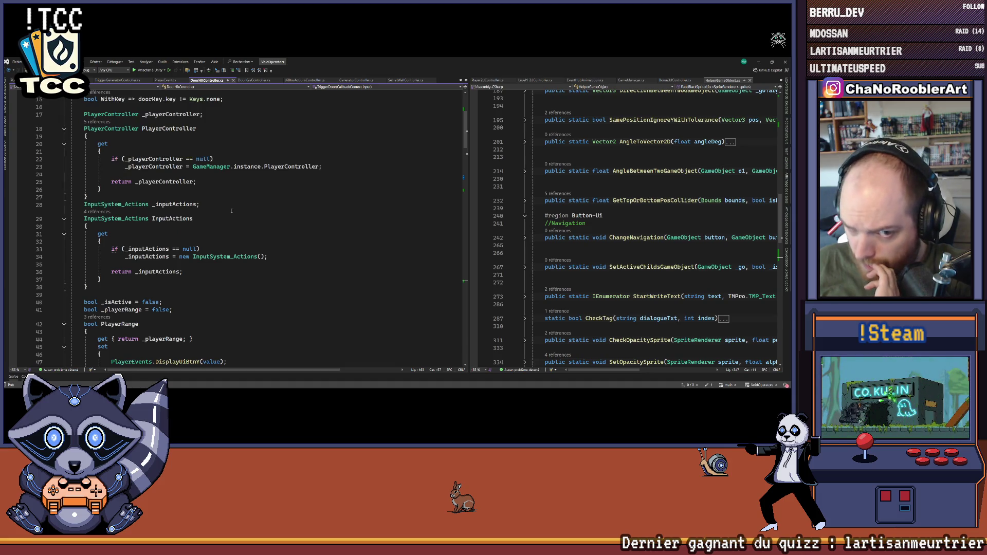
pyautogui.scroll(4, 231, 211)
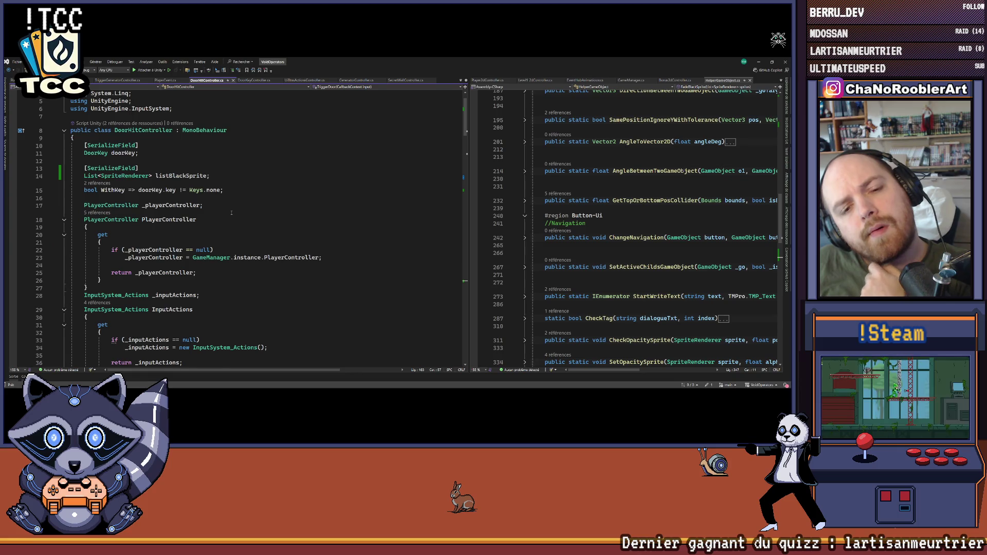
pyautogui.scroll(-4, 231, 212)
pyautogui.scroll(-5, 232, 213)
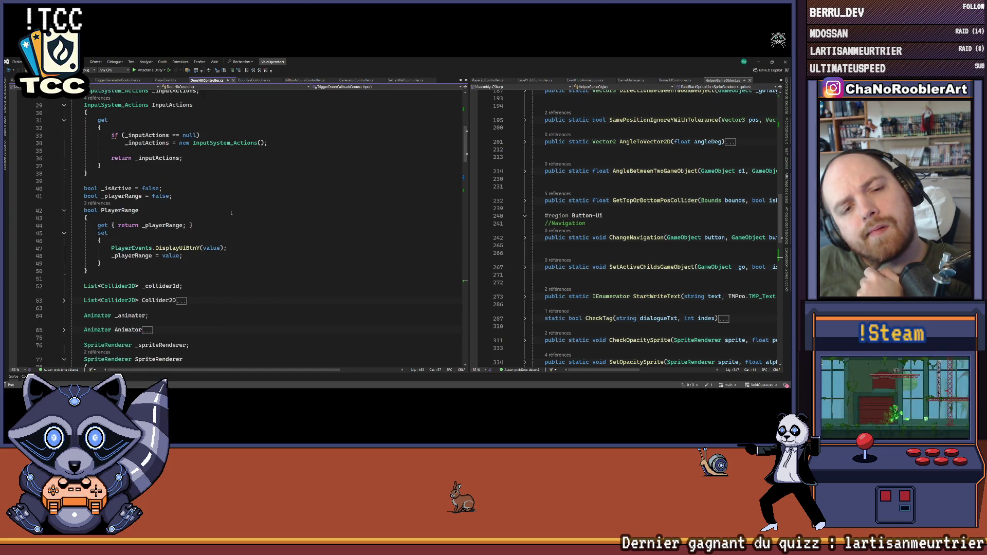
pyautogui.scroll(-5, 232, 212)
pyautogui.scroll(-9, 231, 213)
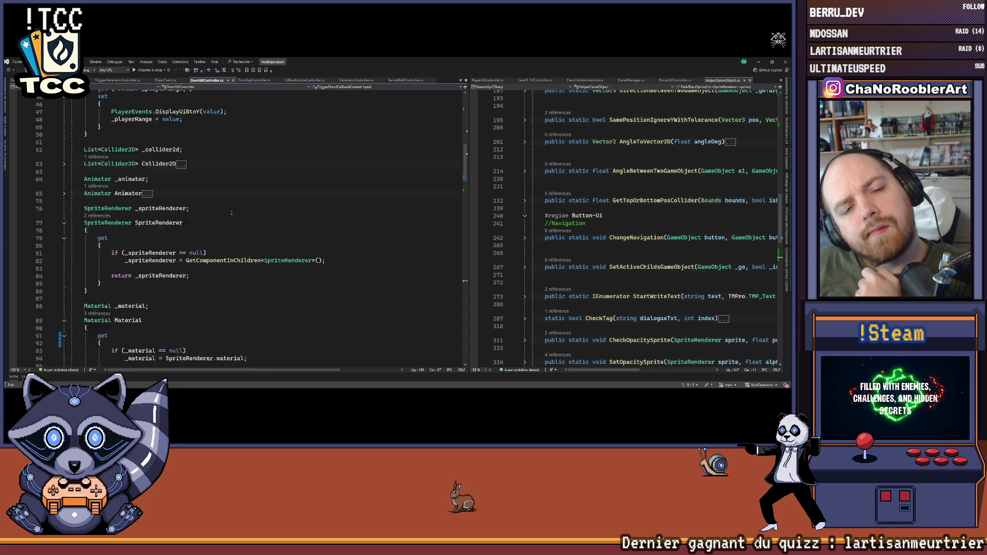
pyautogui.scroll(-4, 231, 212)
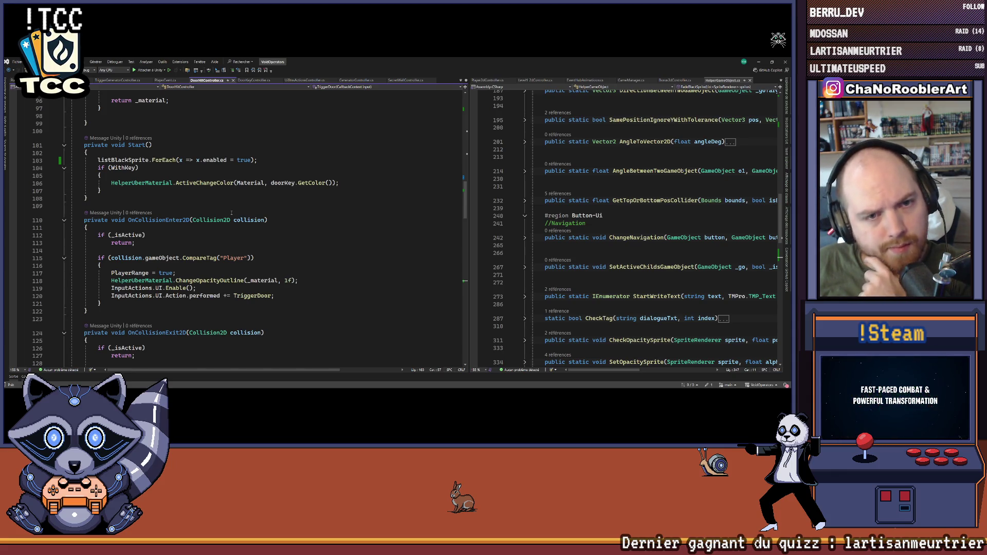
pyautogui.scroll(-2, 232, 213)
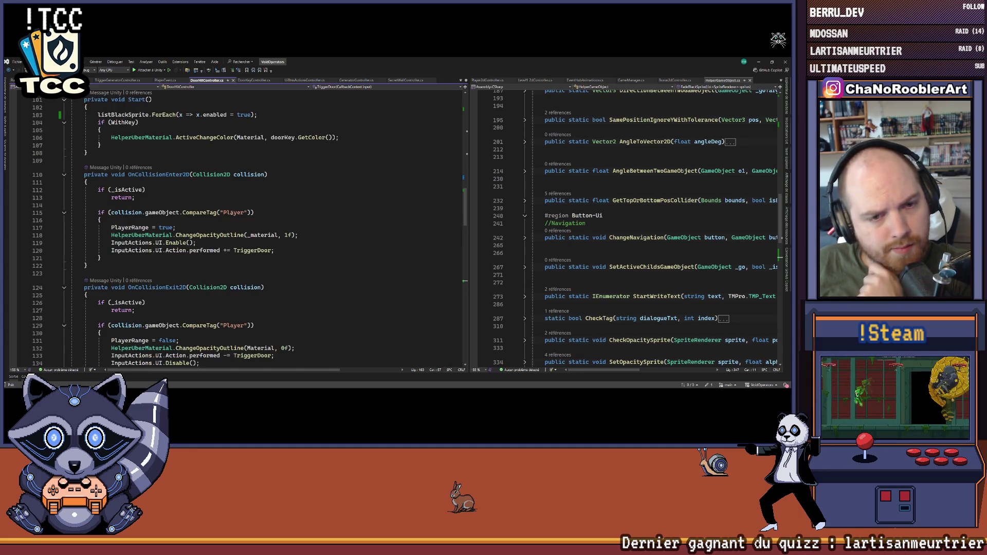
pyautogui.scroll(-3, 232, 213)
pyautogui.scroll(-4, 232, 213)
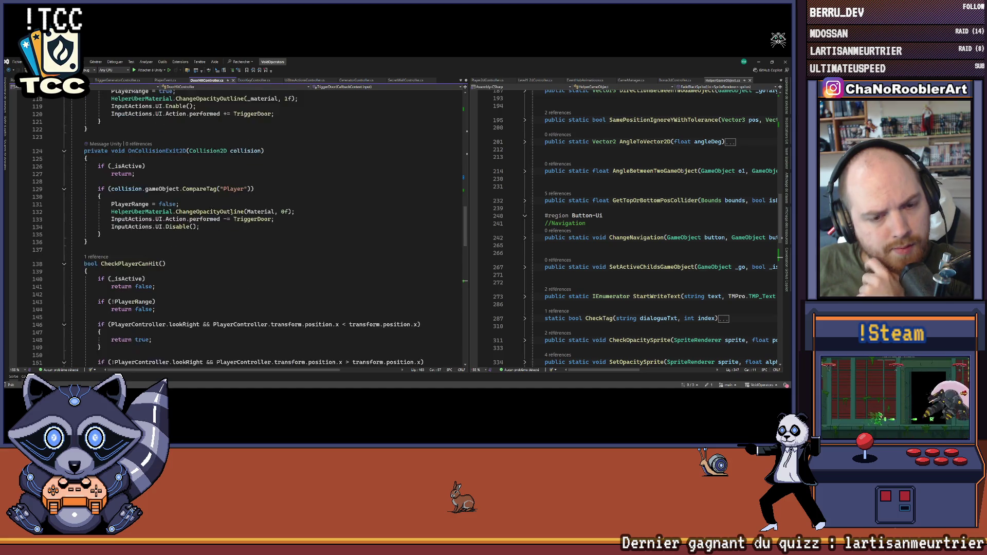
pyautogui.scroll(4, 231, 213)
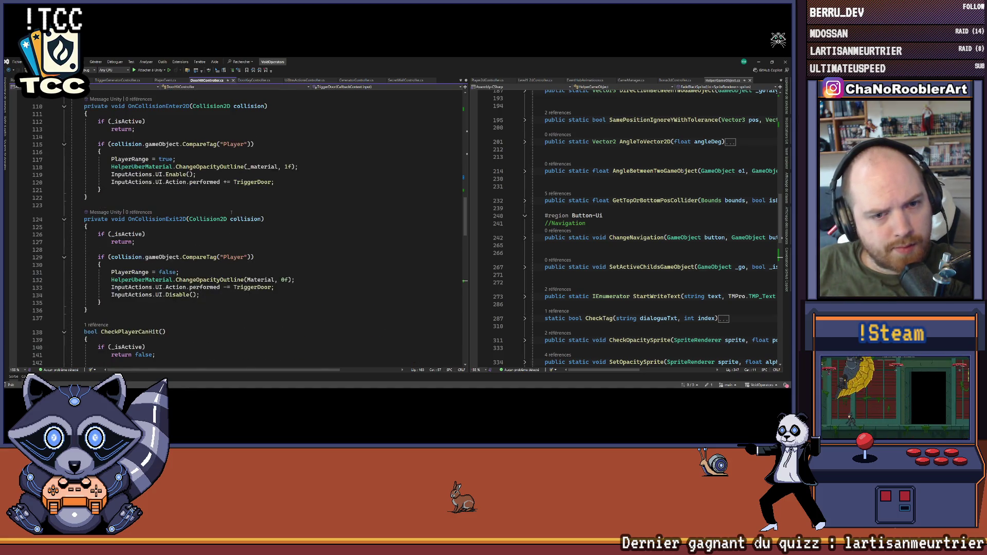
pyautogui.scroll(-15, 232, 204)
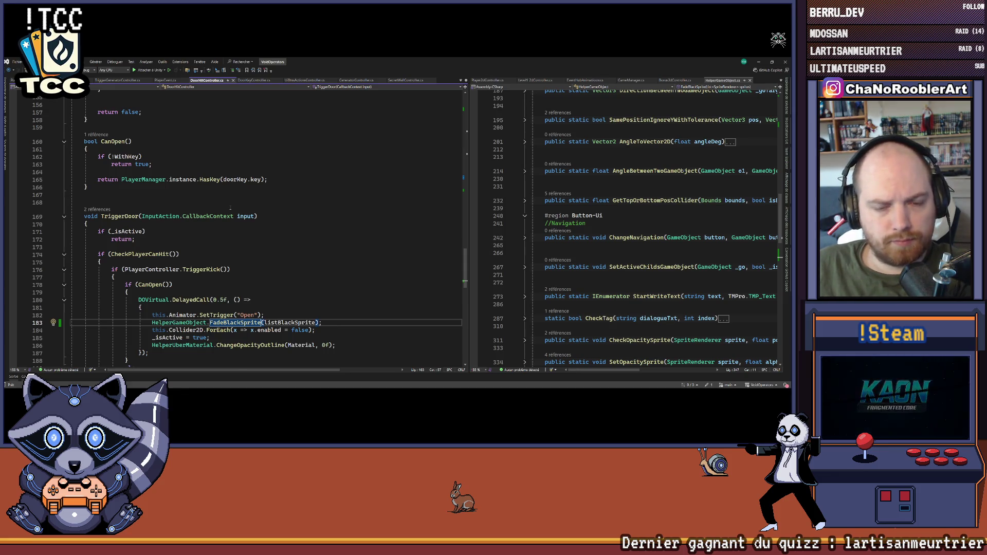
pyautogui.scroll(-1, 230, 208)
pyautogui.click(153, 231)
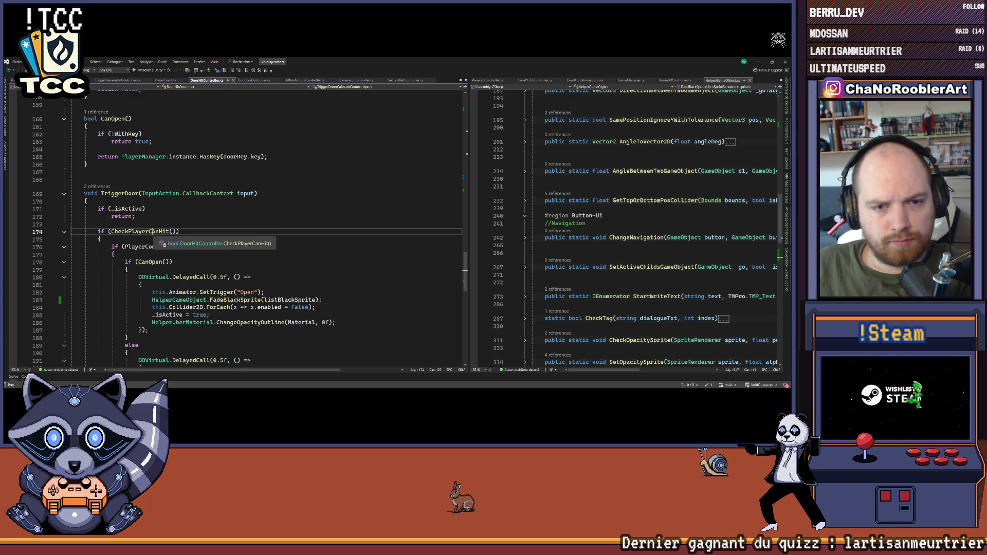
pyautogui.rightClick(152, 231)
pyautogui.click(310, 232)
pyautogui.scroll(-2, 231, 232)
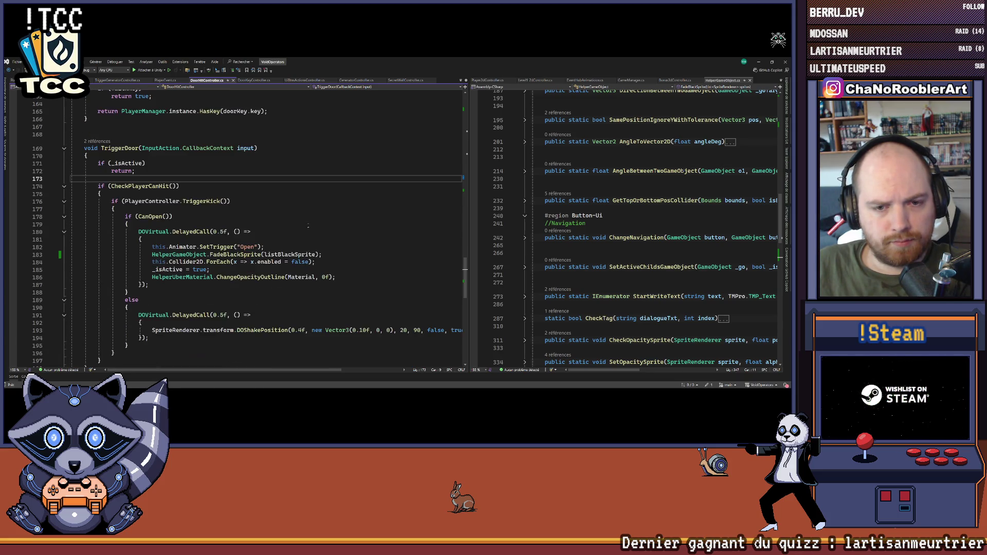
pyautogui.click(156, 217)
pyautogui.rightClick(156, 217)
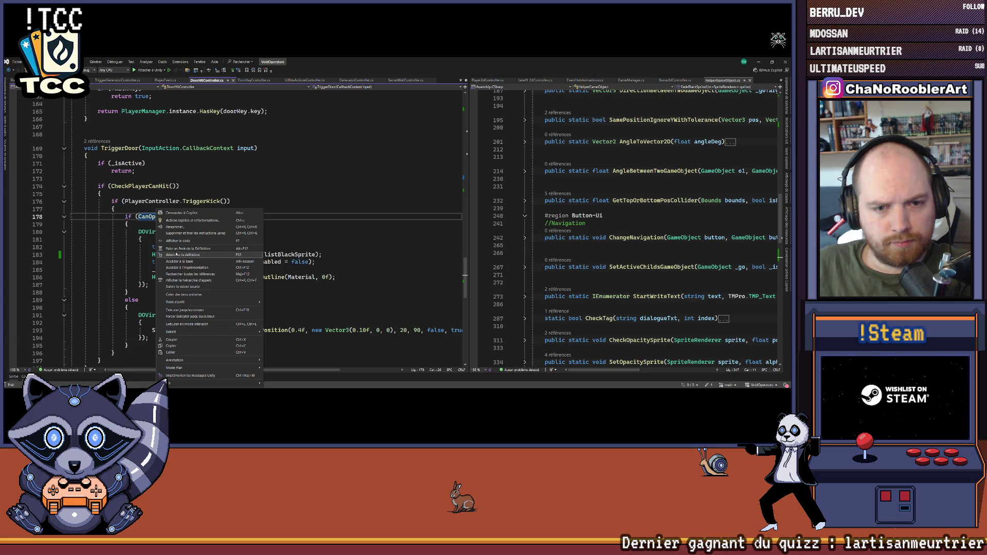
pyautogui.click(223, 234)
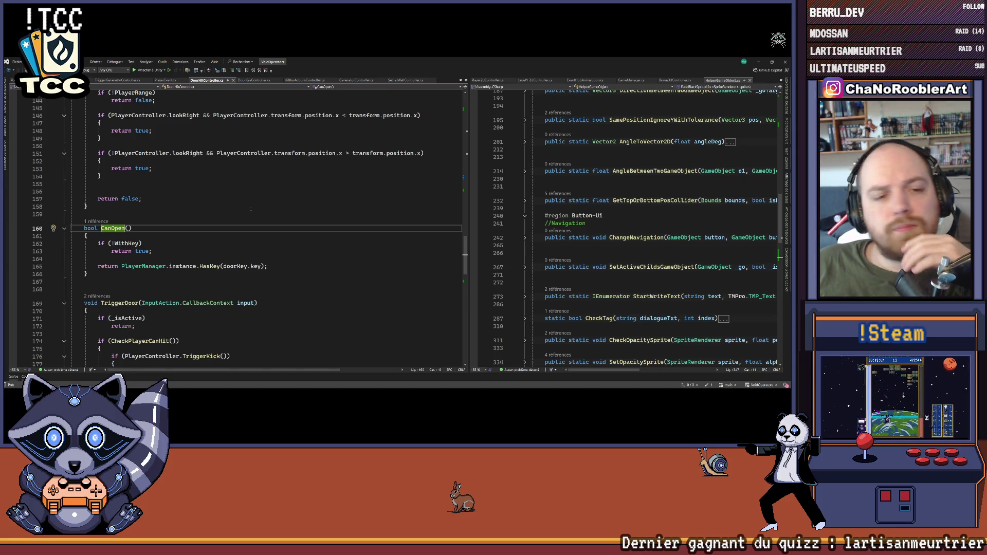
pyautogui.scroll(-4, 267, 226)
pyautogui.scroll(-4, 250, 194)
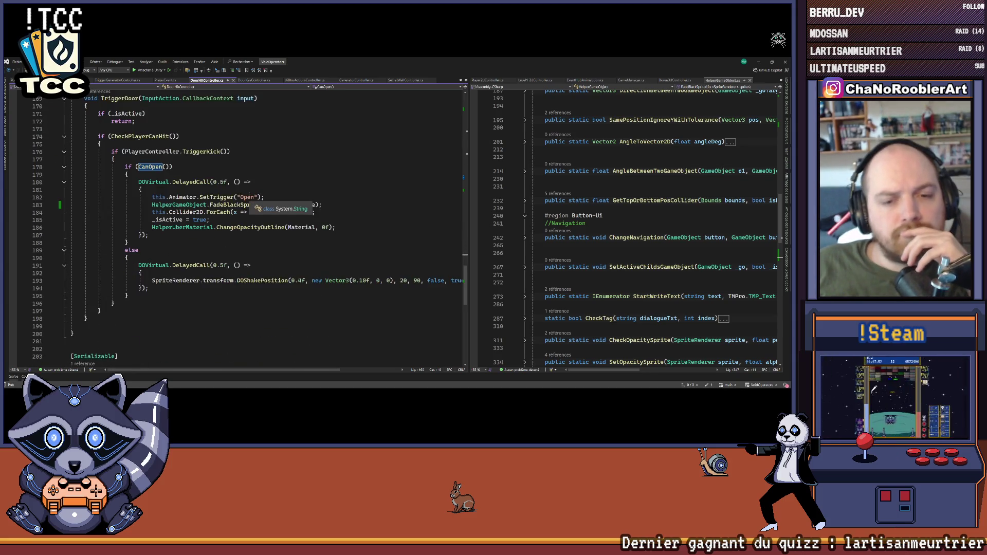
pyautogui.scroll(-9, 249, 193)
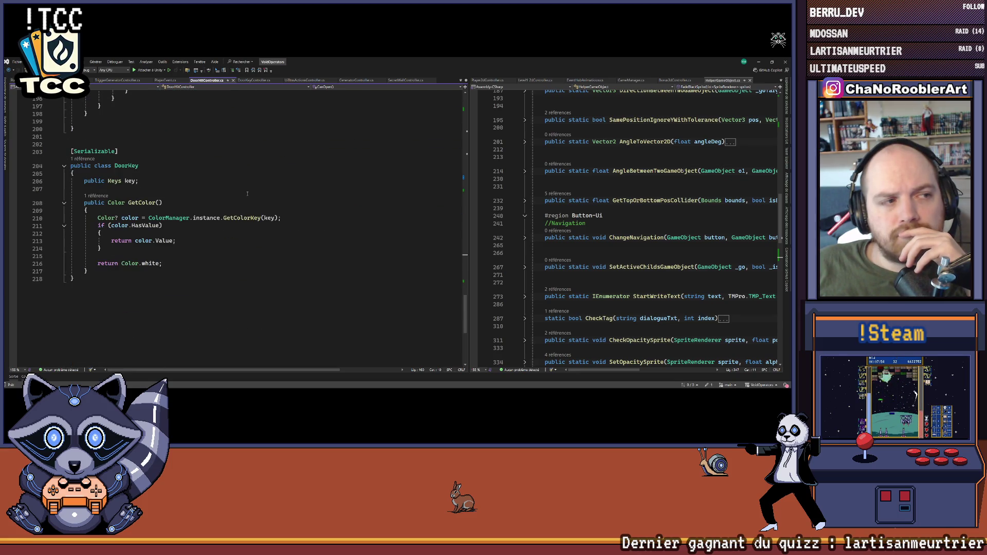
pyautogui.scroll(20, 248, 194)
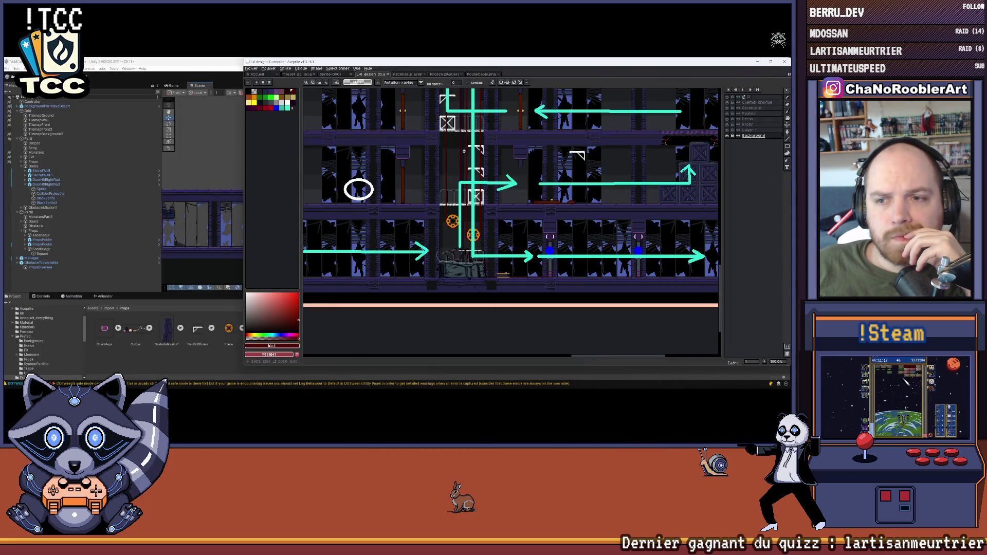
# Pan the mockup up and down along the elevator shaft to review its routes.
pyautogui.moveTo(464, 151); pyautogui.dragTo(423, 251)
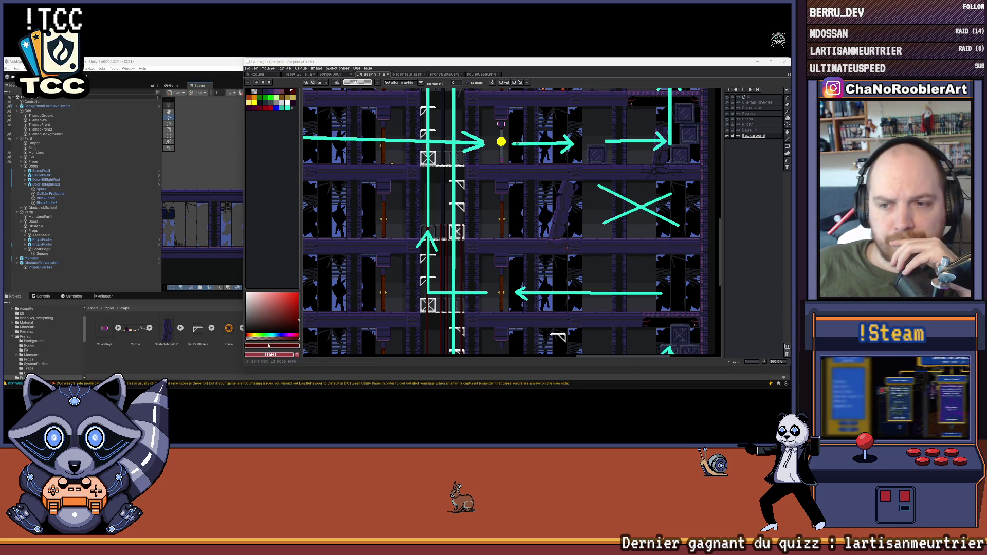
pyautogui.moveTo(508, 286)
pyautogui.mouseDown()
pyautogui.moveTo(510, 181)
pyautogui.moveTo(486, 174)
pyautogui.mouseUp()
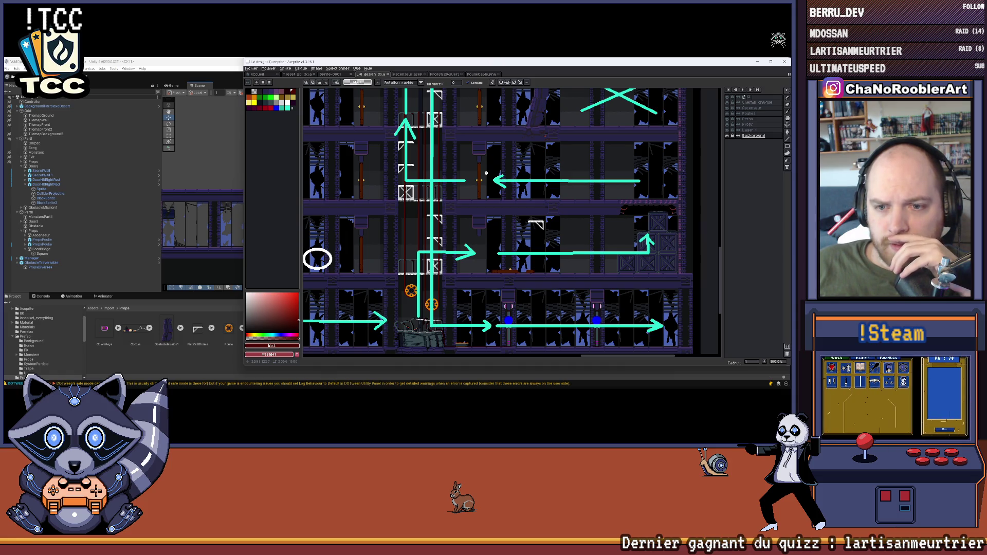
pyautogui.moveTo(456, 174); pyautogui.dragTo(560, 236)
pyautogui.moveTo(491, 168); pyautogui.dragTo(476, 252)
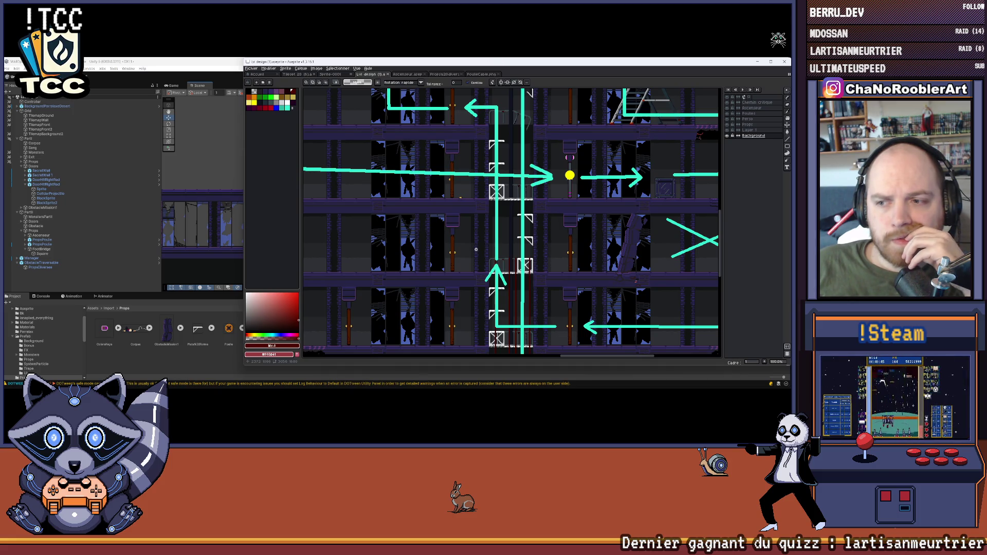
pyautogui.scroll(-3, 476, 248)
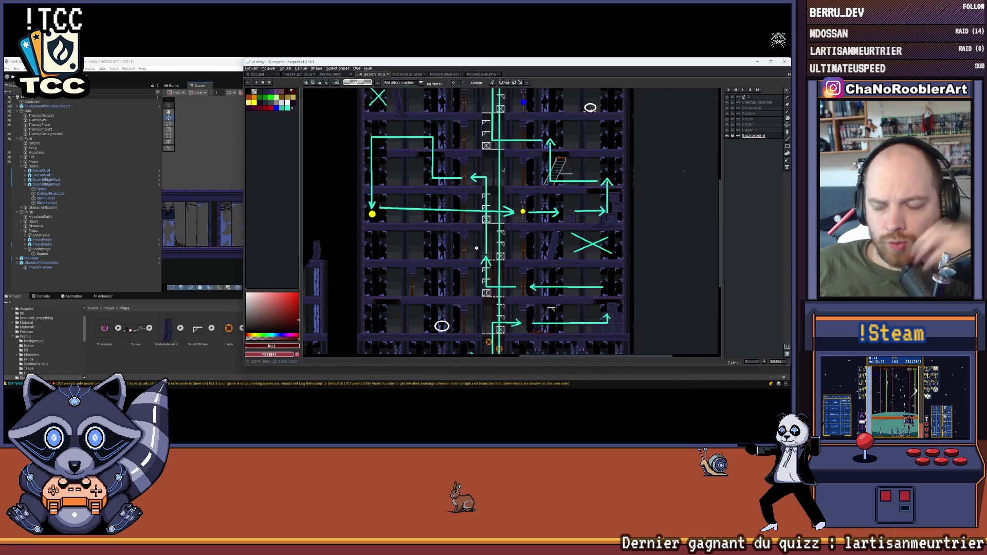
pyautogui.scroll(3, 511, 223)
pyautogui.moveTo(420, 294)
pyautogui.mouseDown()
pyautogui.moveTo(439, 247)
pyautogui.moveTo(479, 234)
pyautogui.mouseUp()
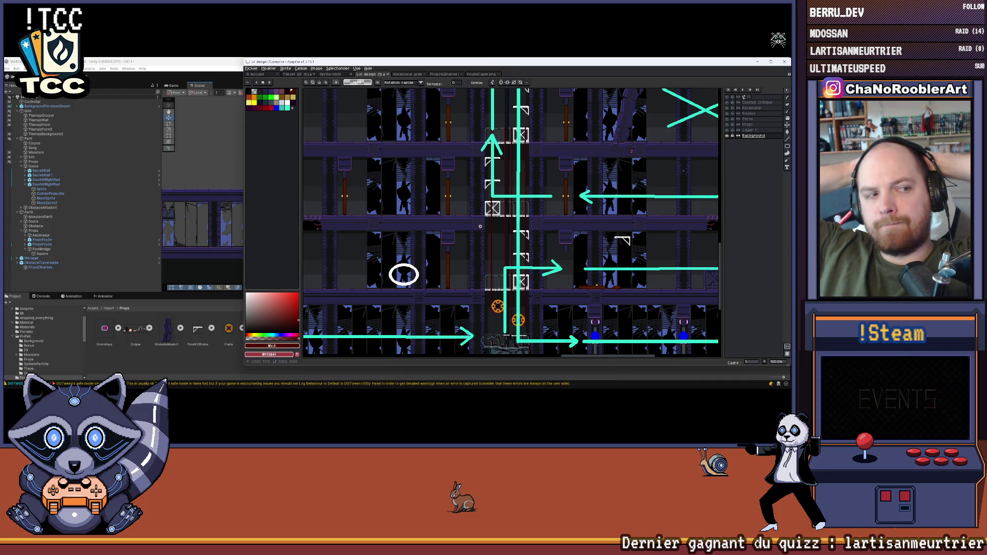
pyautogui.scroll(-3, 462, 206)
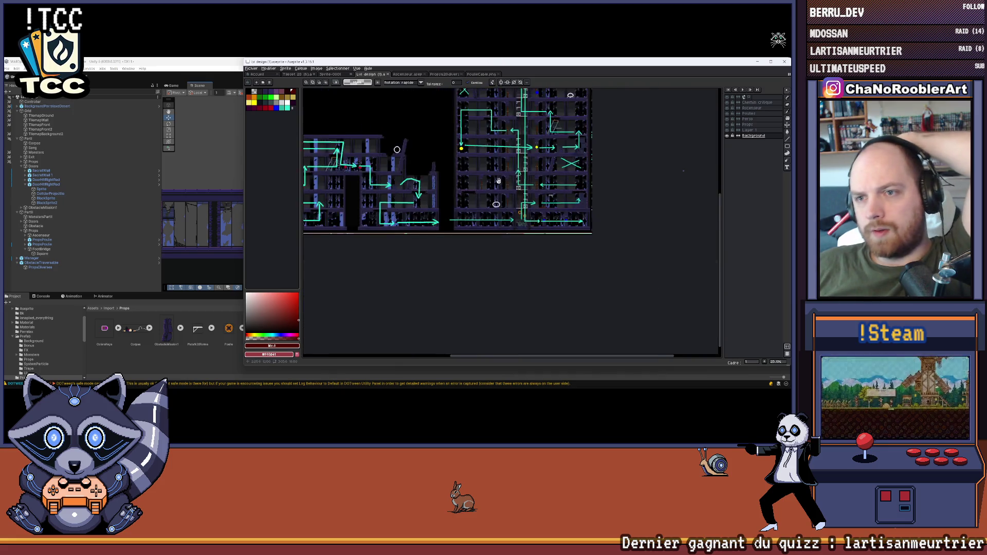
pyautogui.scroll(4, 424, 169)
pyautogui.scroll(-4, 439, 248)
pyautogui.scroll(2, 439, 249)
pyautogui.moveTo(439, 249); pyautogui.dragTo(463, 186)
pyautogui.scroll(2, 437, 231)
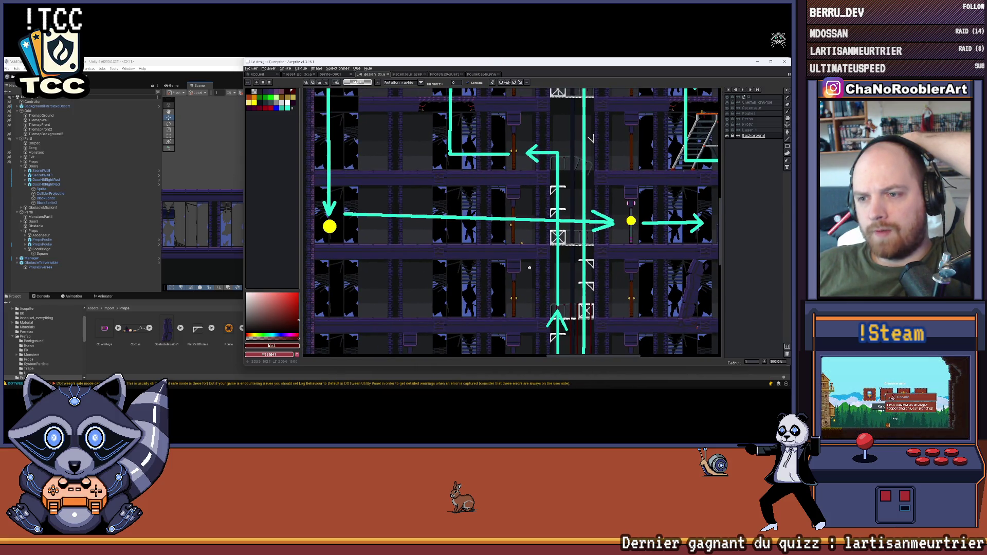
pyautogui.moveTo(530, 244); pyautogui.dragTo(453, 268)
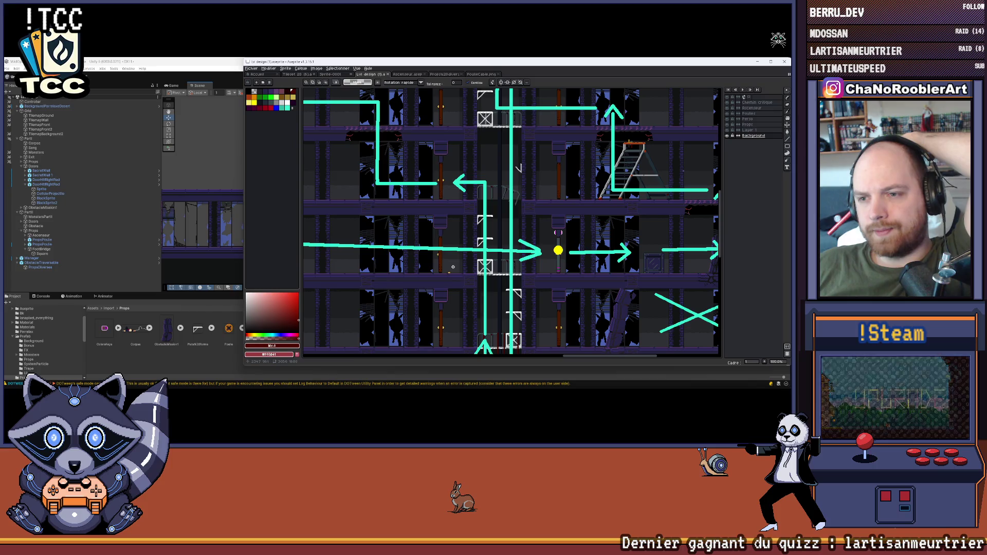
pyautogui.scroll(-2, 469, 248)
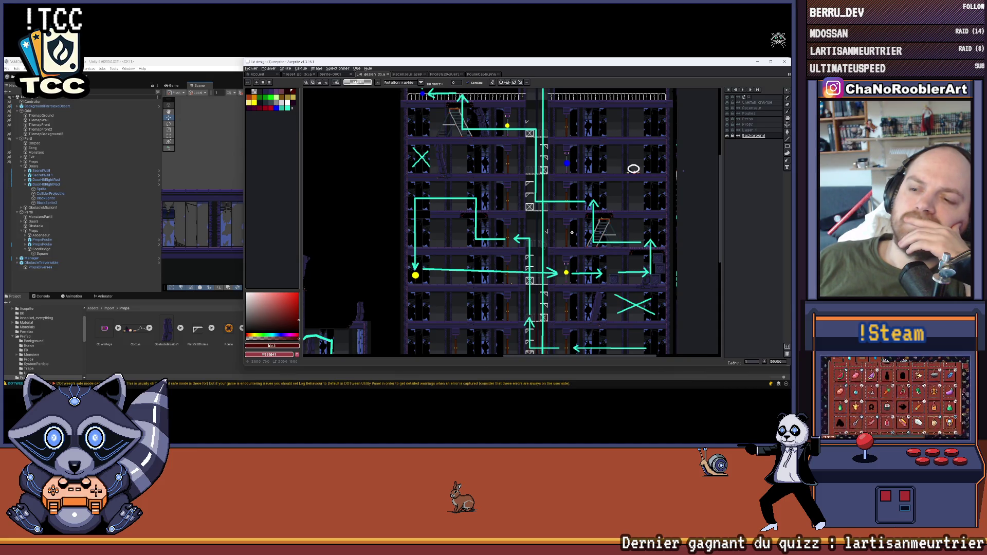
pyautogui.scroll(1, 456, 255)
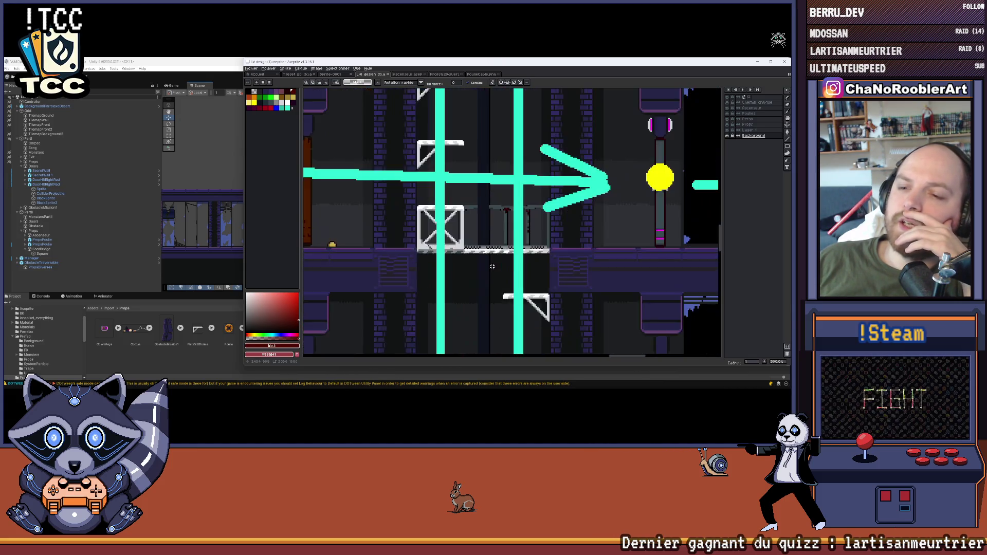
pyautogui.moveTo(455, 255)
pyautogui.mouseDown()
pyautogui.moveTo(475, 196)
pyautogui.moveTo(506, 217)
pyautogui.mouseUp()
pyautogui.scroll(-3, 544, 251)
pyautogui.scroll(1, 545, 250)
pyautogui.scroll(1, 532, 247)
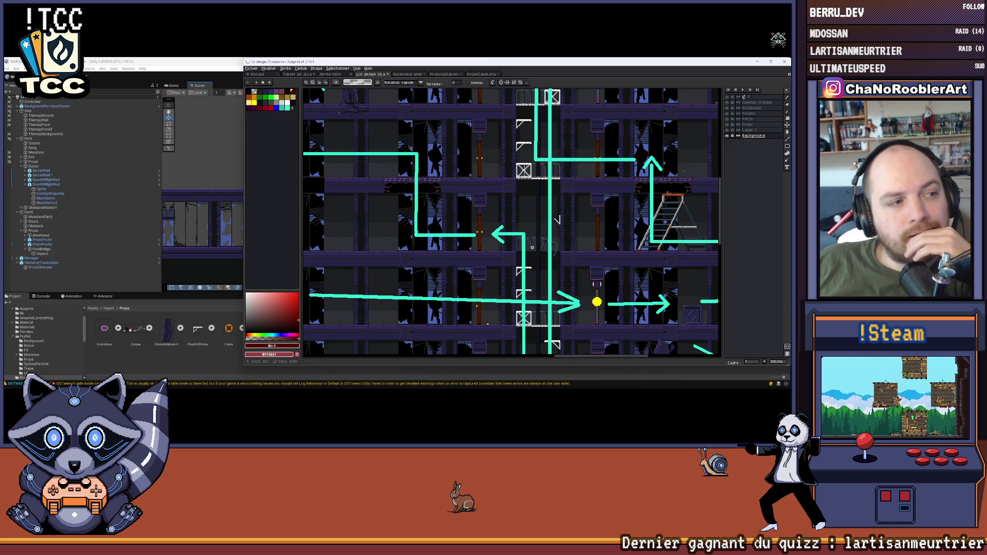
pyautogui.scroll(-1, 532, 247)
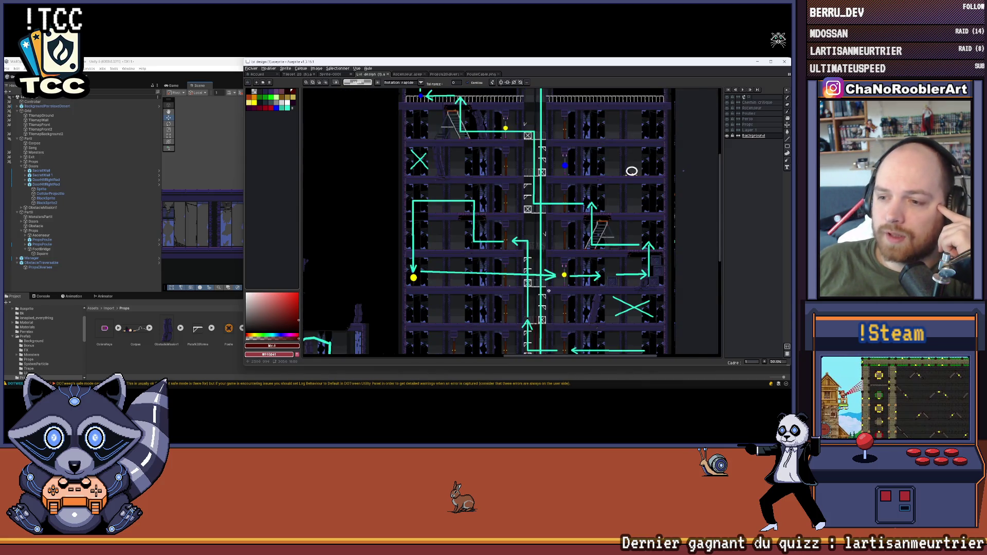
pyautogui.scroll(1, 549, 291)
pyautogui.scroll(-1, 549, 291)
pyautogui.scroll(1, 511, 280)
pyautogui.scroll(-1, 519, 257)
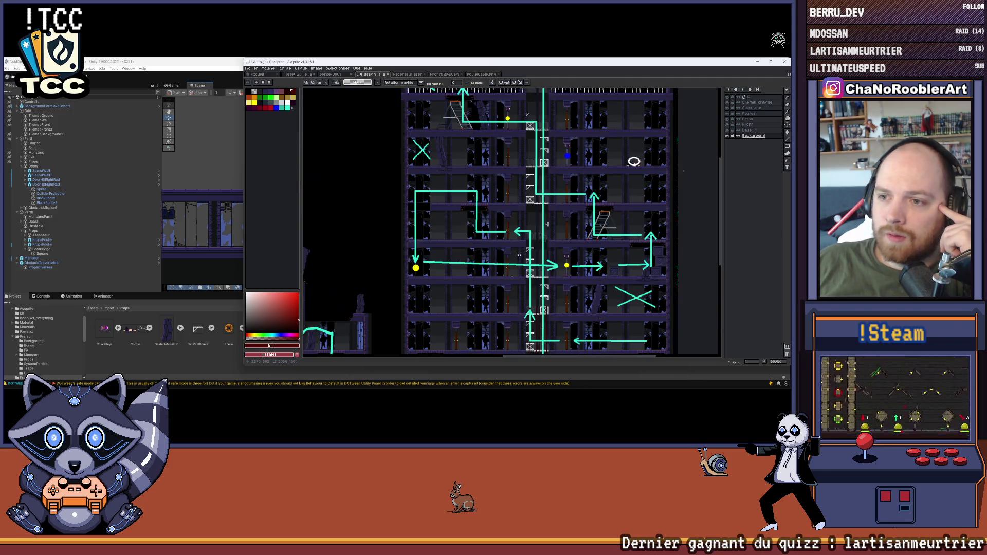
pyautogui.scroll(1, 514, 252)
pyautogui.scroll(-1, 509, 249)
pyautogui.moveTo(521, 263); pyautogui.dragTo(523, 198)
pyautogui.moveTo(528, 291); pyautogui.dragTo(518, 252)
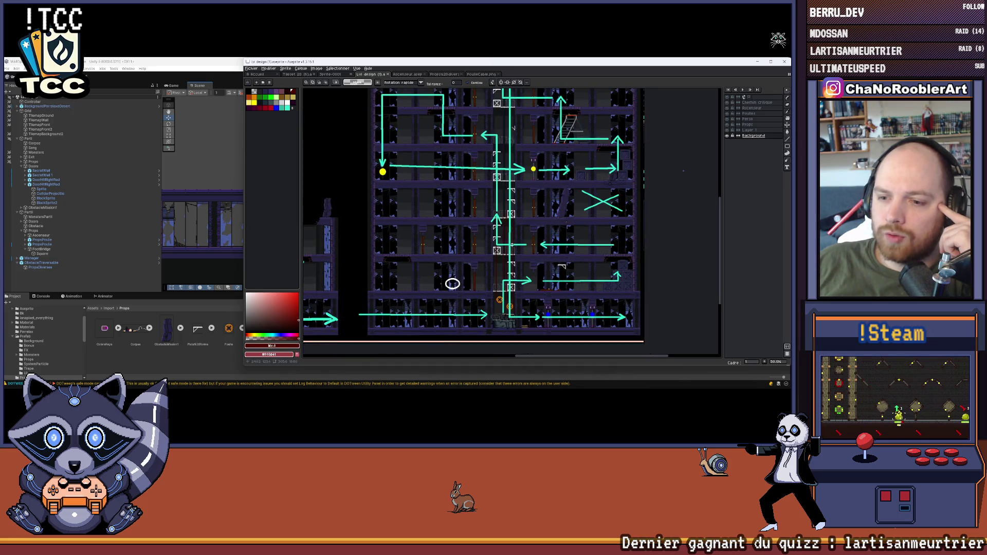
pyautogui.scroll(3, 485, 287)
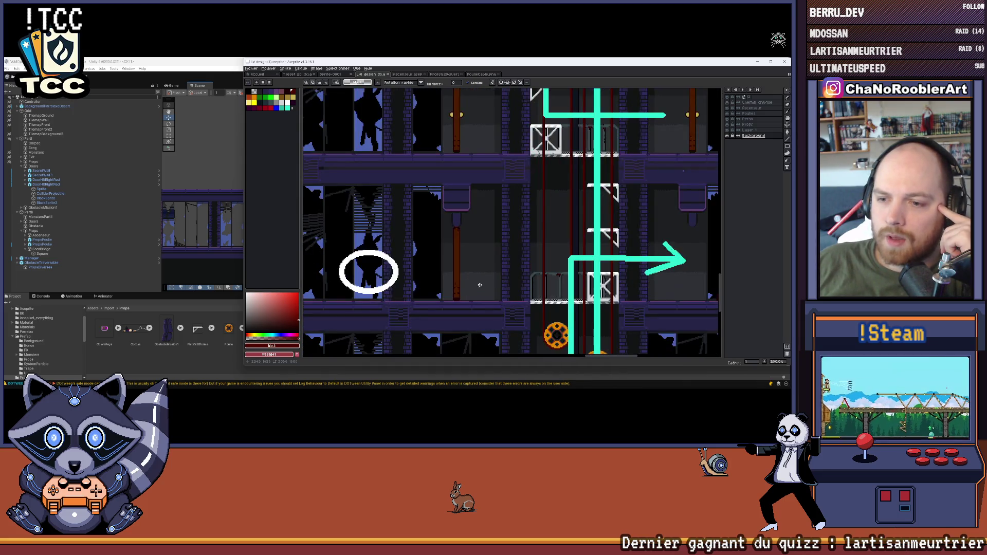
pyautogui.moveTo(489, 255)
pyautogui.mouseDown()
pyautogui.moveTo(553, 262)
pyautogui.moveTo(559, 273)
pyautogui.mouseUp()
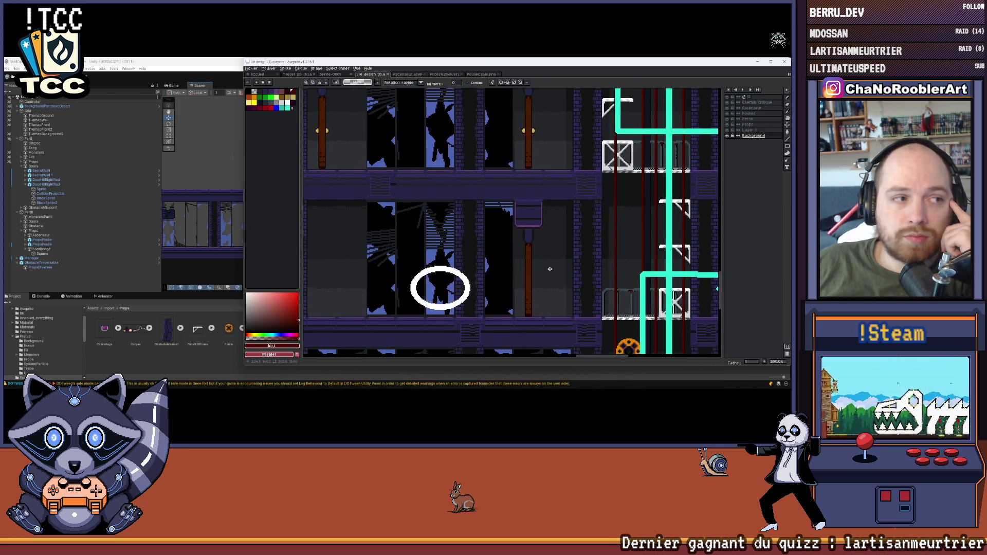
pyautogui.scroll(-4, 550, 269)
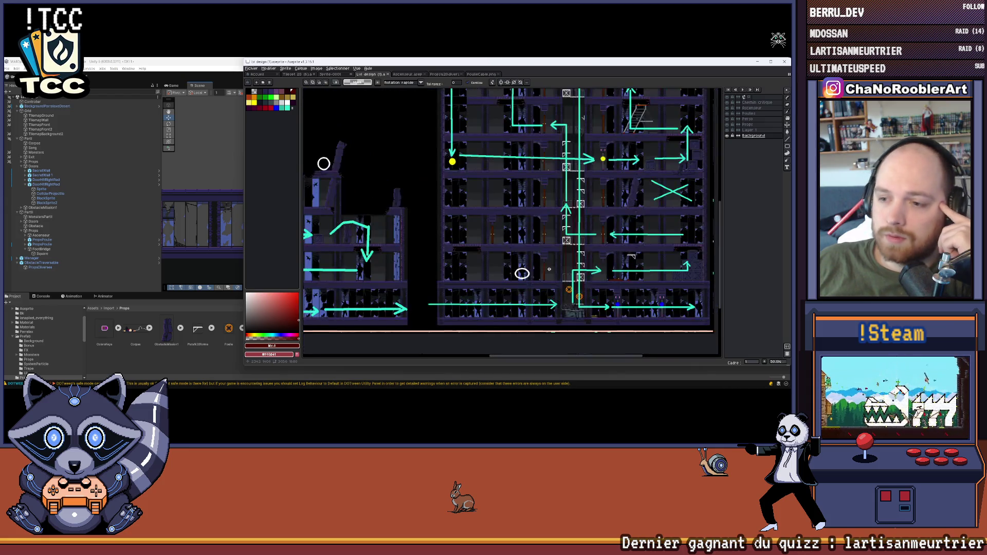
pyautogui.scroll(2, 553, 267)
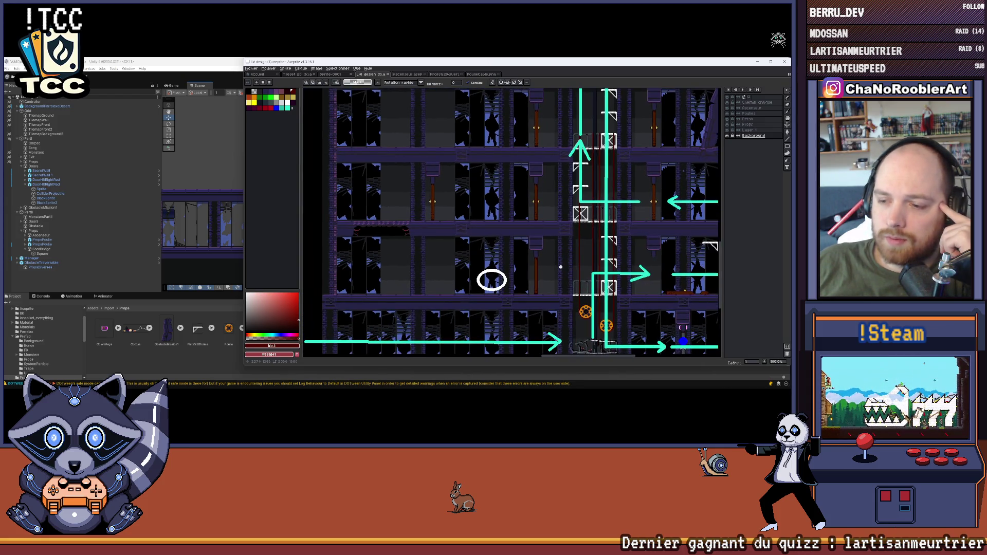
pyautogui.moveTo(555, 269); pyautogui.dragTo(468, 277)
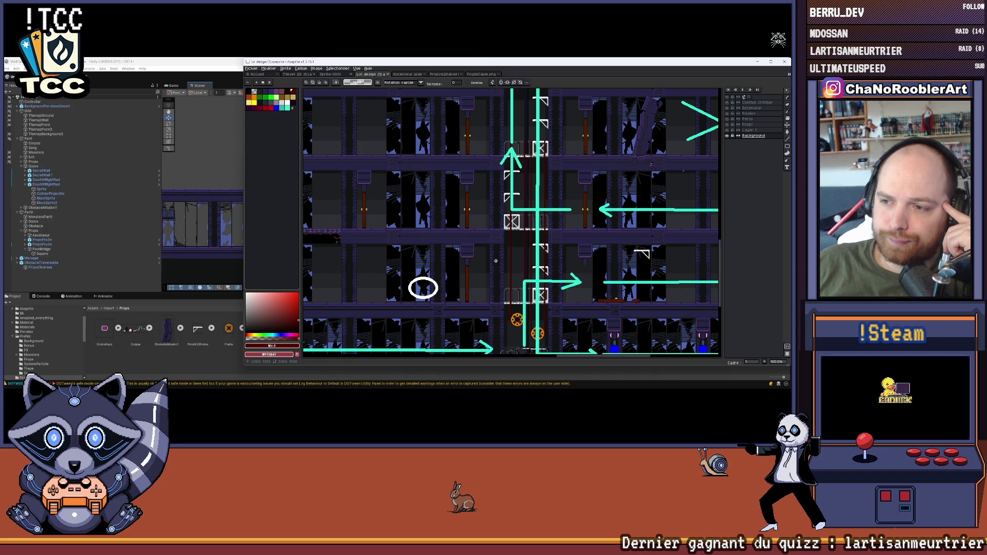
pyautogui.moveTo(650, 274)
pyautogui.mouseDown()
pyautogui.moveTo(535, 260)
pyautogui.moveTo(640, 278)
pyautogui.mouseUp()
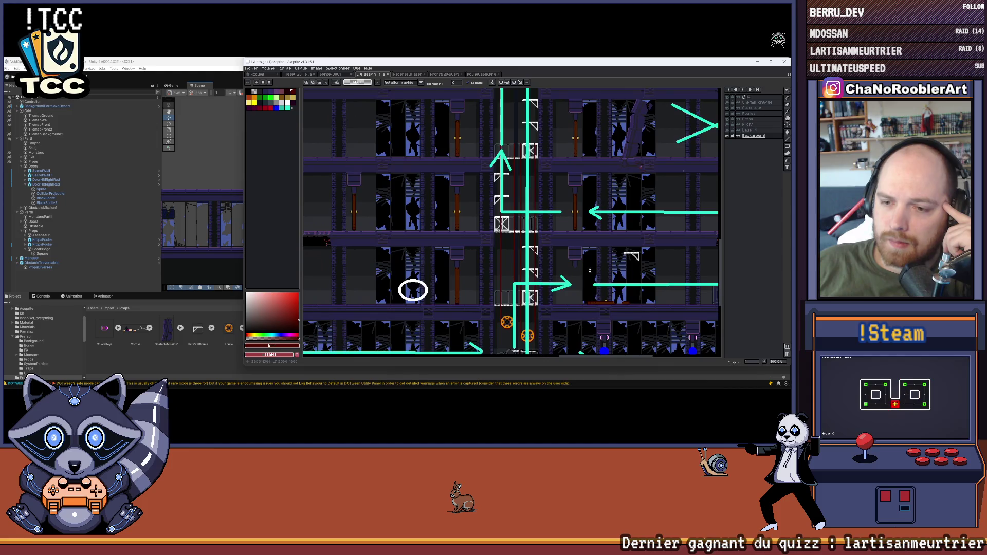
pyautogui.scroll(-1, 569, 261)
# Pan and zoom the mockup around the elevator shaft, then switch back to Unity's level scene.
pyautogui.moveTo(569, 261); pyautogui.dragTo(501, 259)
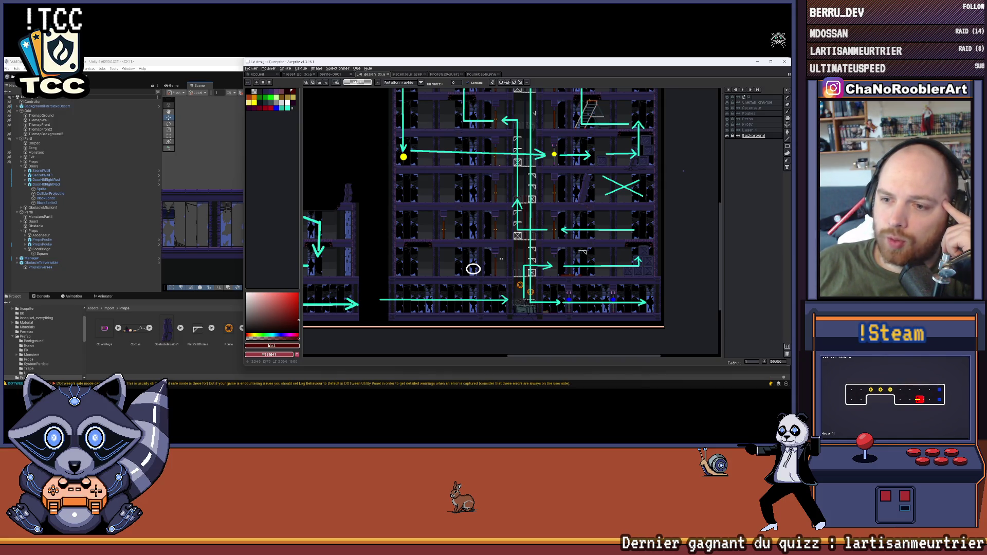
pyautogui.scroll(2, 501, 259)
pyautogui.scroll(-2, 501, 258)
pyautogui.scroll(4, 498, 226)
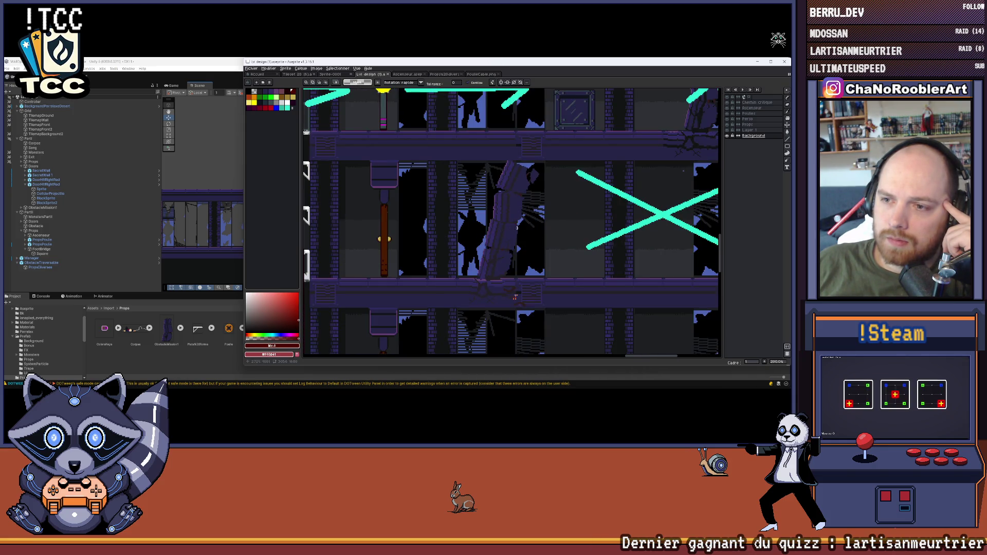
pyautogui.scroll(-4, 516, 228)
pyautogui.scroll(2, 470, 254)
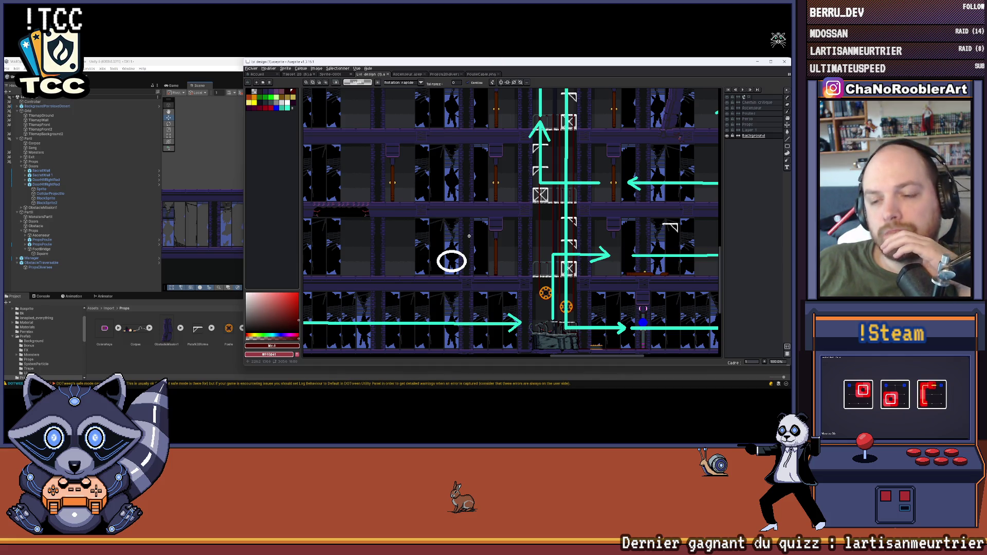
pyautogui.hscroll(3, 555, 212)
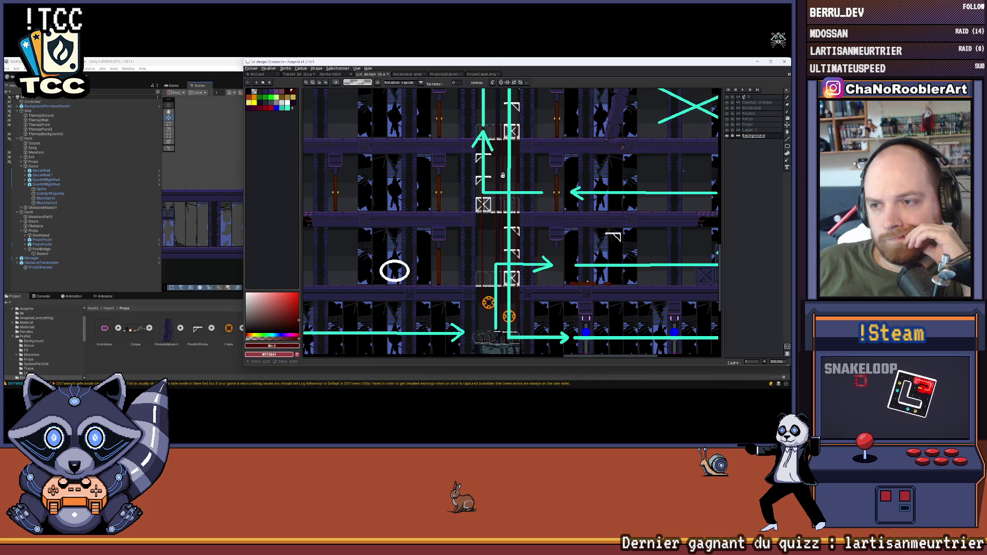
pyautogui.scroll(-3, 546, 202)
pyautogui.scroll(2, 495, 259)
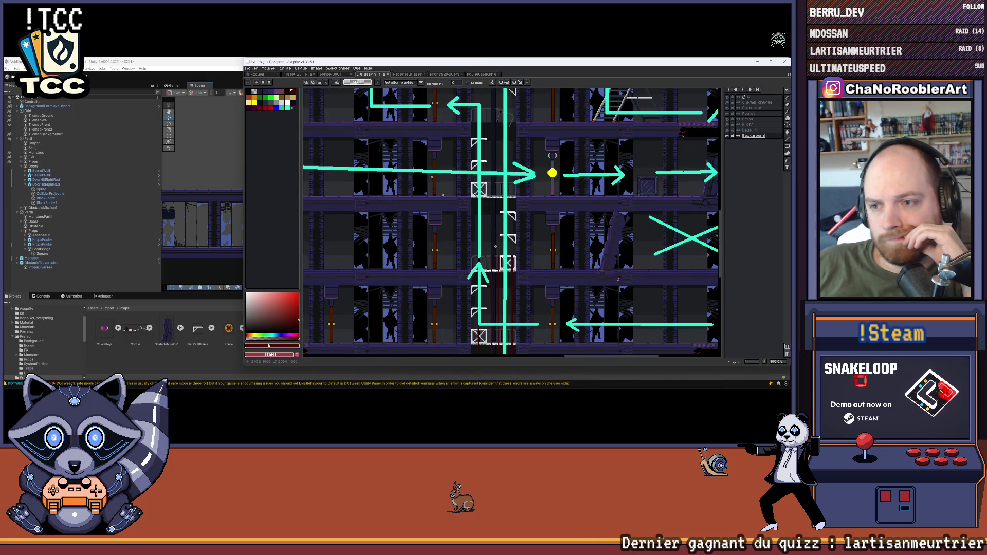
pyautogui.scroll(3, 495, 245)
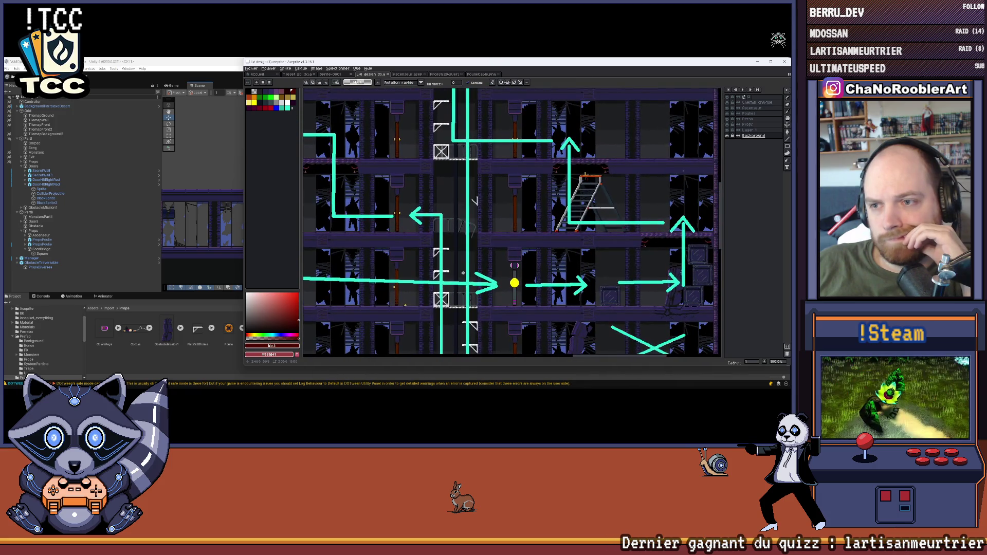
pyautogui.scroll(-4, 482, 160)
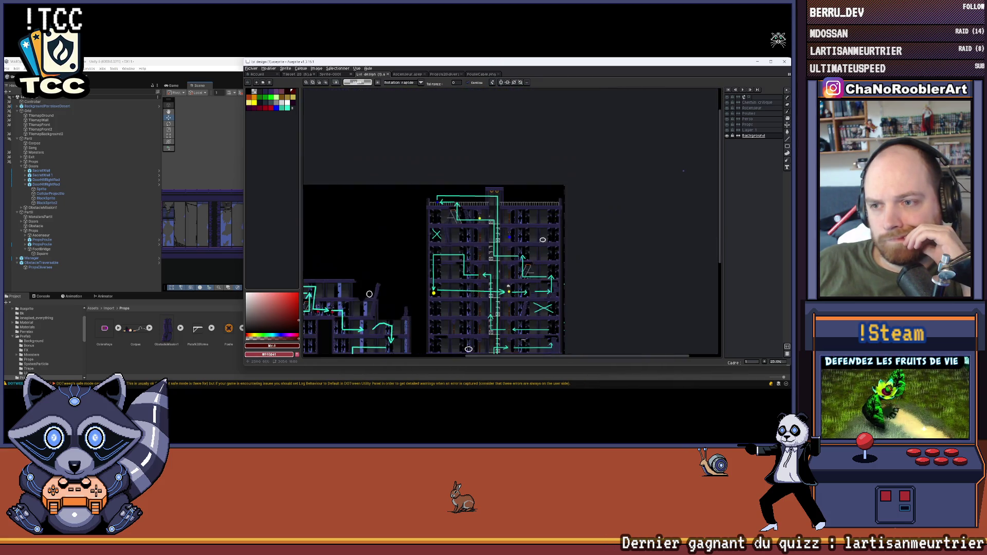
pyautogui.scroll(3, 484, 247)
pyautogui.scroll(-2, 484, 247)
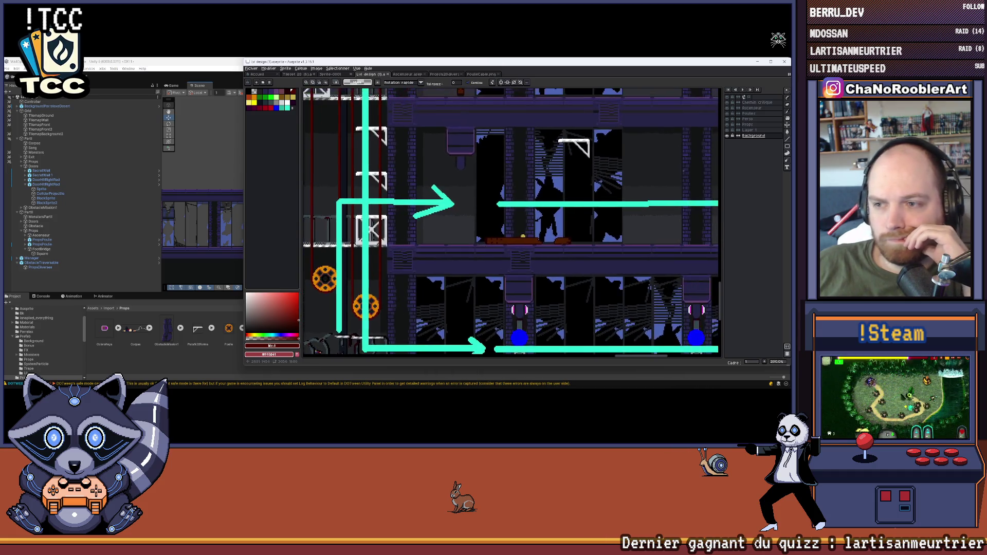
pyautogui.scroll(4, 484, 247)
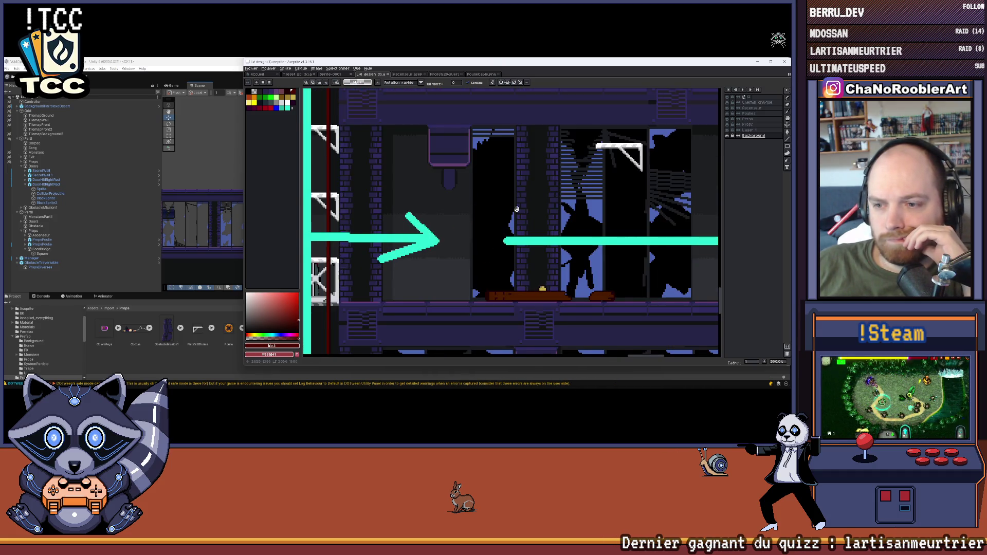
pyautogui.scroll(-2, 541, 212)
pyautogui.scroll(2, 541, 211)
pyautogui.scroll(-2, 532, 215)
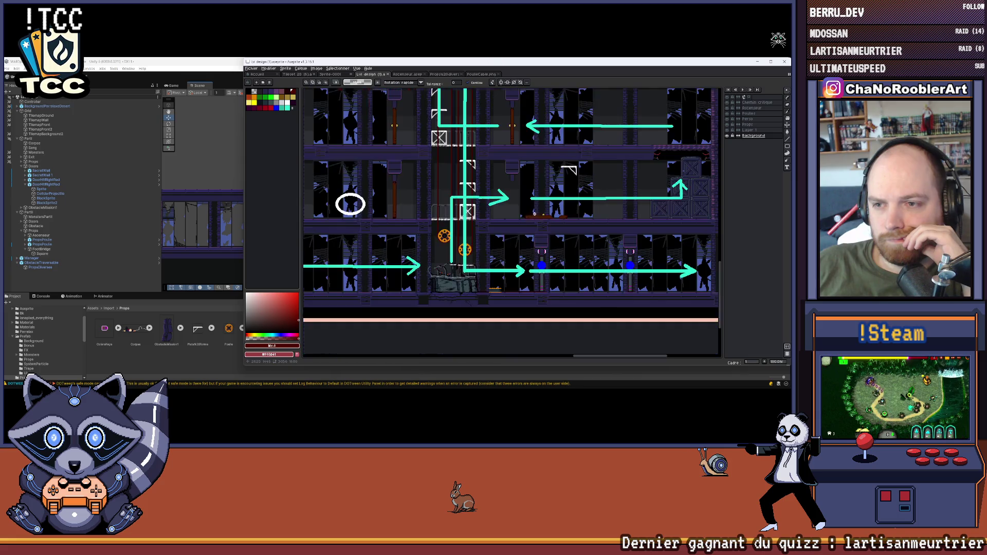
pyautogui.scroll(2, 532, 215)
pyautogui.scroll(-2, 512, 192)
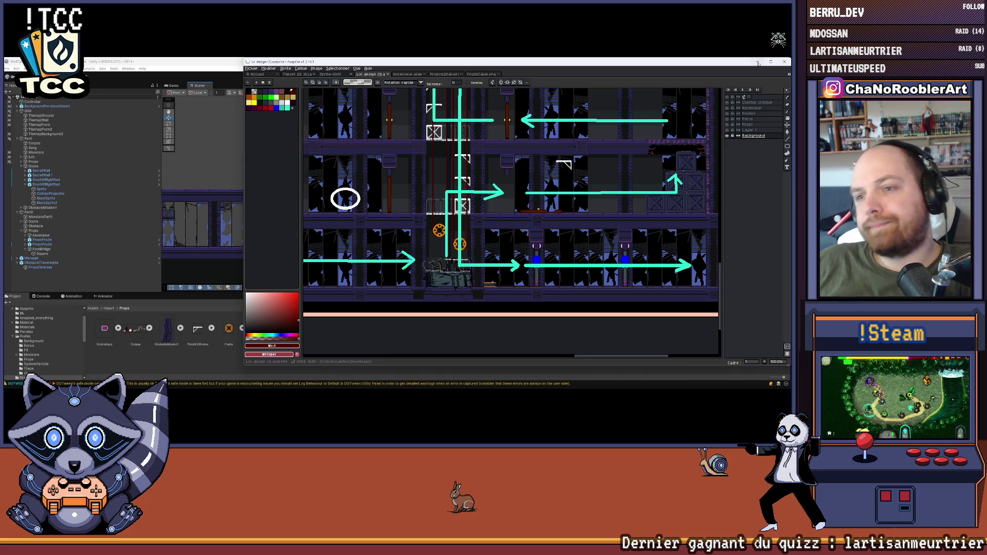
pyautogui.hotkey('alt', 'Tab')
pyautogui.press('f')
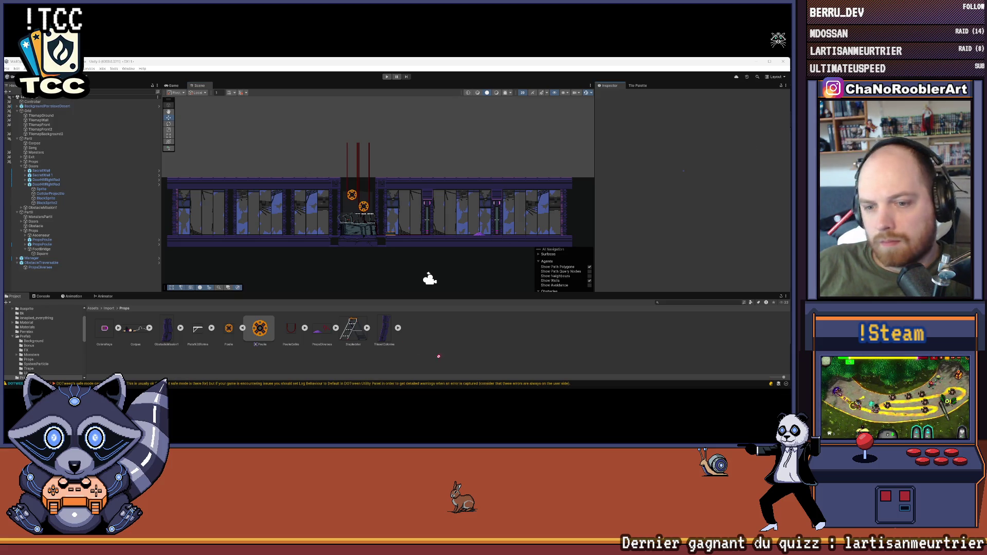
# Rename the Footbridge (1) texture in Import/Props to Footbridge.
pyautogui.rightClick(169, 327)
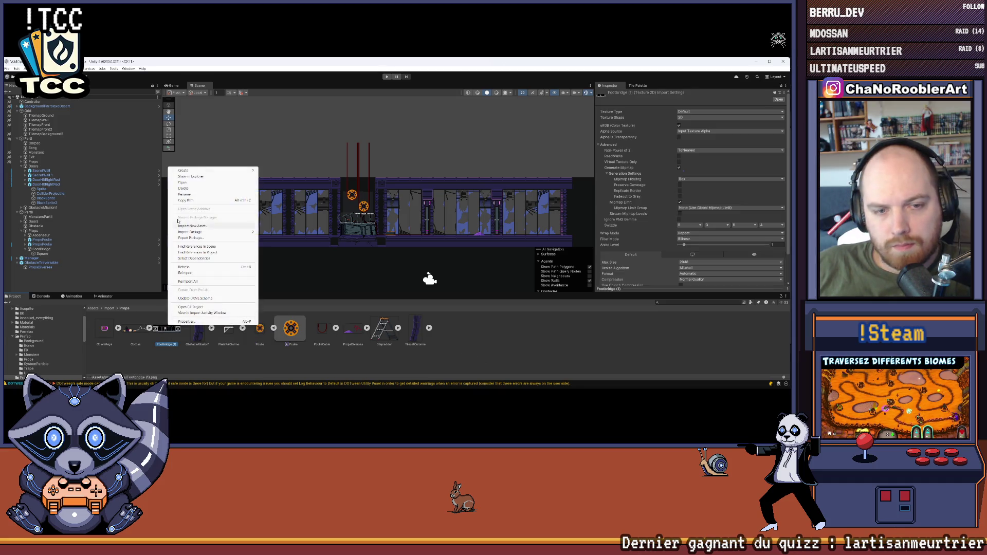
pyautogui.click(187, 194)
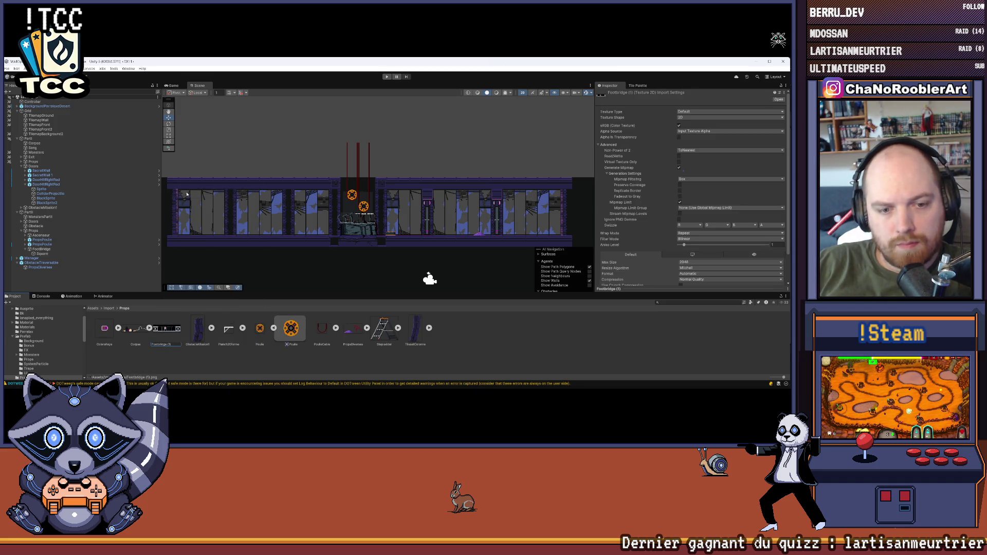
pyautogui.press('Return')
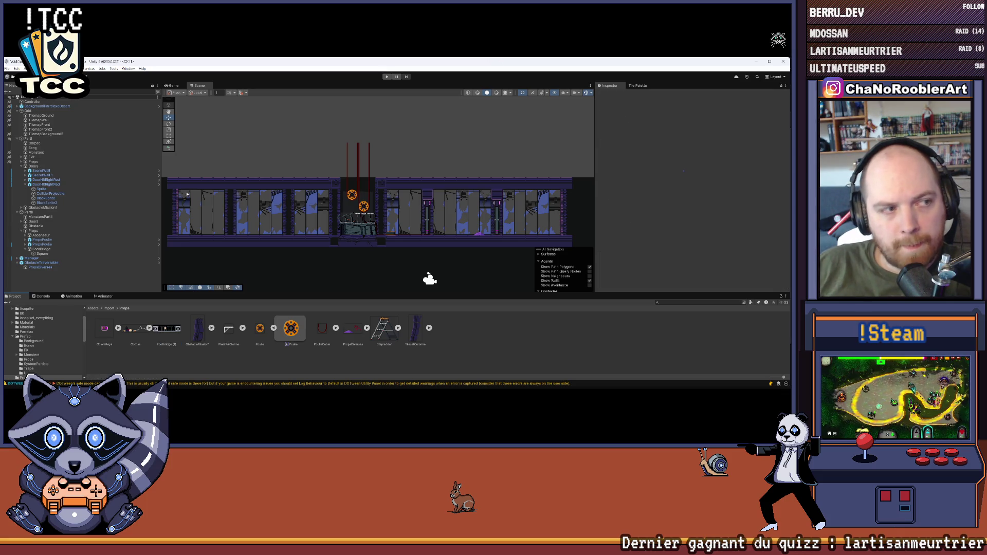
pyautogui.rightClick(164, 329)
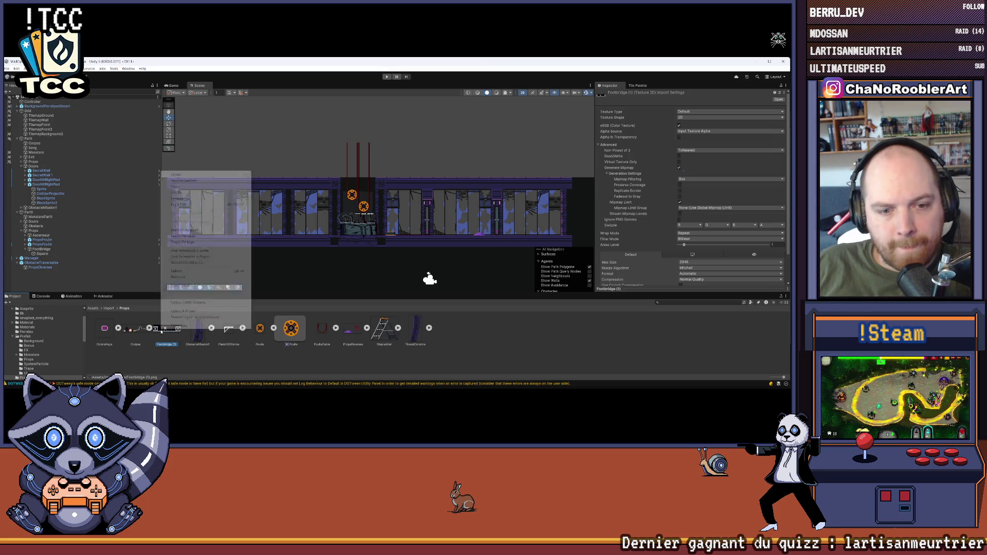
pyautogui.click(181, 199)
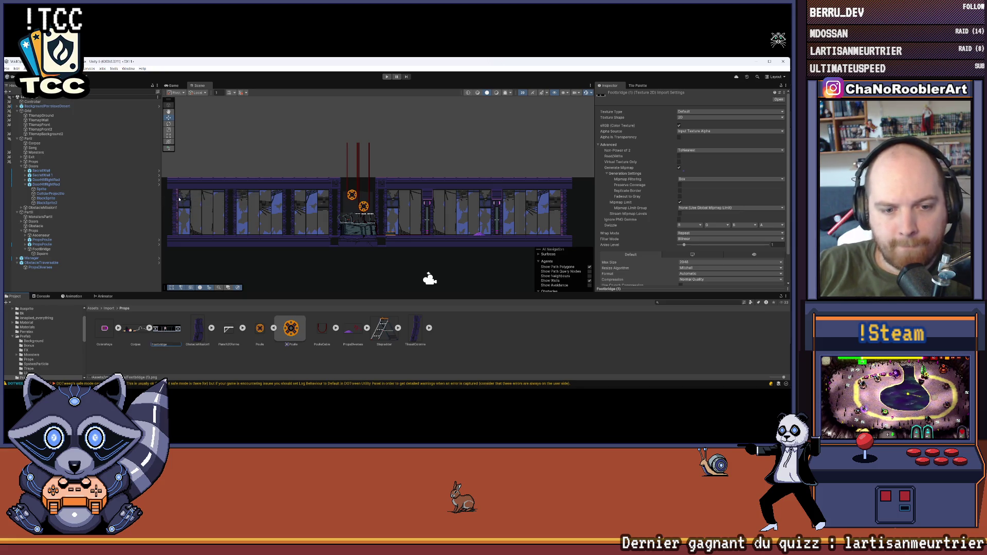
pyautogui.press('Return')
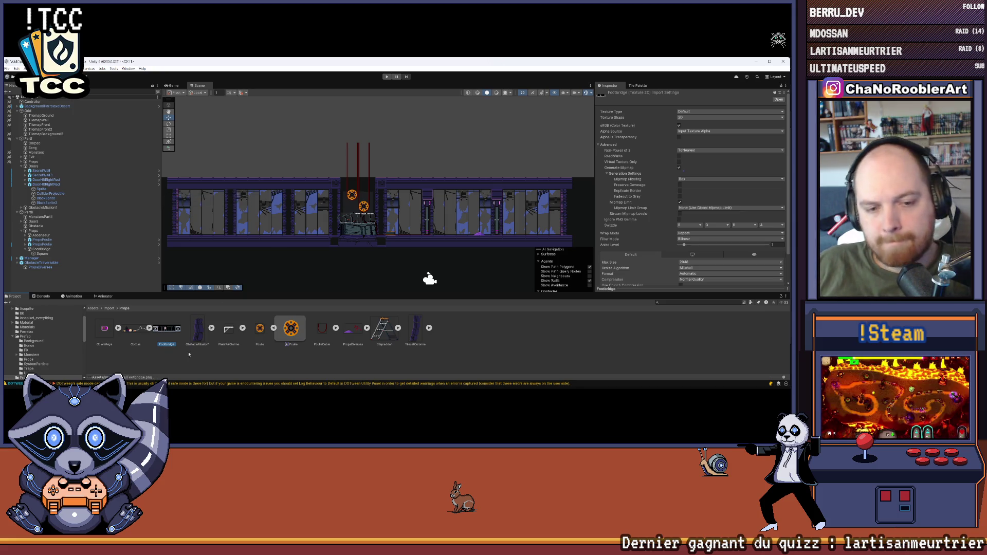
pyautogui.click(709, 112)
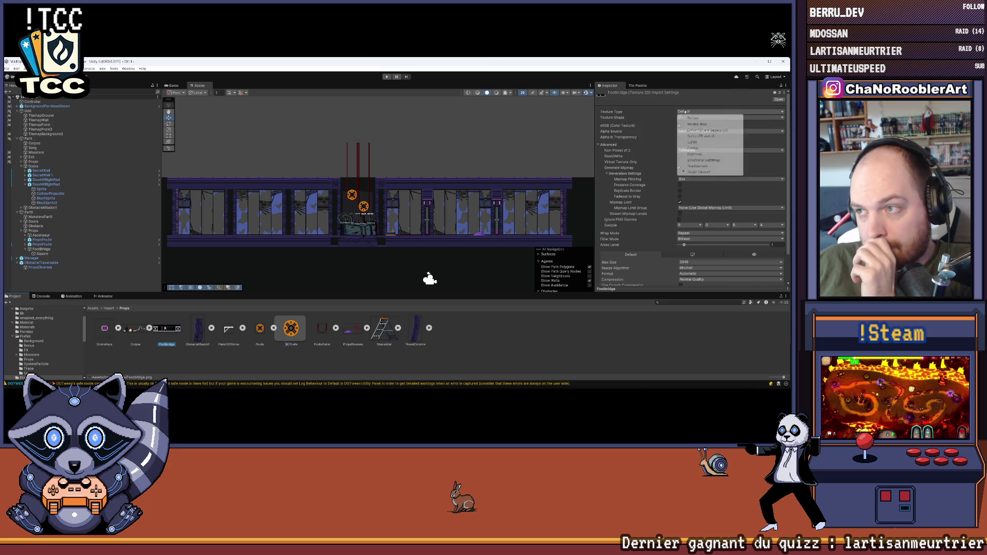
# Import Footbridge as Multiple sprites at 32 pixels per unit, no filtering, max size 8192.
pyautogui.click(701, 136)
pyautogui.click(692, 126)
pyautogui.click(695, 138)
pyautogui.click(695, 131)
pyautogui.click(695, 205)
pyautogui.click(694, 211)
pyautogui.click(699, 245)
pyautogui.click(694, 251)
pyautogui.click(690, 228)
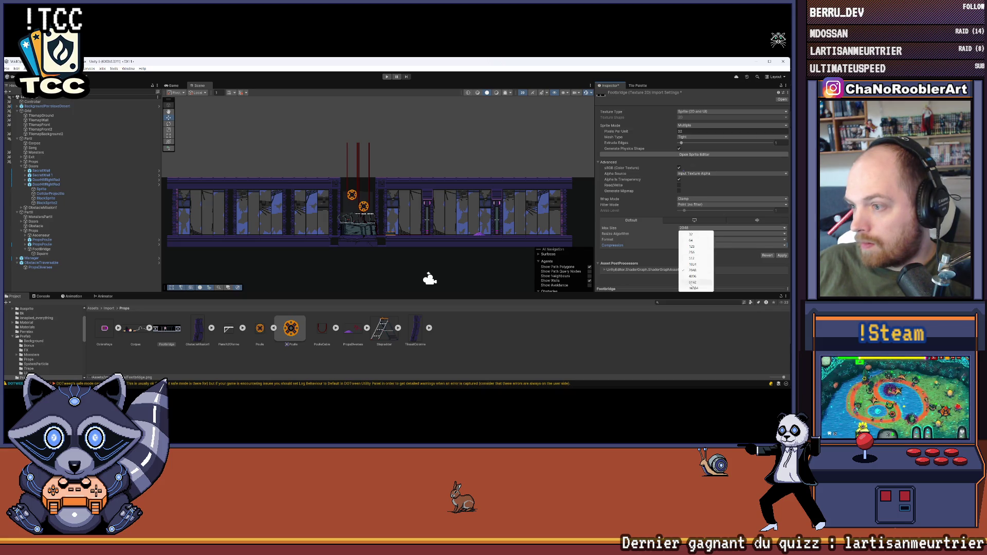
pyautogui.click(692, 282)
pyautogui.click(781, 256)
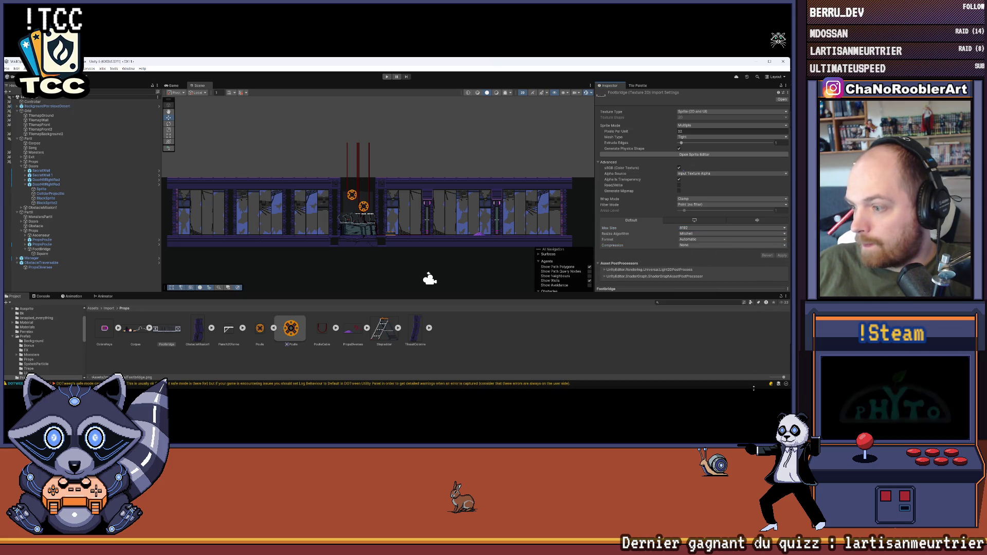
# Slice the Footbridge texture by grid cell count into FootBridge_0 and FootBridge_1.
pyautogui.press('super')
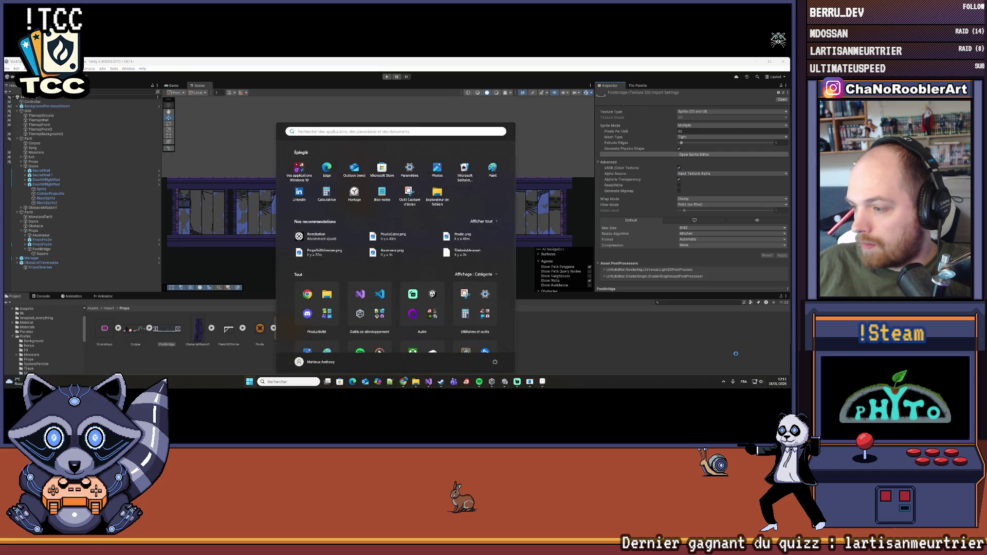
pyautogui.click(336, 307)
pyautogui.click(177, 328)
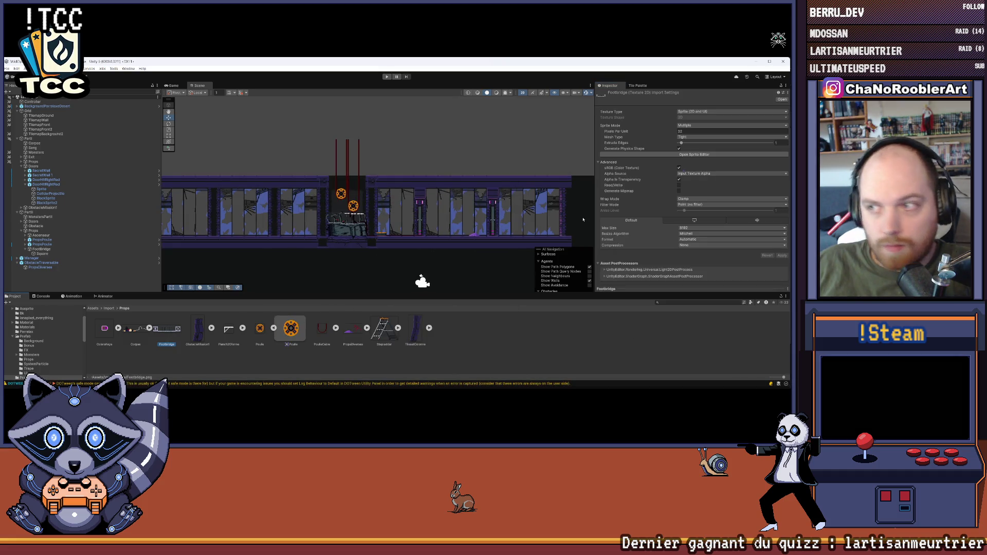
pyautogui.click(698, 154)
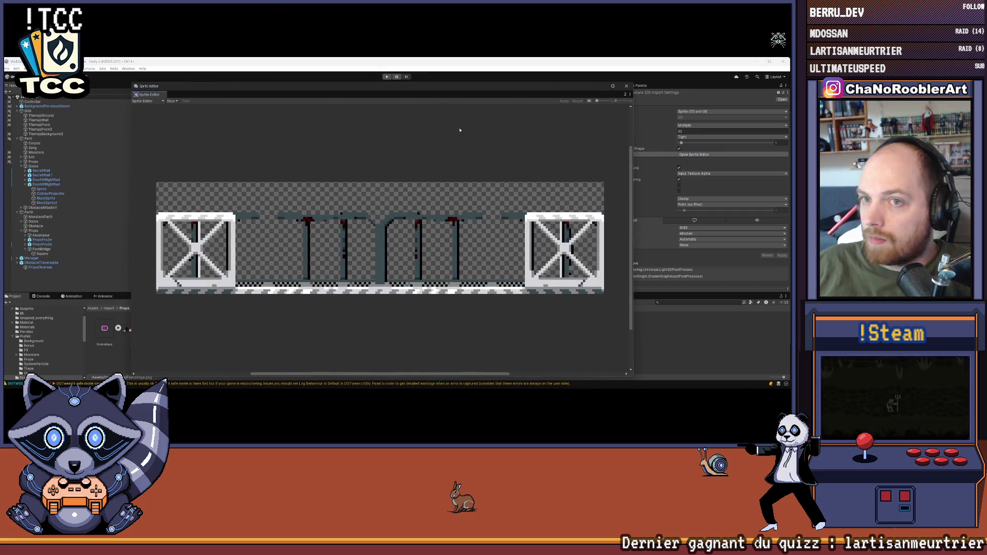
pyautogui.click(172, 101)
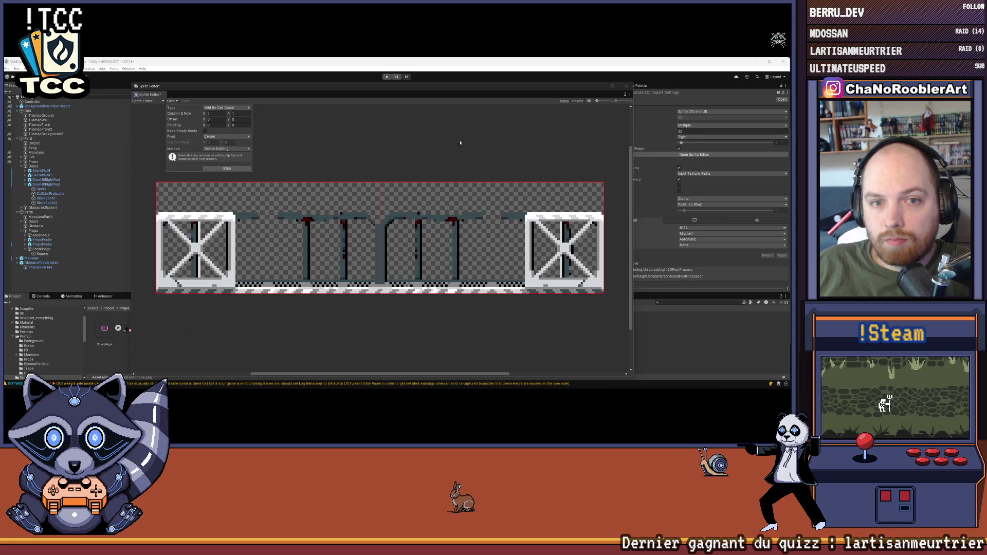
pyautogui.click(226, 169)
pyautogui.click(564, 101)
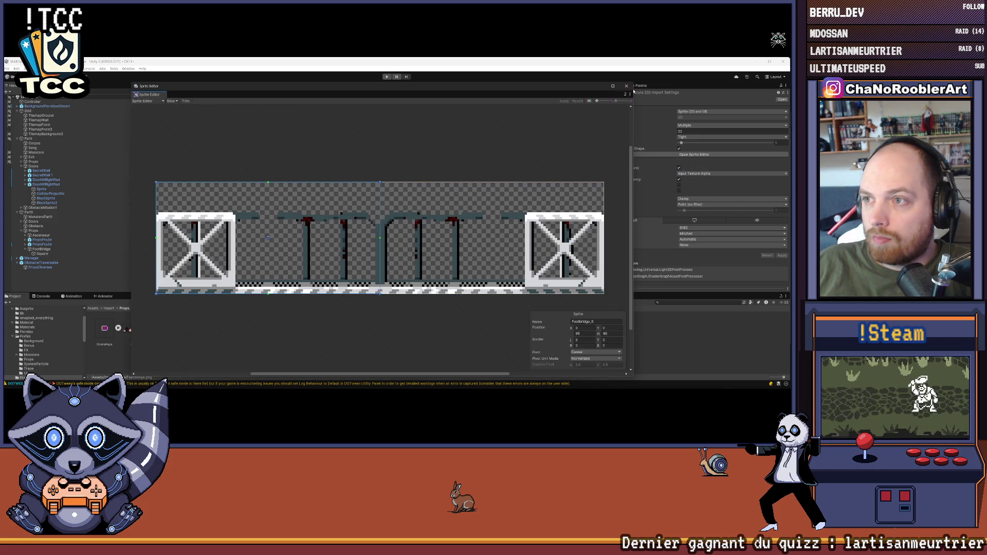
pyautogui.click(626, 85)
# Assign a sliced Footbridge sprite to the Square object's Sprite Renderer.
pyautogui.scroll(3, 348, 243)
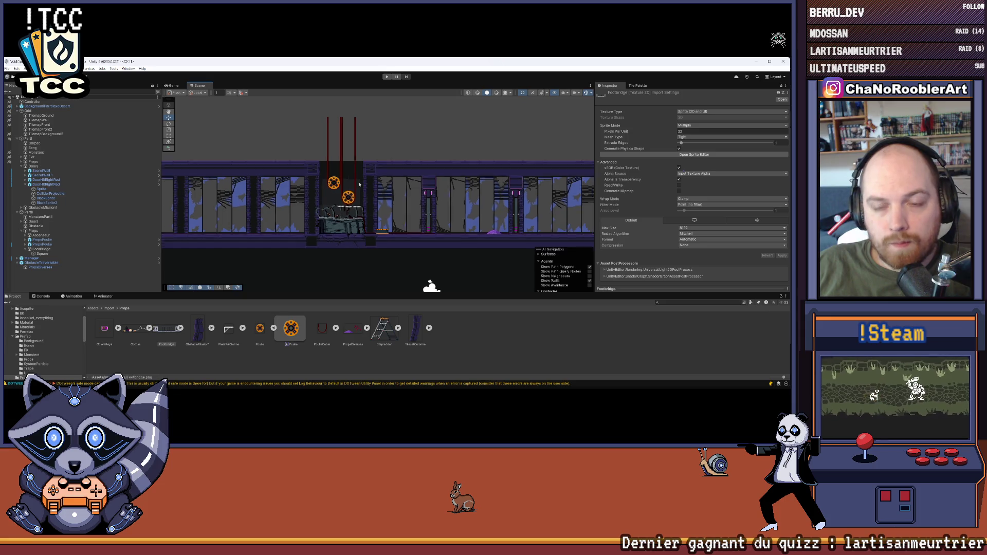
pyautogui.click(46, 254)
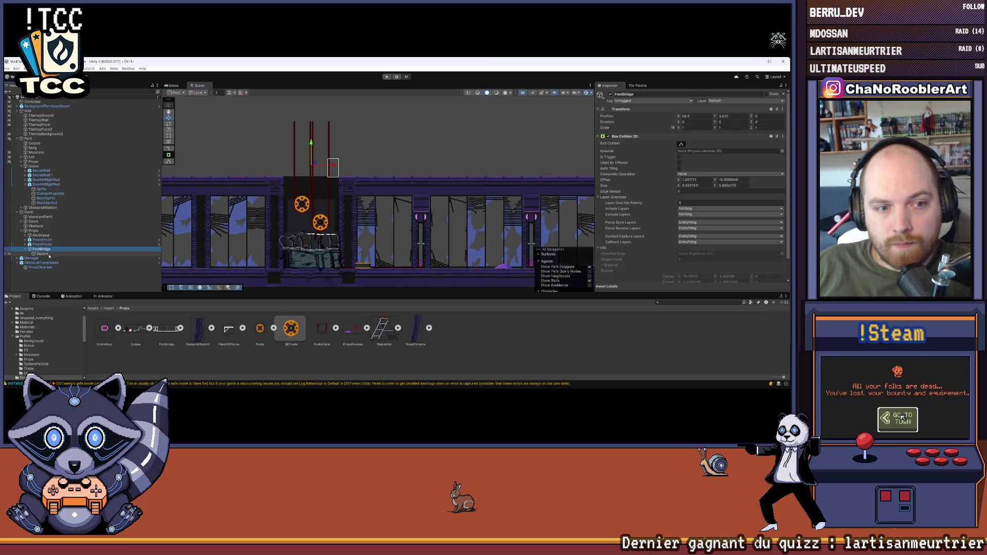
pyautogui.click(180, 328)
pyautogui.moveTo(229, 329); pyautogui.dragTo(712, 145)
# Rename the FootBridge object to FootBridgeRight.
pyautogui.click(66, 275)
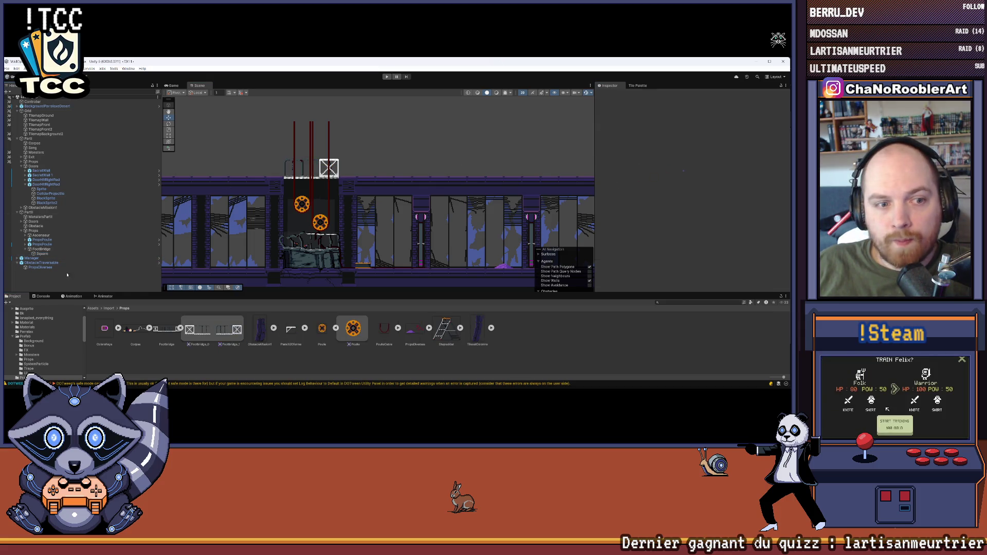
pyautogui.scroll(4, 320, 149)
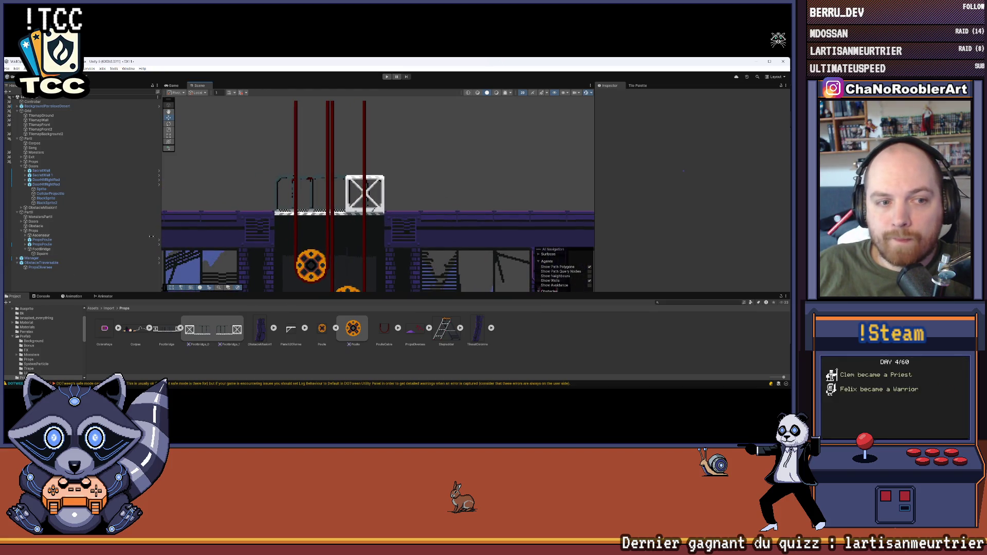
pyautogui.rightClick(46, 249)
pyautogui.click(69, 168)
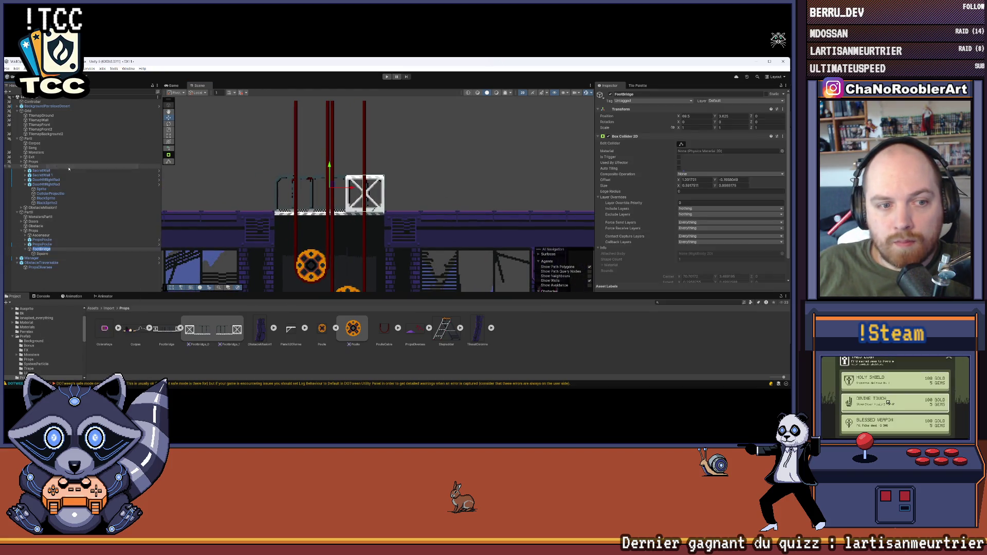
pyautogui.write('Right')
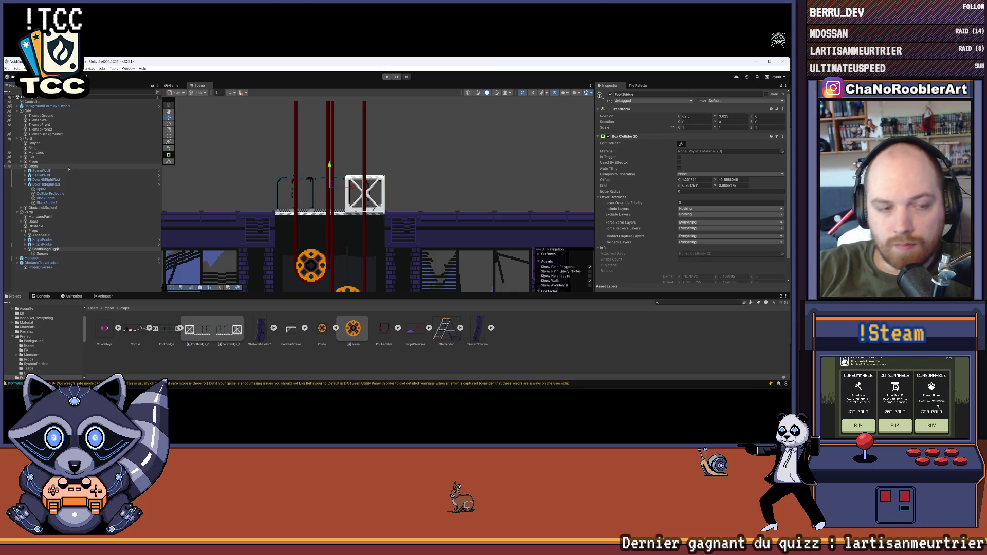
pyautogui.press('Return')
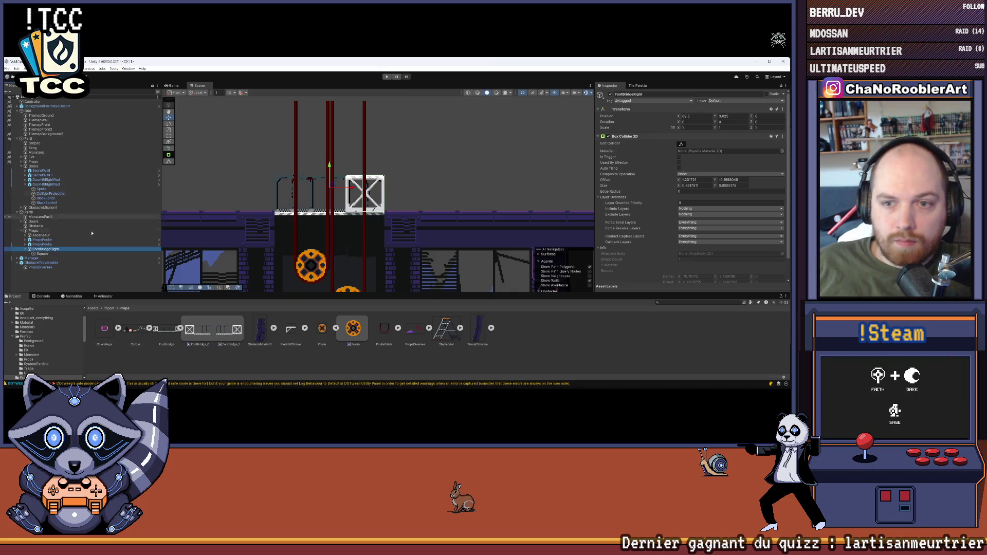
# Widen FootBridgeRight's box collider in the Scene view.
pyautogui.scroll(-2, 664, 195)
pyautogui.scroll(2, 668, 180)
pyautogui.click(681, 143)
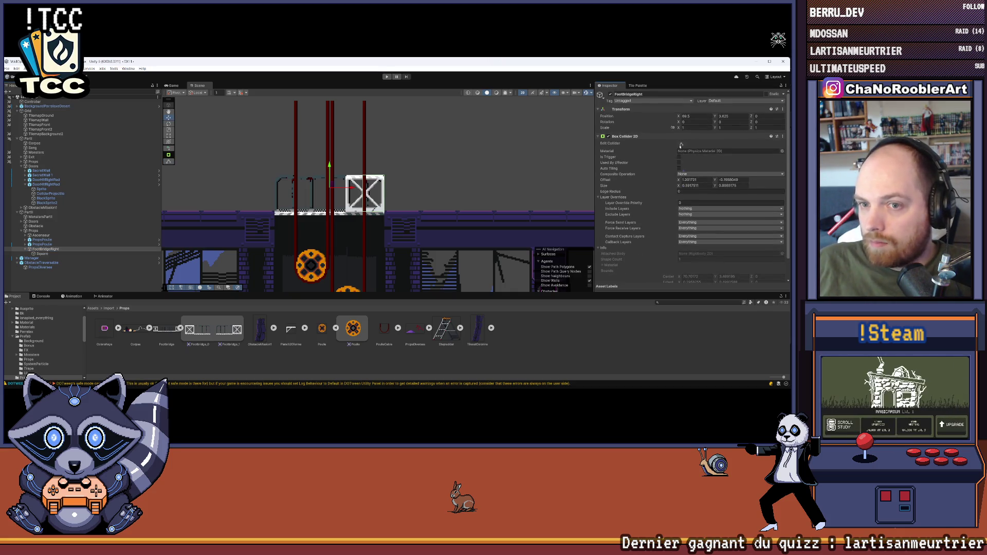
pyautogui.scroll(2, 360, 195)
pyautogui.moveTo(383, 194)
pyautogui.mouseDown()
pyautogui.moveTo(396, 194)
pyautogui.moveTo(349, 197)
pyautogui.mouseUp()
pyautogui.scroll(-5, 419, 192)
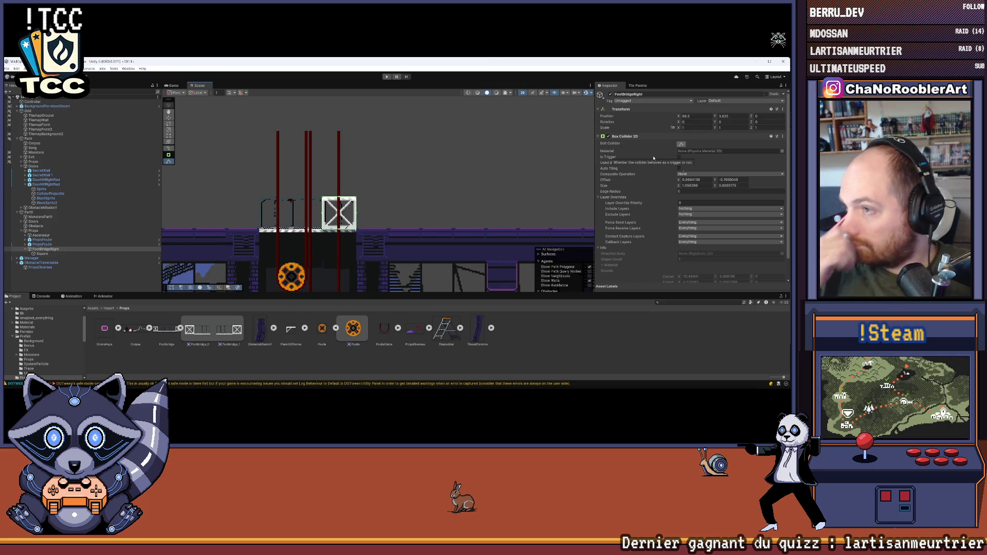
# Set FootBridgeRight's tag and layer to Ground, answering the child-objects prompt.
pyautogui.click(654, 101)
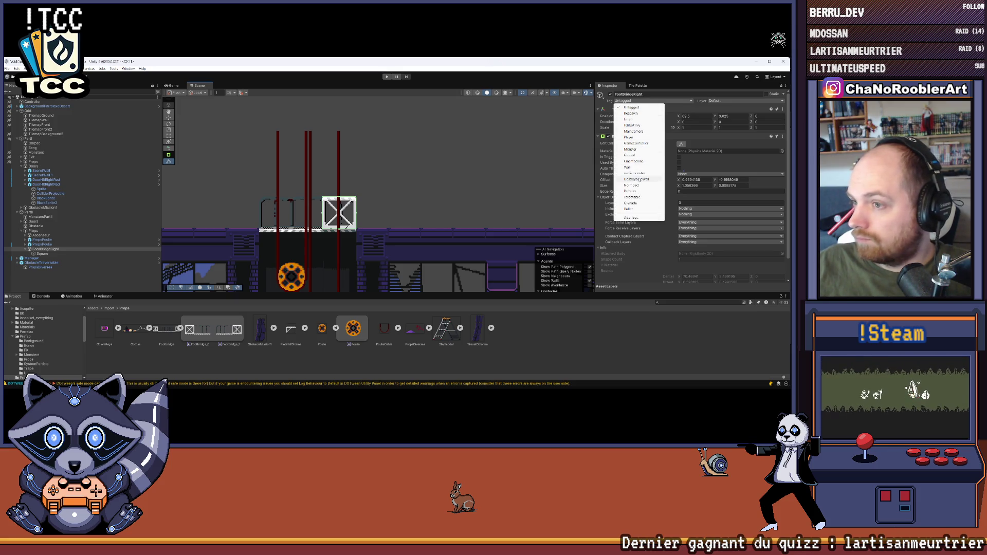
pyautogui.click(629, 155)
pyautogui.click(723, 101)
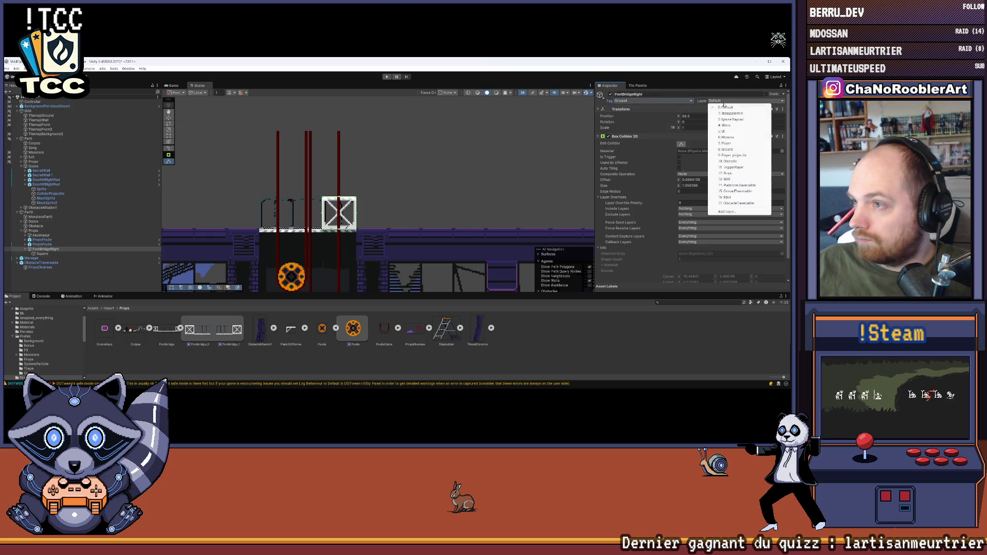
pyautogui.click(726, 149)
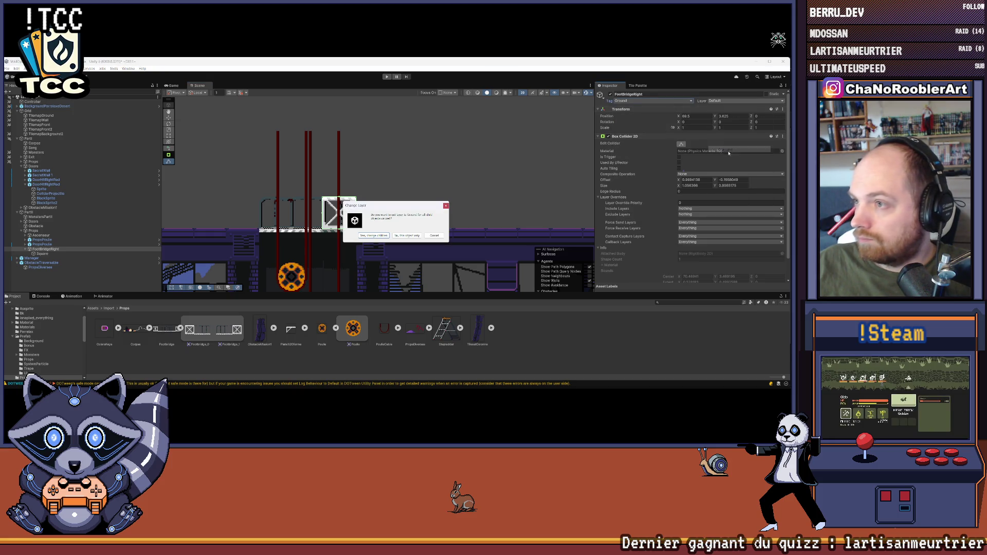
pyautogui.click(431, 235)
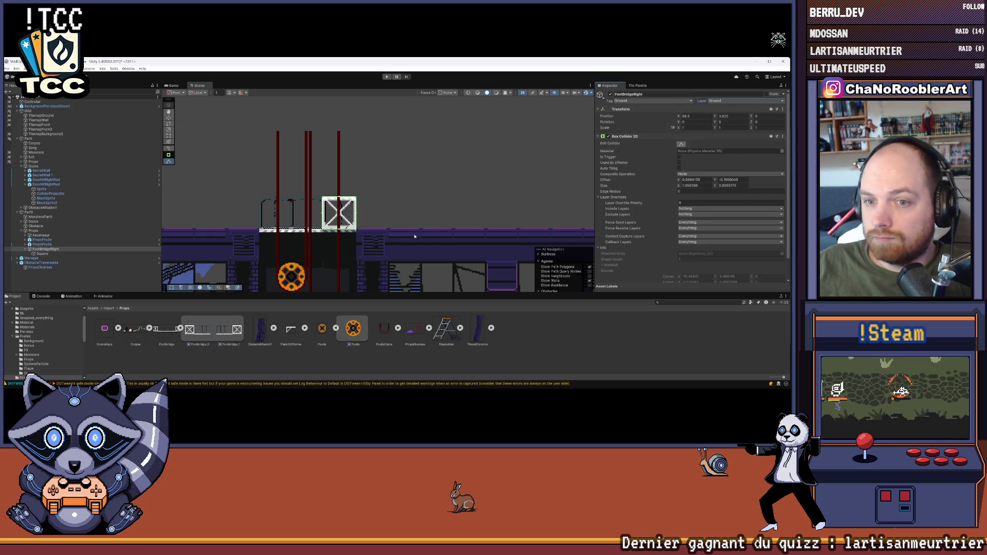
pyautogui.doubleClick(55, 254)
# Move PlateformeTraversable right under the bridge and extend its collider leftward.
pyautogui.scroll(2, 245, 211)
pyautogui.moveTo(260, 245); pyautogui.dragTo(335, 245)
pyautogui.scroll(2, 261, 231)
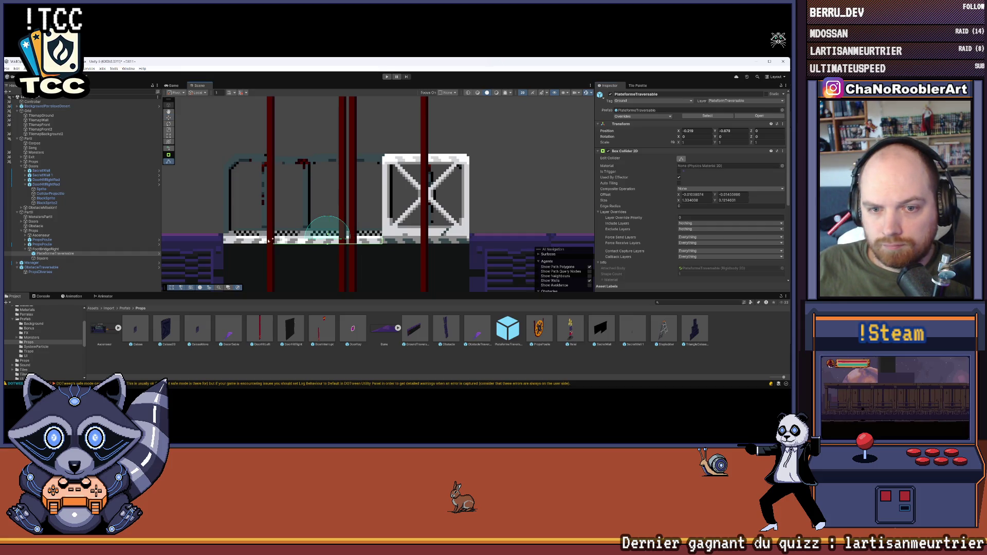
pyautogui.moveTo(268, 240); pyautogui.dragTo(224, 240)
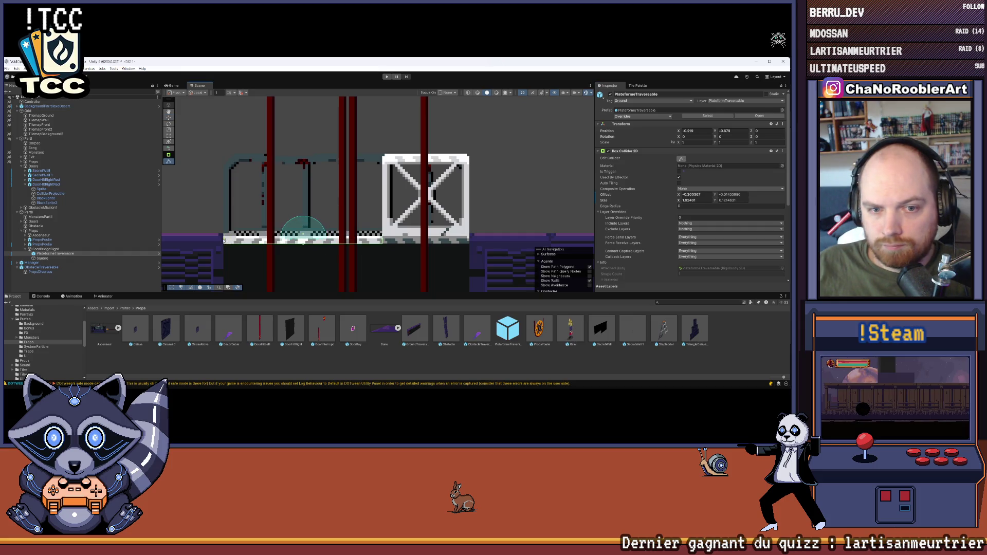
pyautogui.click(77, 288)
# Review FootBridgeRight and its Square sprite, then start Play mode.
pyautogui.scroll(-4, 358, 239)
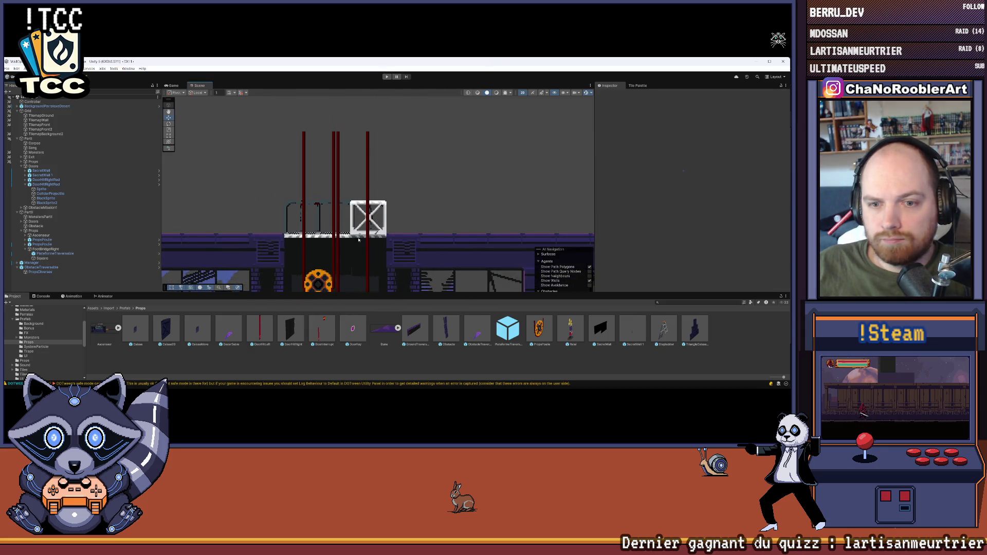
pyautogui.scroll(-3, 359, 239)
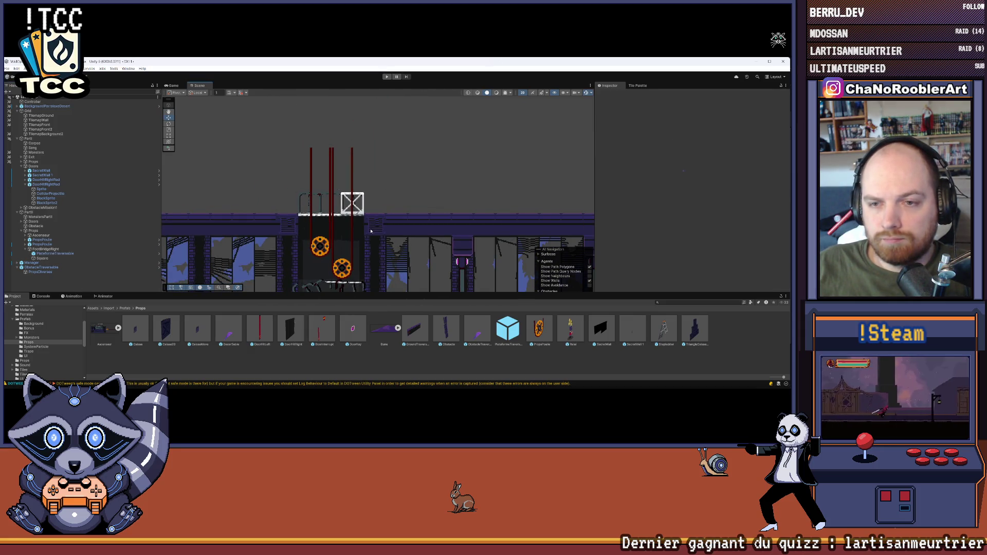
pyautogui.click(47, 249)
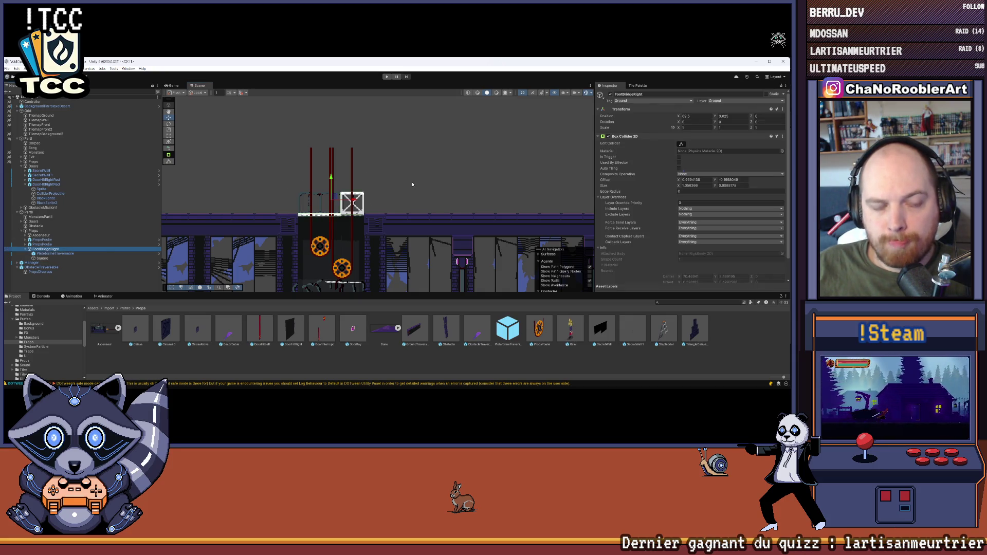
pyautogui.click(43, 258)
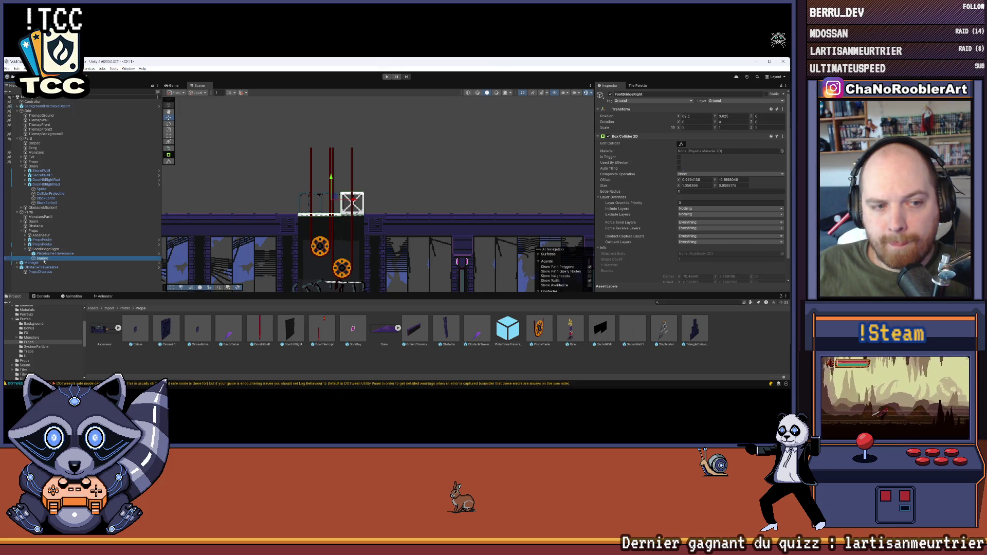
pyautogui.click(64, 278)
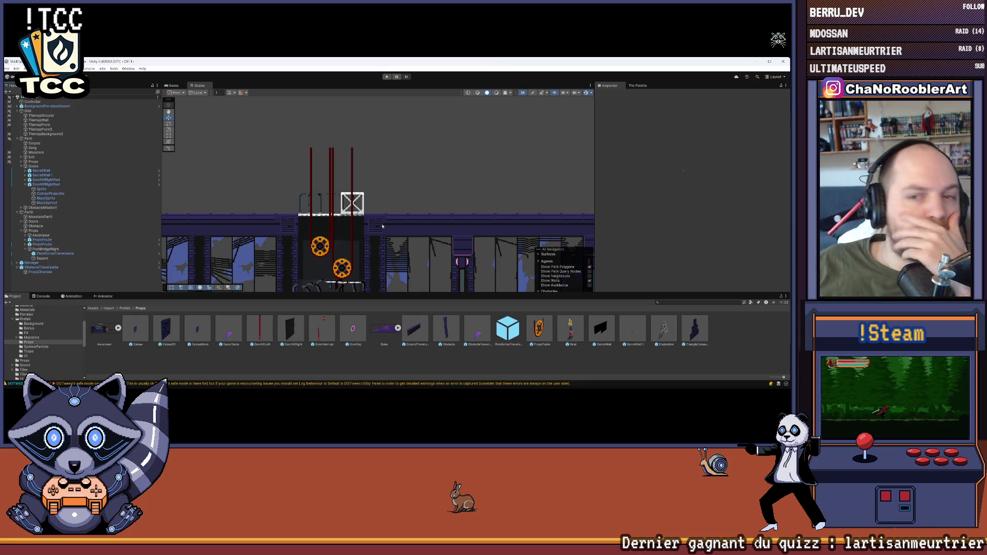
pyautogui.scroll(-3, 407, 142)
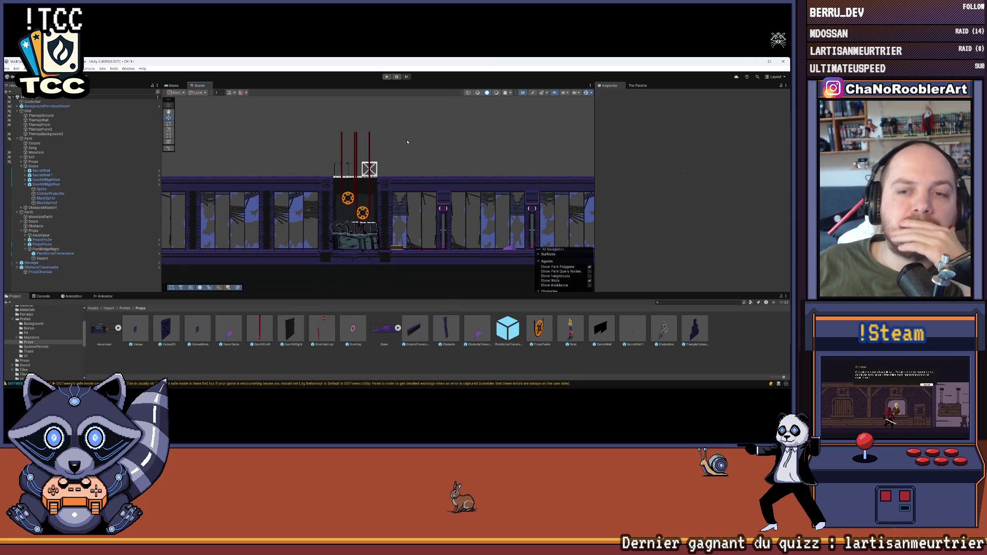
pyautogui.click(388, 78)
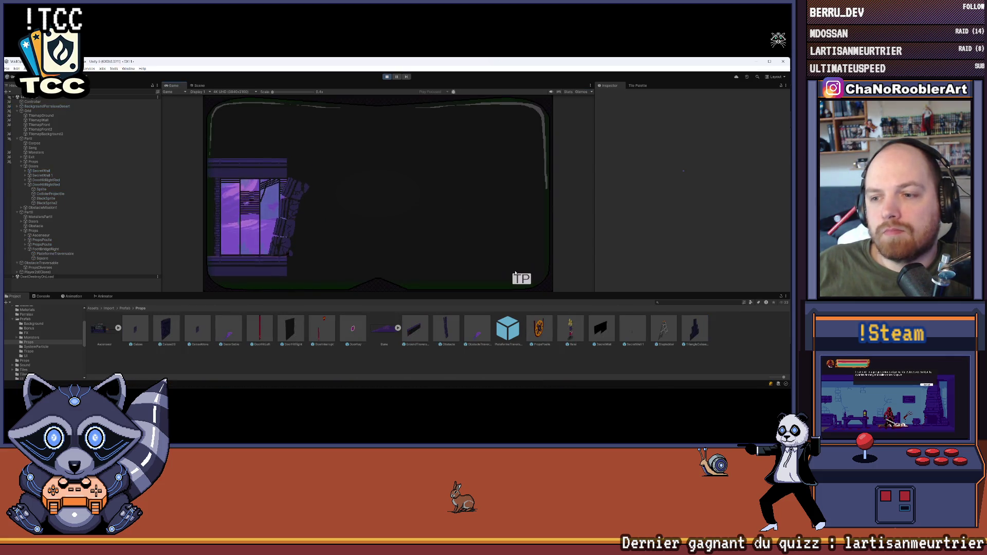
pyautogui.click(252, 209)
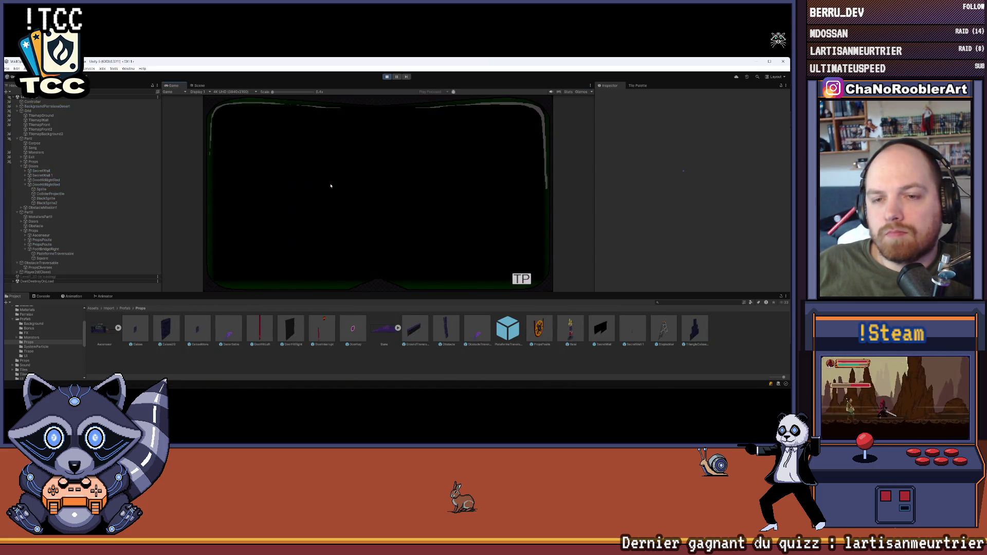
pyautogui.press('Right')
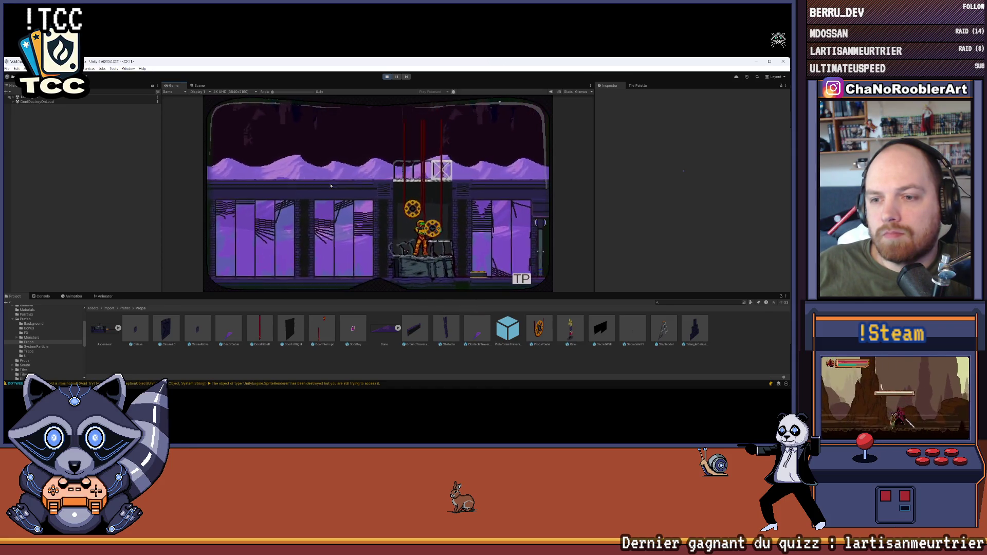
pyautogui.press('Right')
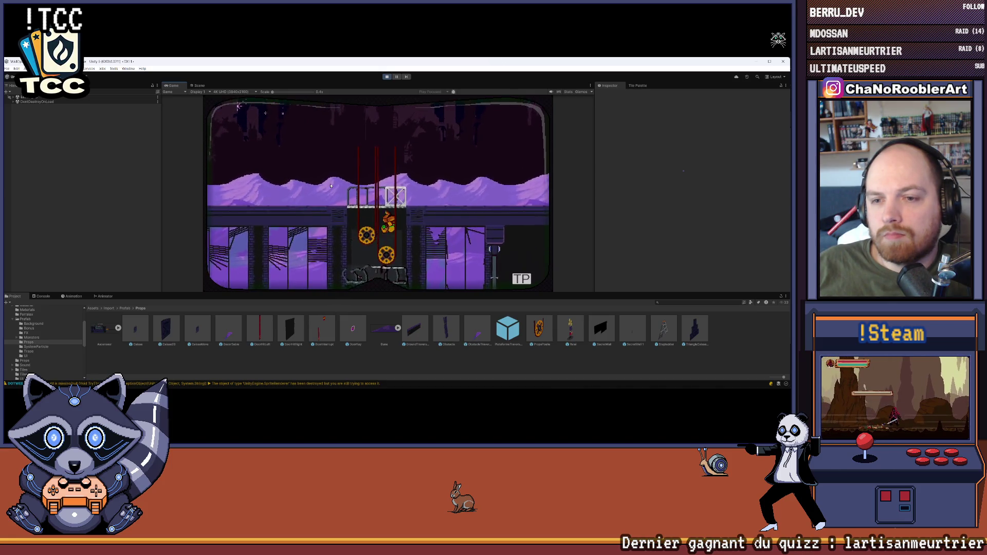
pyautogui.press('Left')
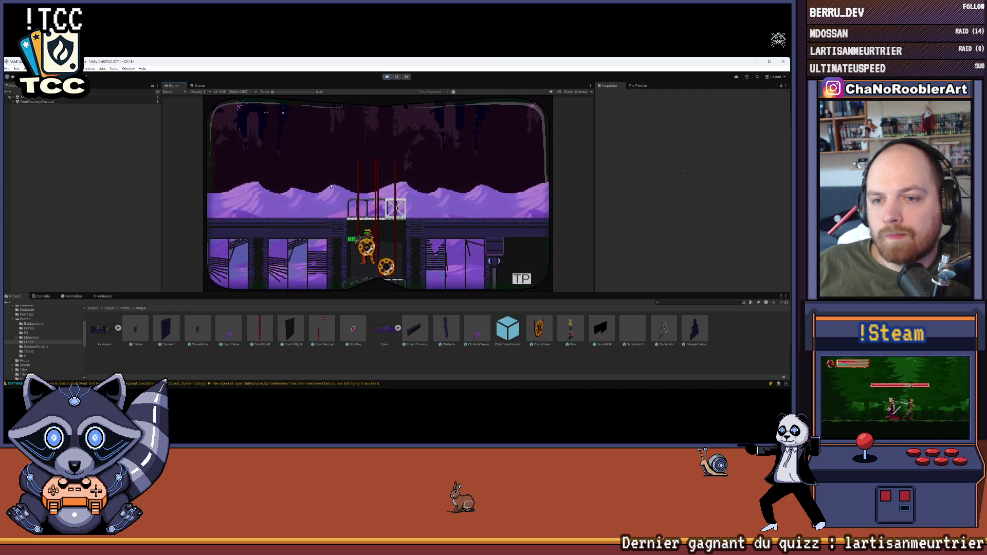
pyautogui.press('Right')
pyautogui.press('space')
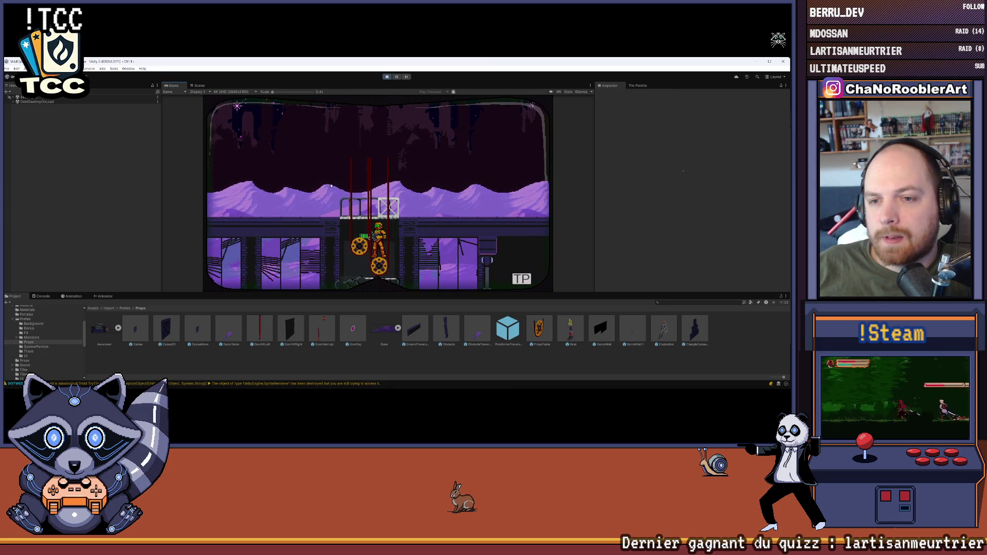
pyautogui.moveTo(511, 389)
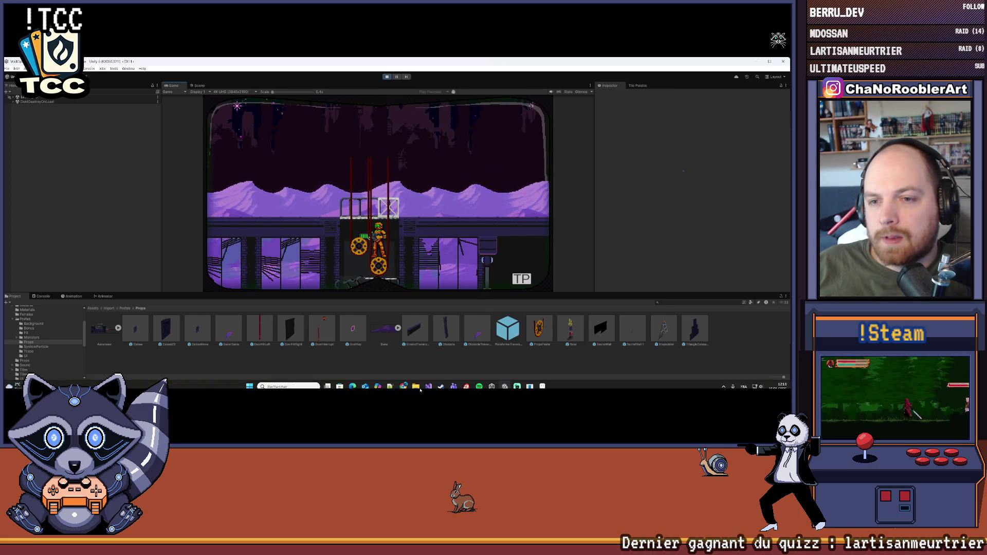
pyautogui.click(491, 382)
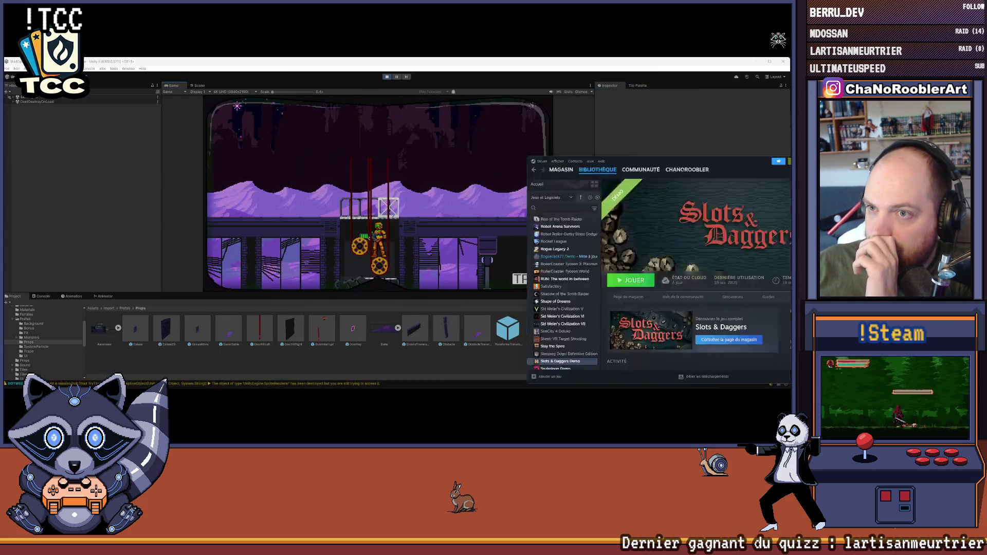
pyautogui.hotkey('alt', 'Tab')
pyautogui.moveTo(441, 389)
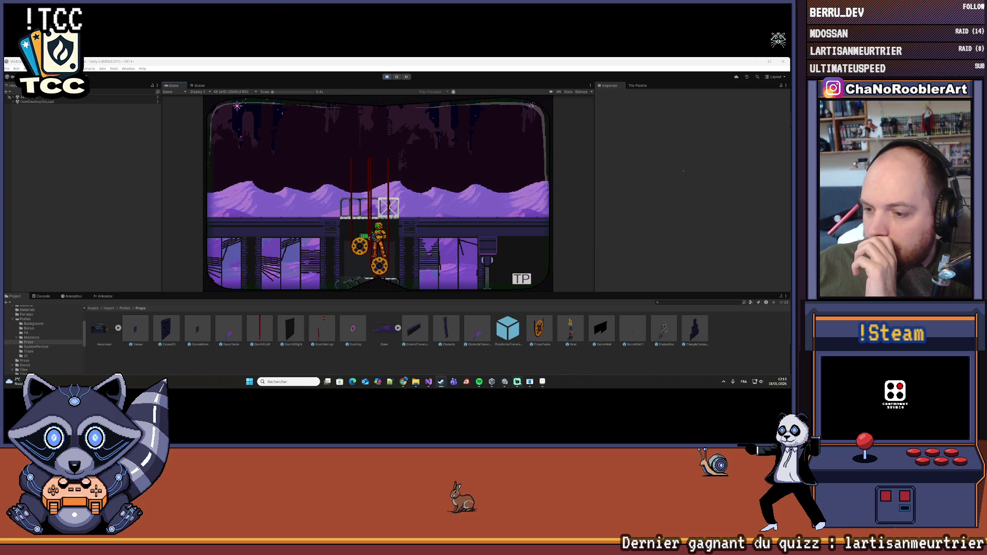
pyautogui.click(542, 382)
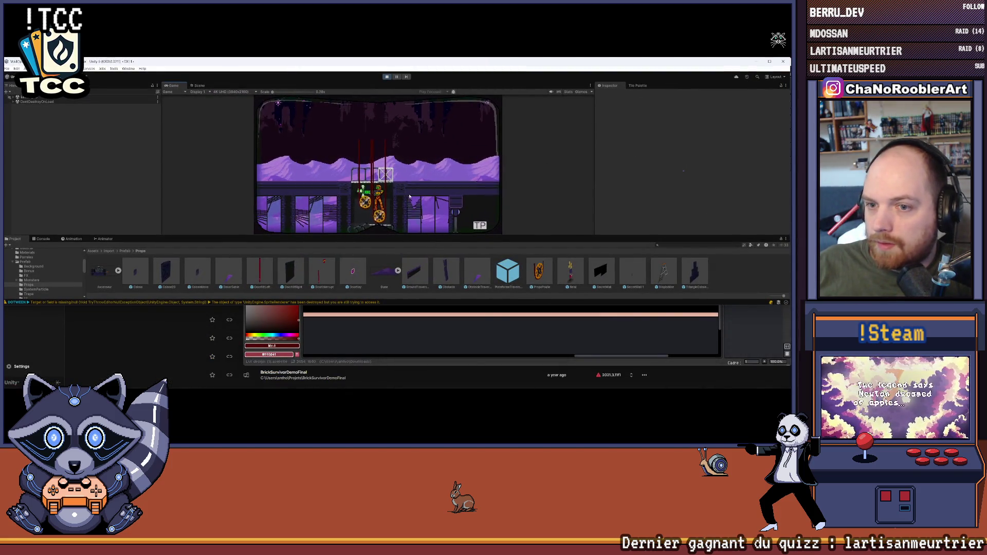
pyautogui.click(349, 350)
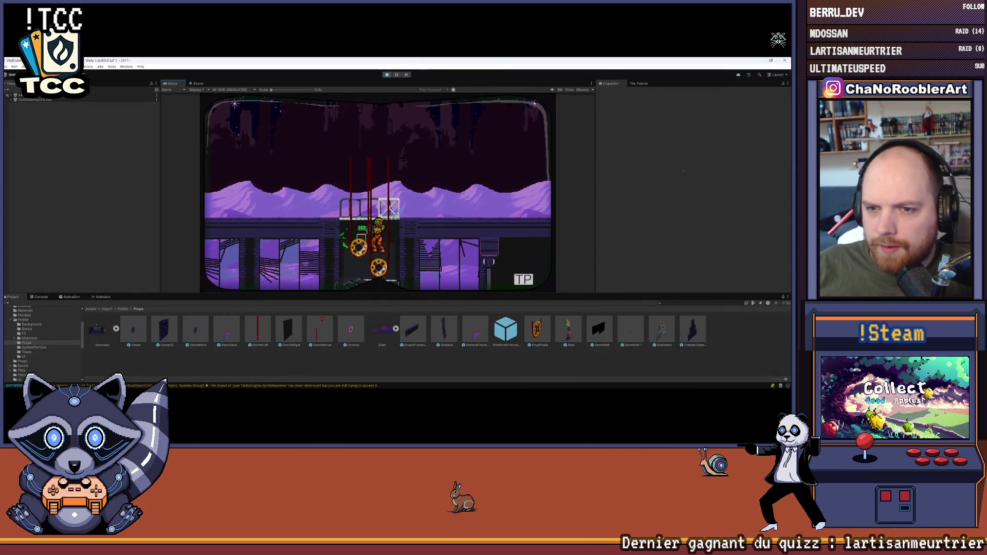
# Reload the weapon and ride the elevator down and back up several times.
pyautogui.press('r')
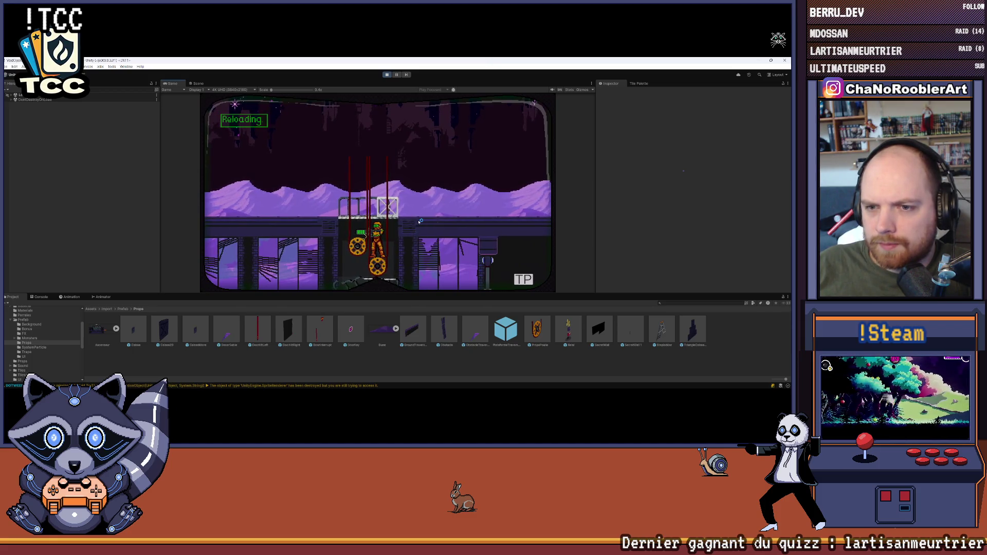
pyautogui.press('d')
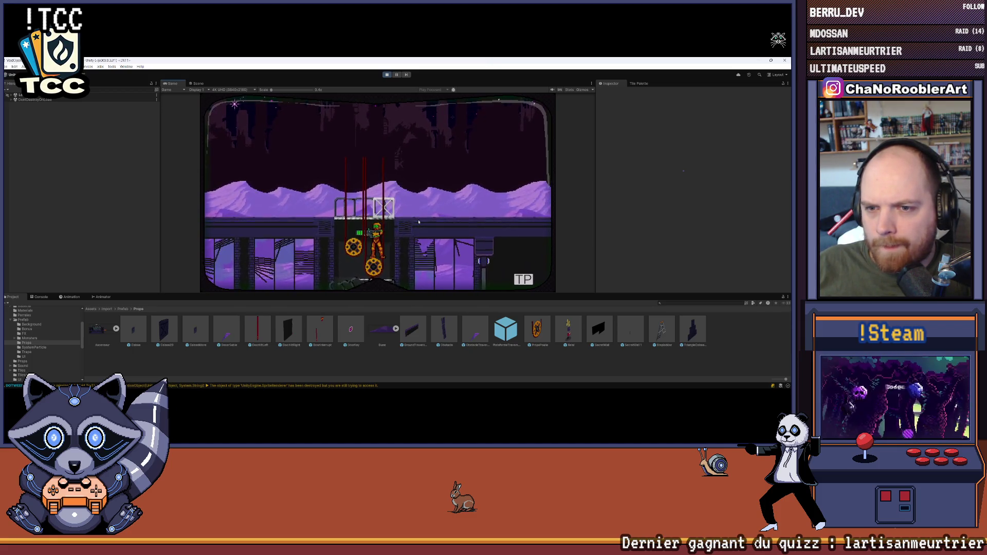
pyautogui.press('space')
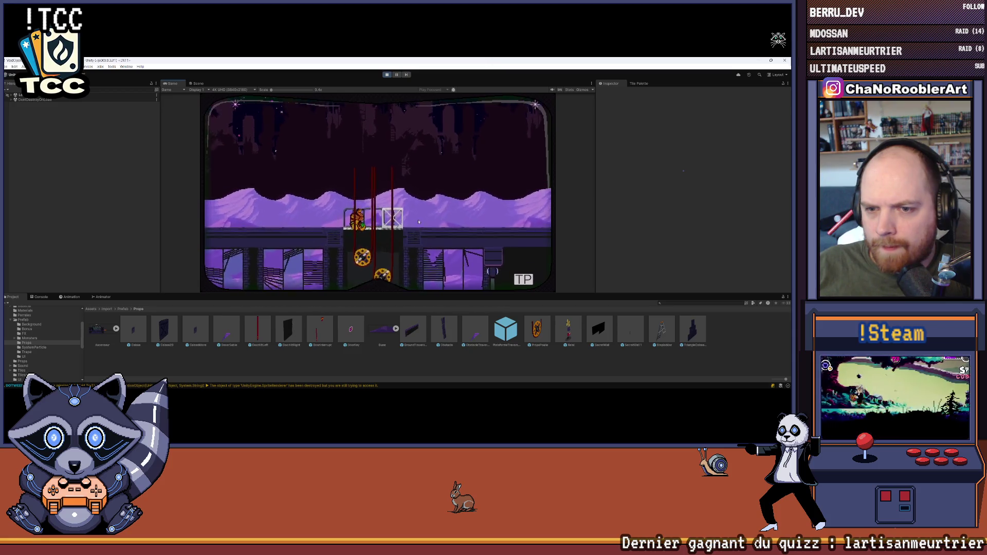
pyautogui.press('a')
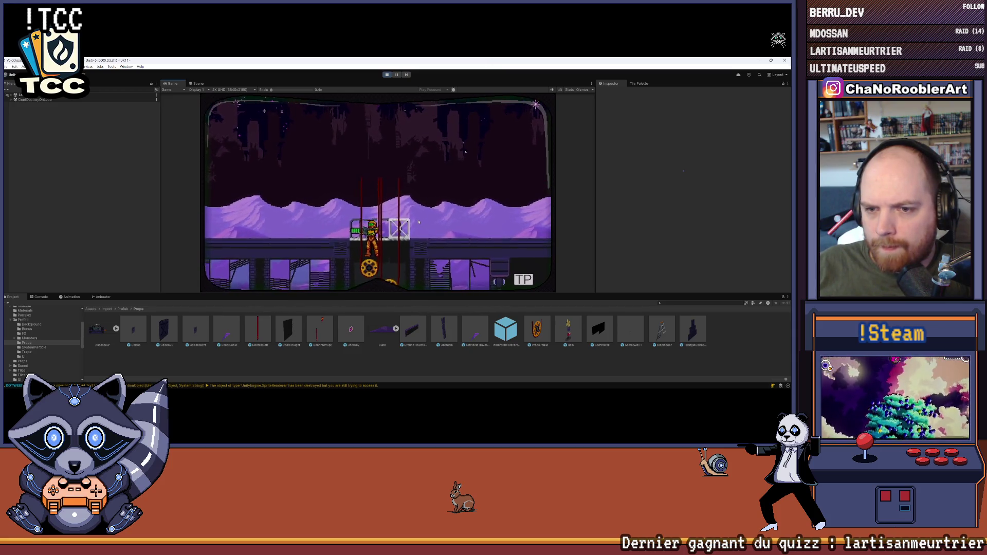
pyautogui.press('s')
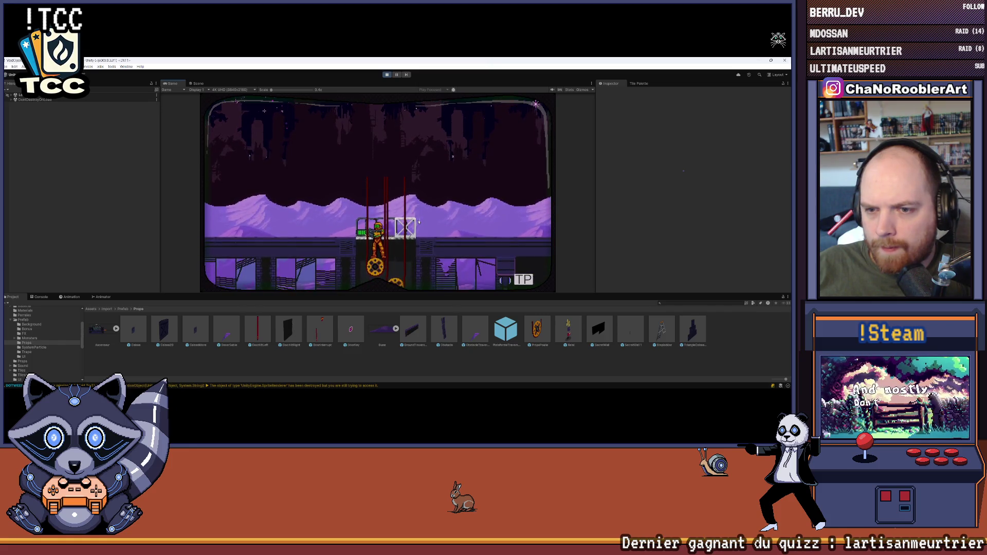
pyautogui.press('space')
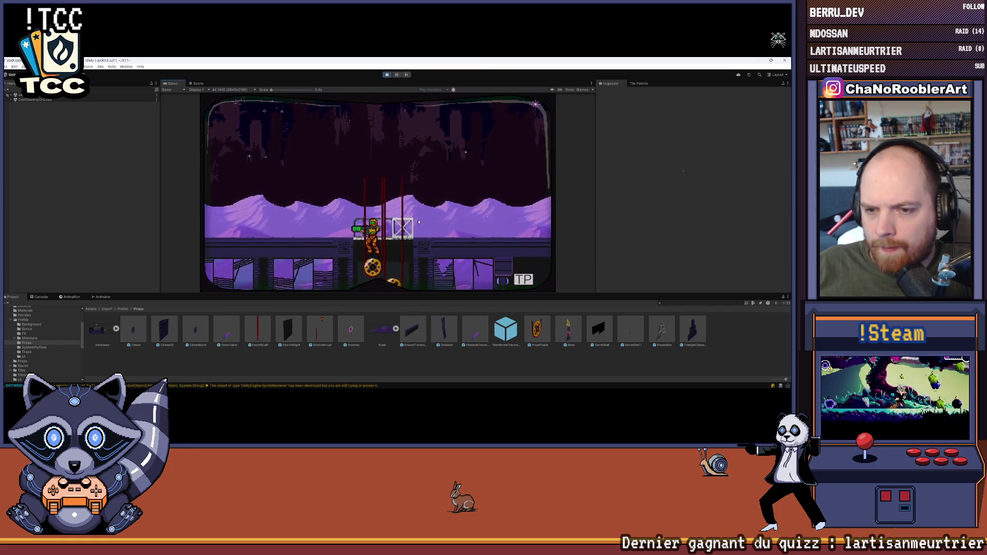
pyautogui.press('s')
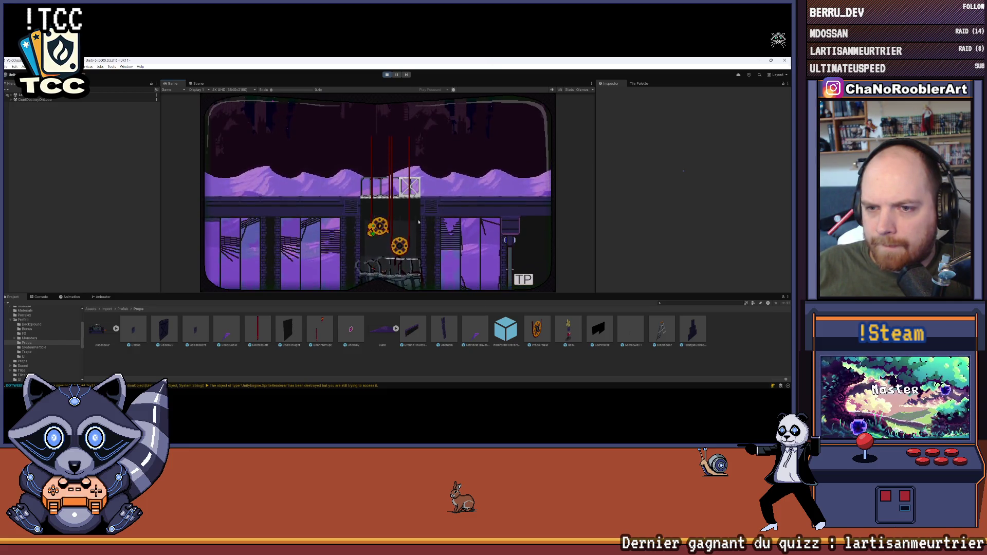
pyautogui.press('Left')
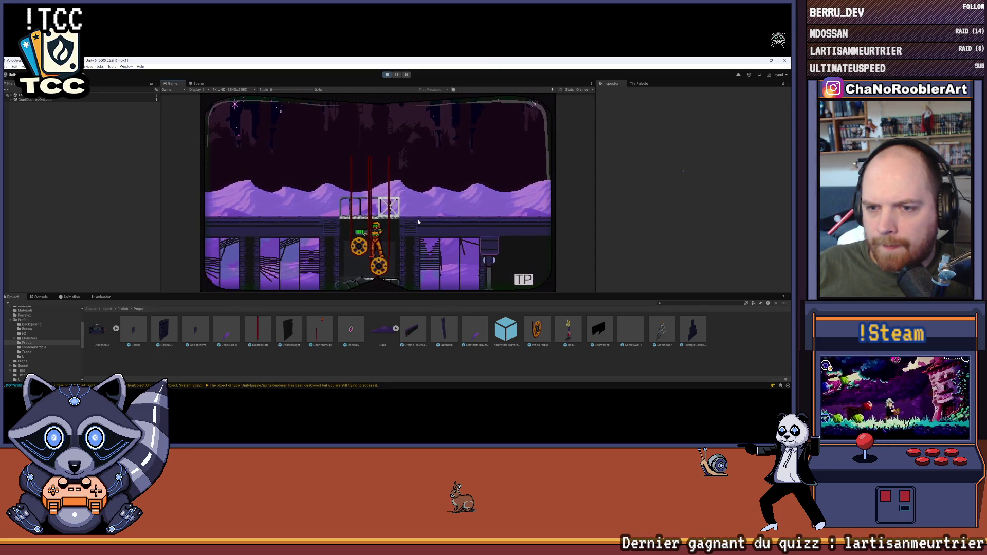
pyautogui.press('Right')
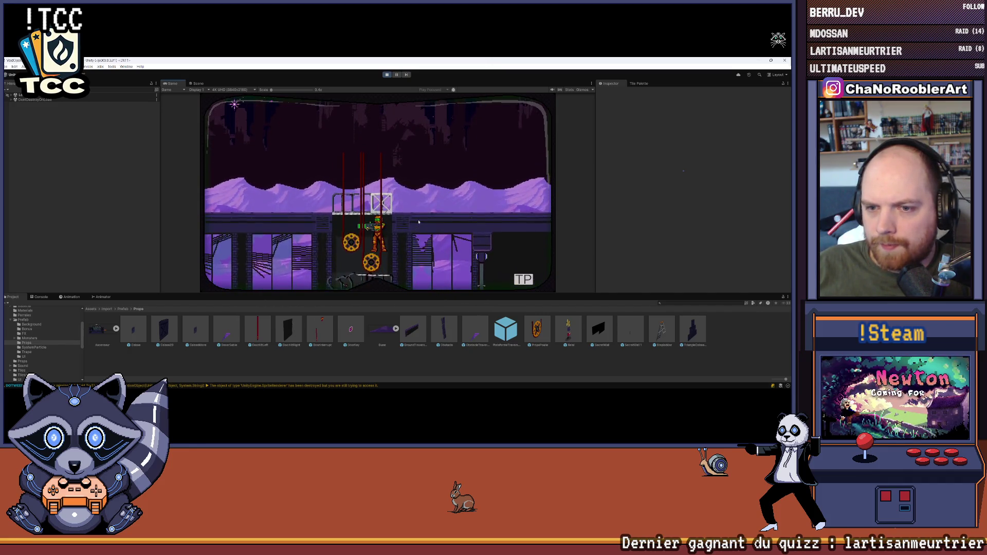
# Spin-jump onto the upper platform, hop off the crate, move around, then exit Play mode.
pyautogui.press('space')
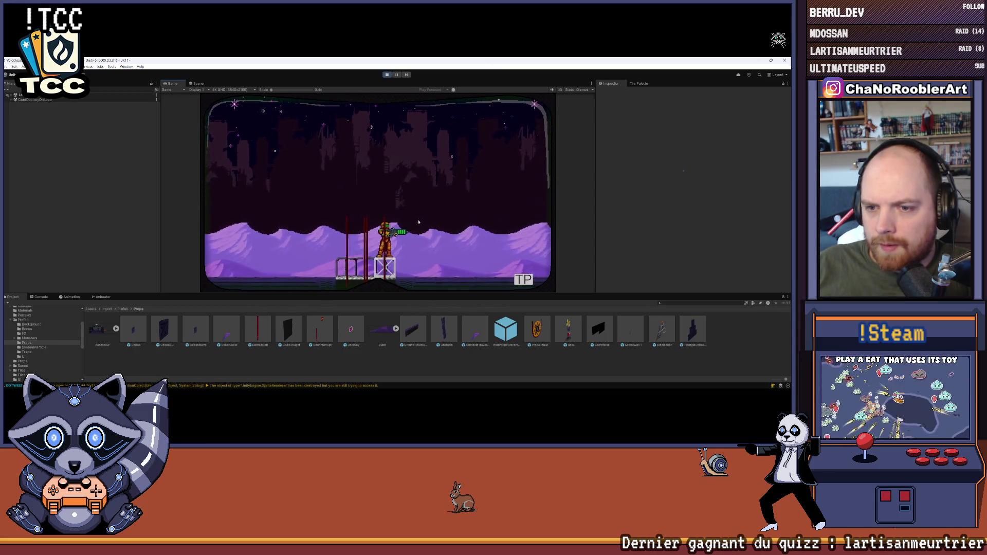
pyautogui.press('space')
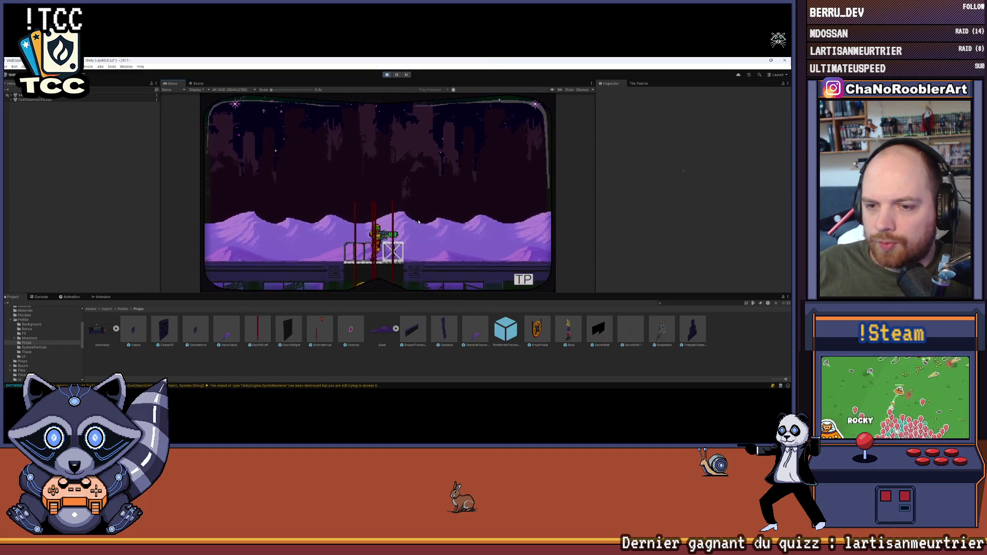
pyautogui.press('Left')
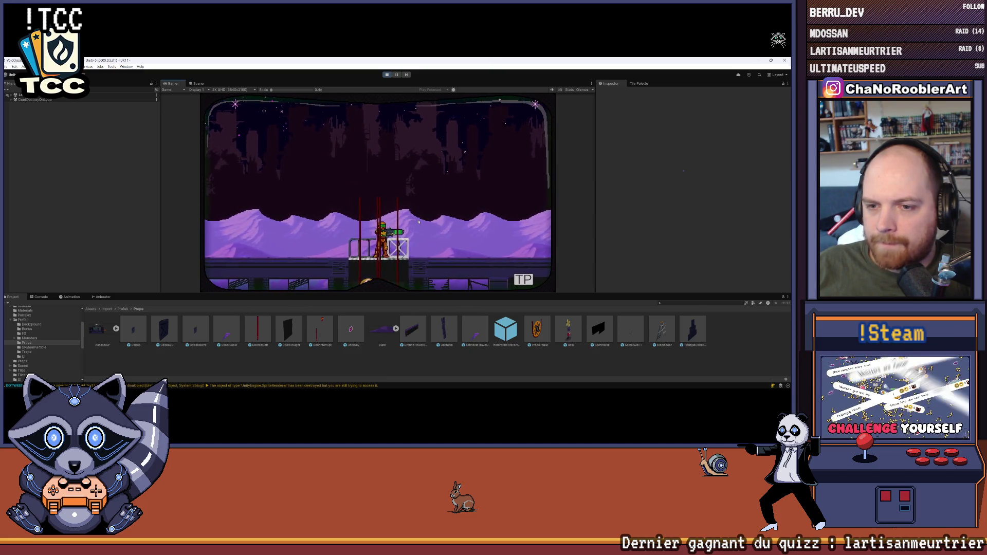
pyautogui.press('Right')
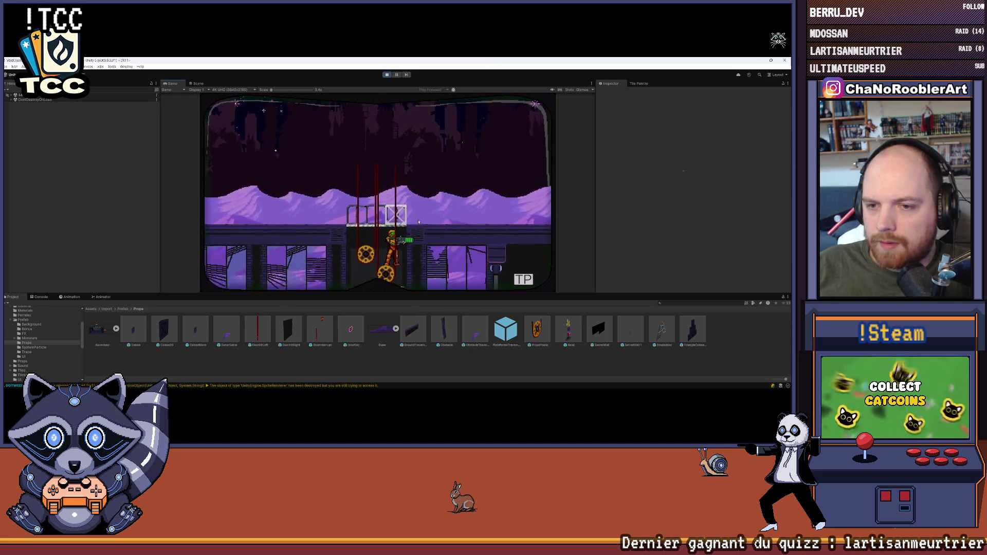
pyautogui.press('Right')
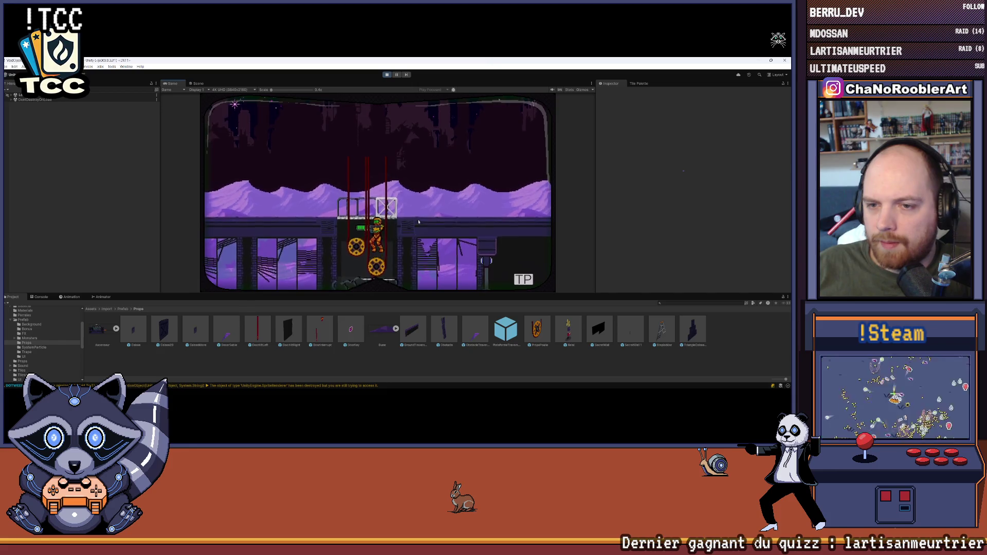
pyautogui.press('Left')
pyautogui.press('space')
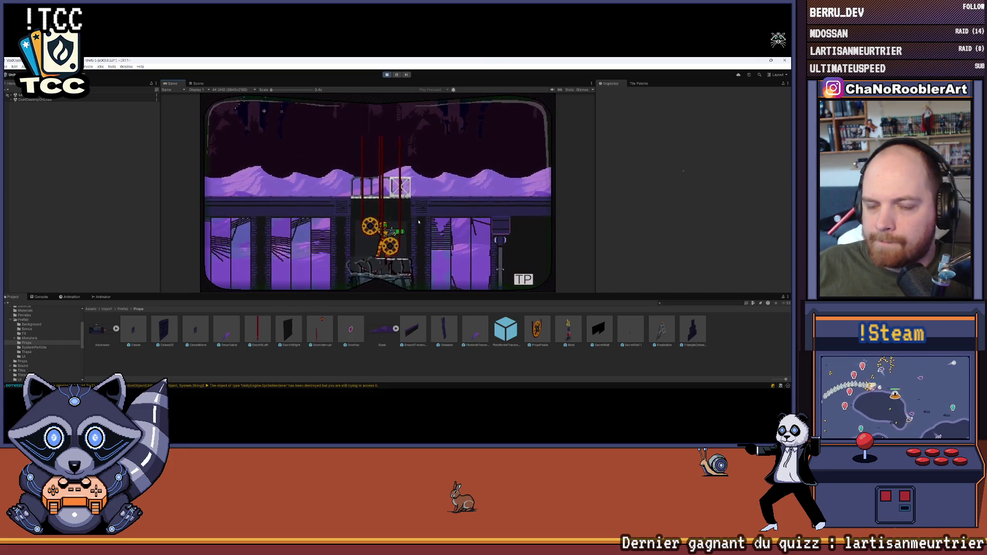
pyautogui.press('Right')
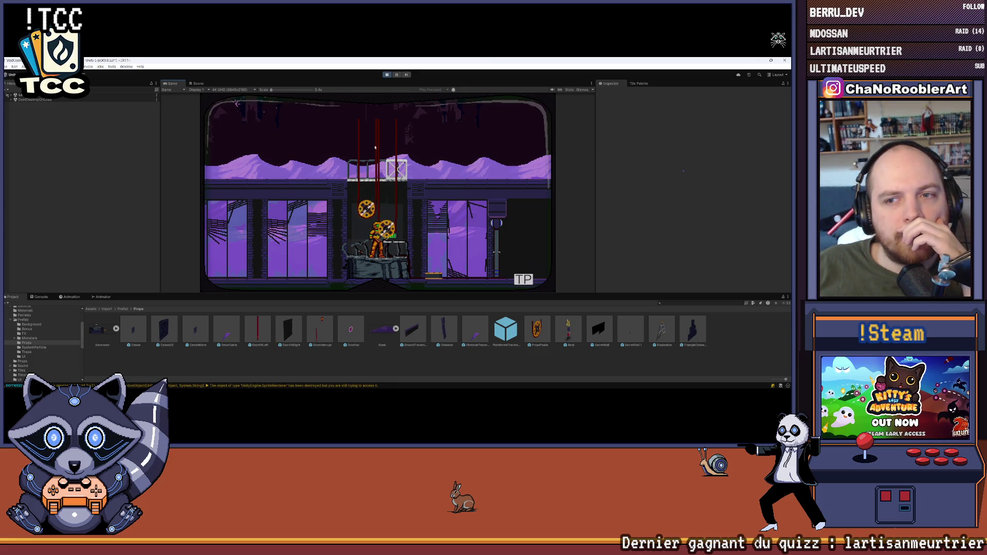
pyautogui.hotkey('ctrl', 'p')
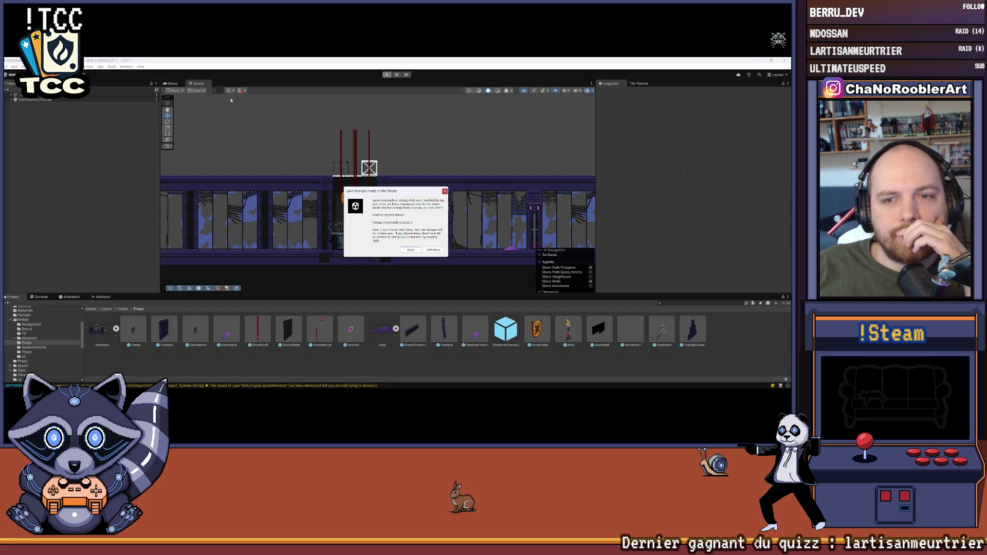
# Dismiss the save prompt, inspect DoorHitRightRed's Box Collider 2D, then switch to Aseprite.
pyautogui.click(444, 191)
pyautogui.click(56, 183)
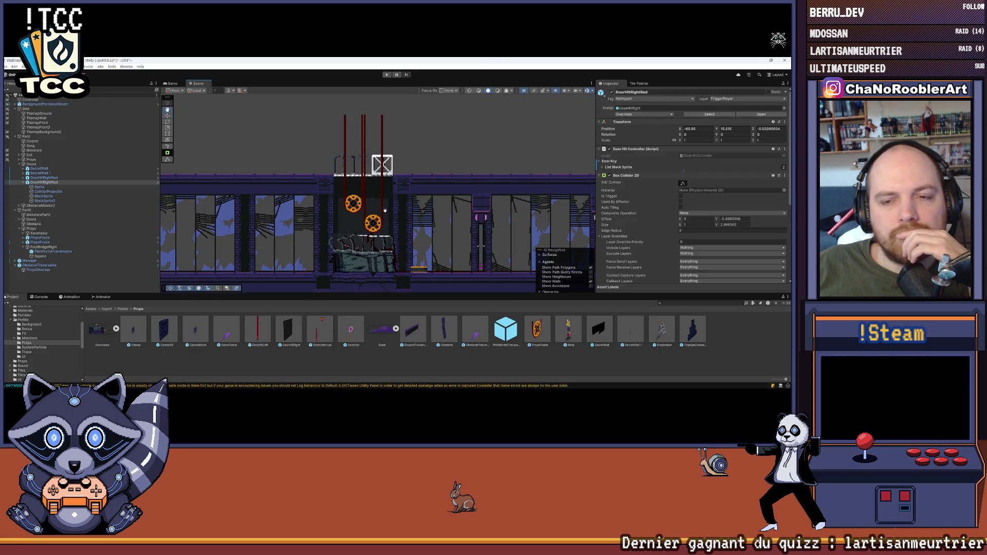
pyautogui.moveTo(395, 211); pyautogui.dragTo(376, 213)
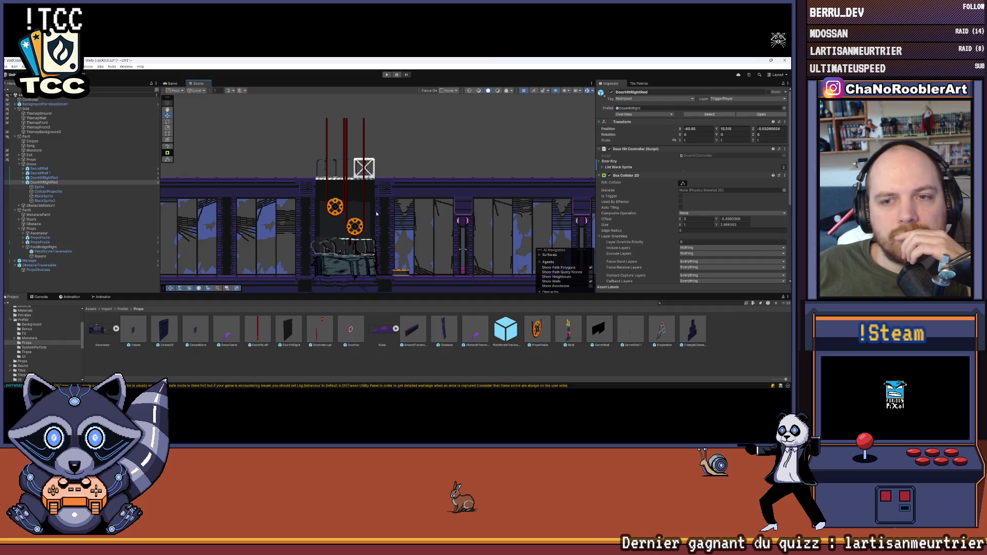
pyautogui.moveTo(502, 381)
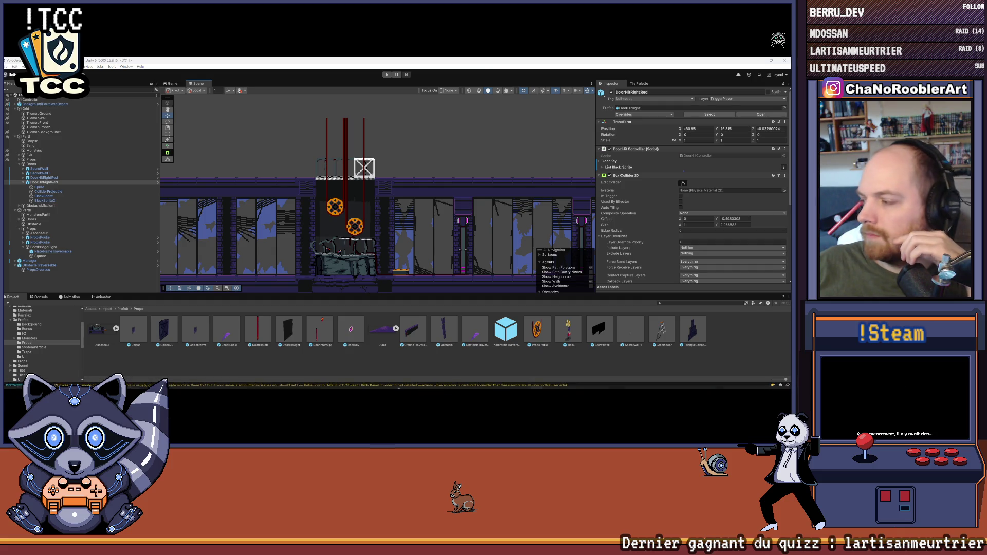
pyautogui.hotkey('alt', 'Tab')
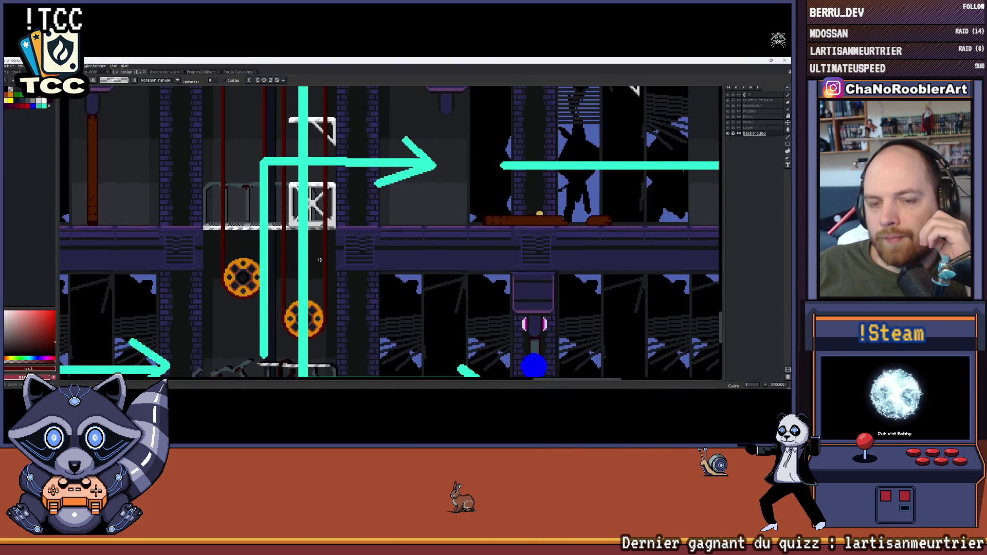
pyautogui.scroll(-2, 327, 253)
pyautogui.scroll(4, 327, 253)
pyautogui.moveTo(317, 273)
pyautogui.mouseDown()
pyautogui.moveTo(358, 297)
pyautogui.moveTo(364, 324)
pyautogui.mouseUp()
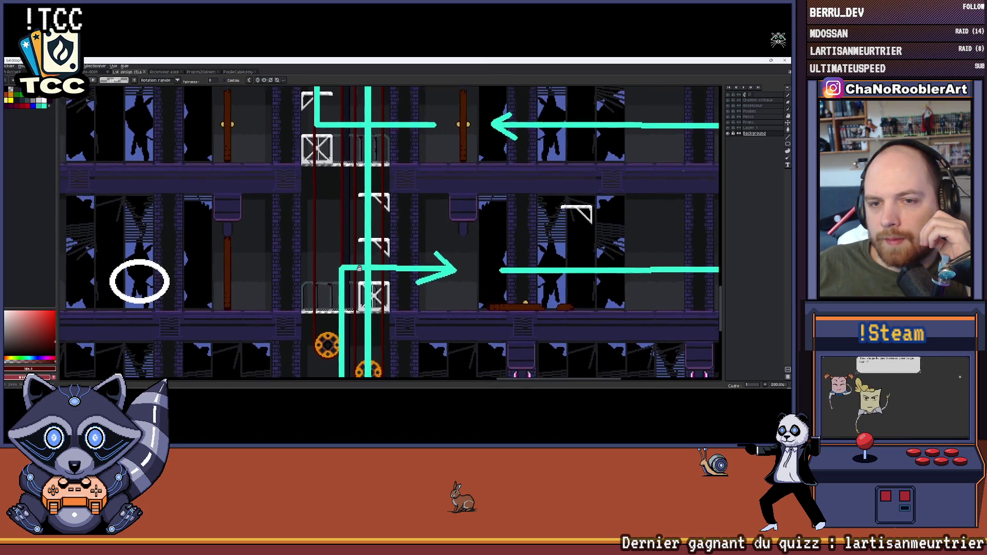
pyautogui.scroll(-3, 357, 193)
pyautogui.scroll(3, 379, 265)
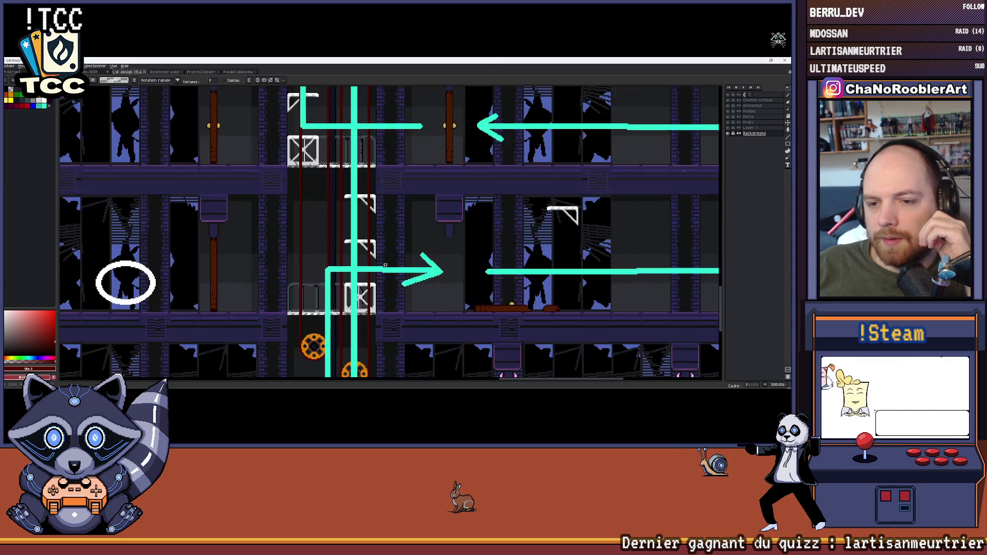
pyautogui.scroll(-2, 380, 265)
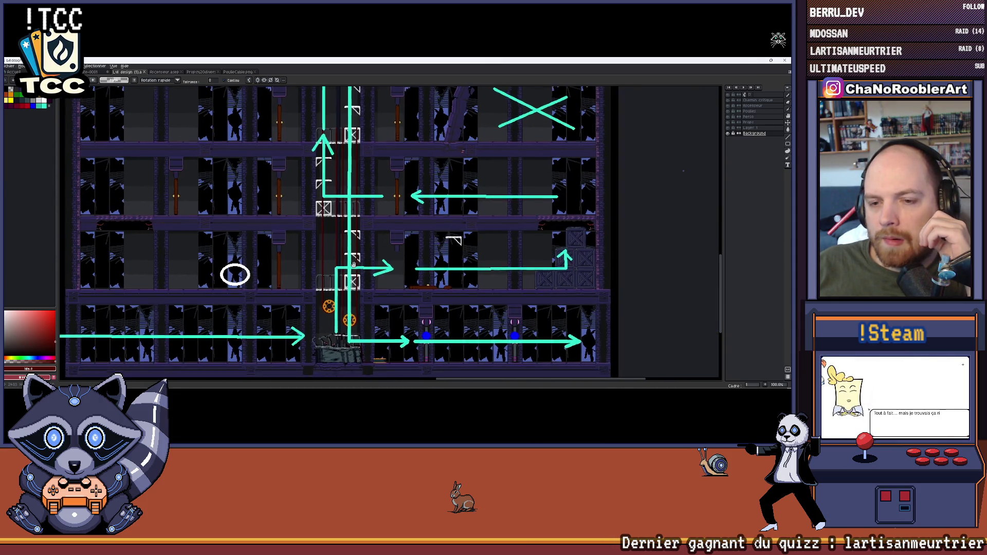
pyautogui.scroll(2, 353, 255)
pyautogui.scroll(-2, 353, 255)
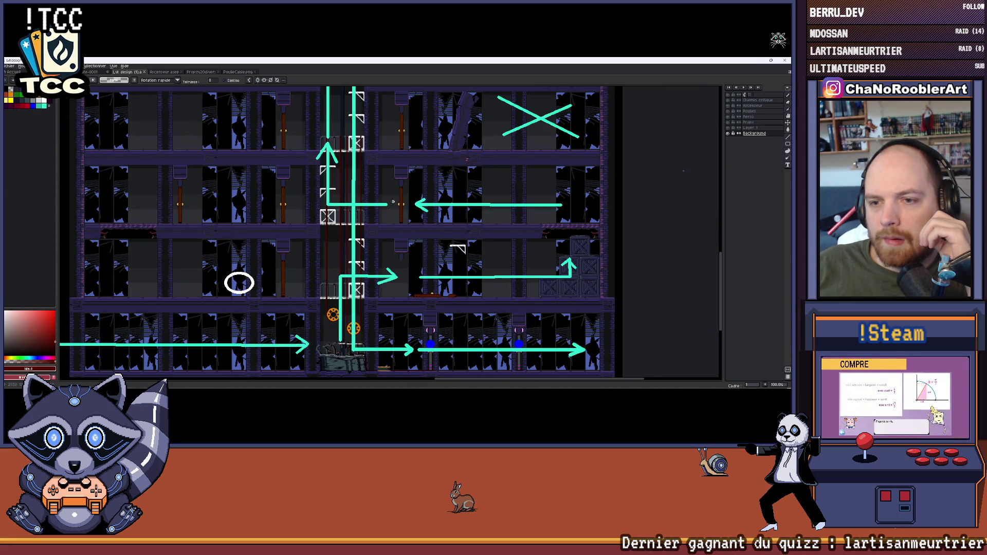
pyautogui.moveTo(386, 199); pyautogui.dragTo(372, 180)
pyautogui.scroll(2, 313, 282)
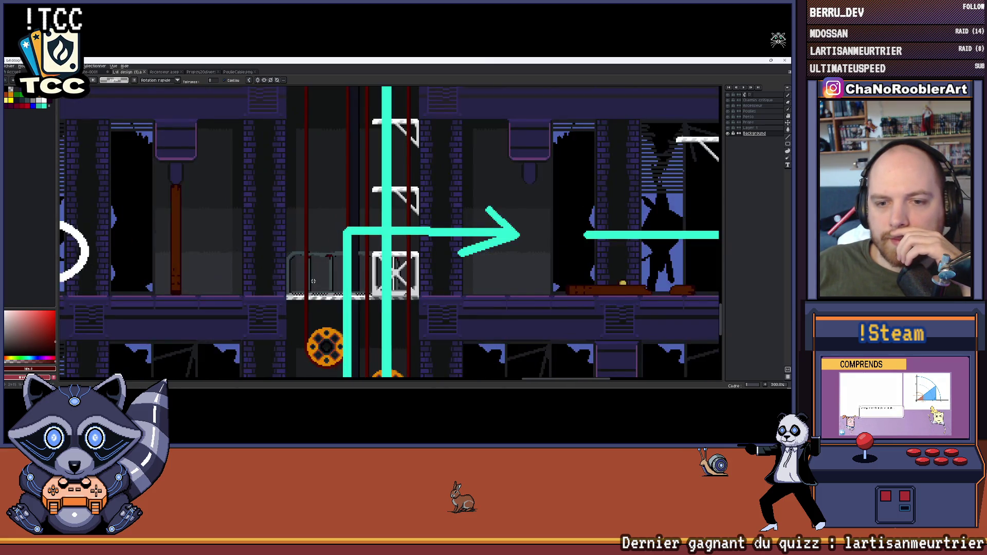
pyautogui.scroll(2, 323, 284)
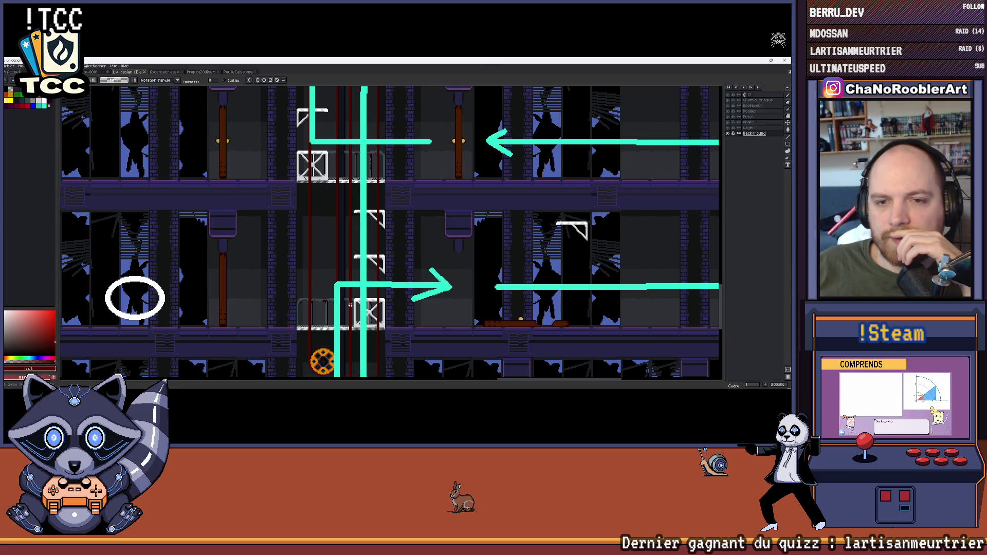
pyautogui.scroll(-2, 313, 262)
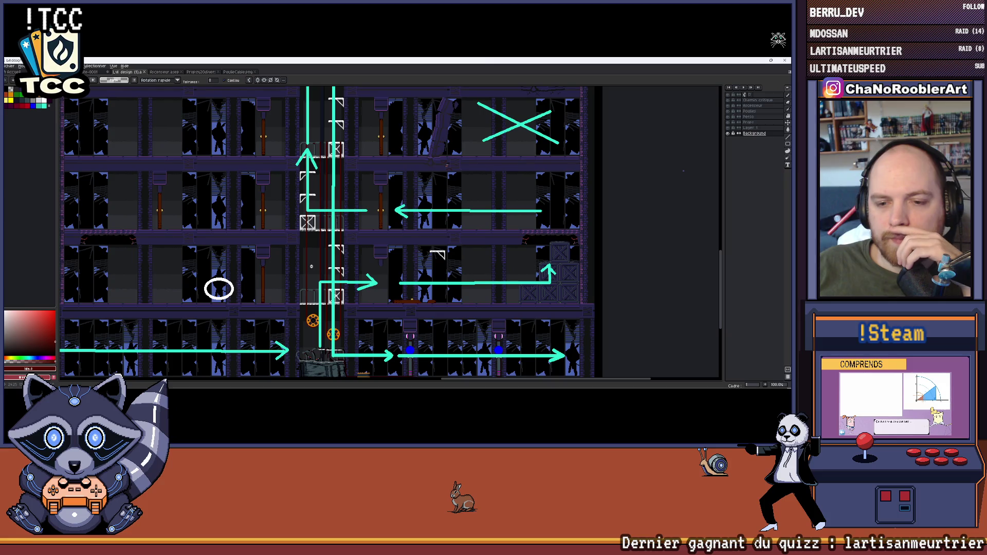
pyautogui.scroll(2, 311, 266)
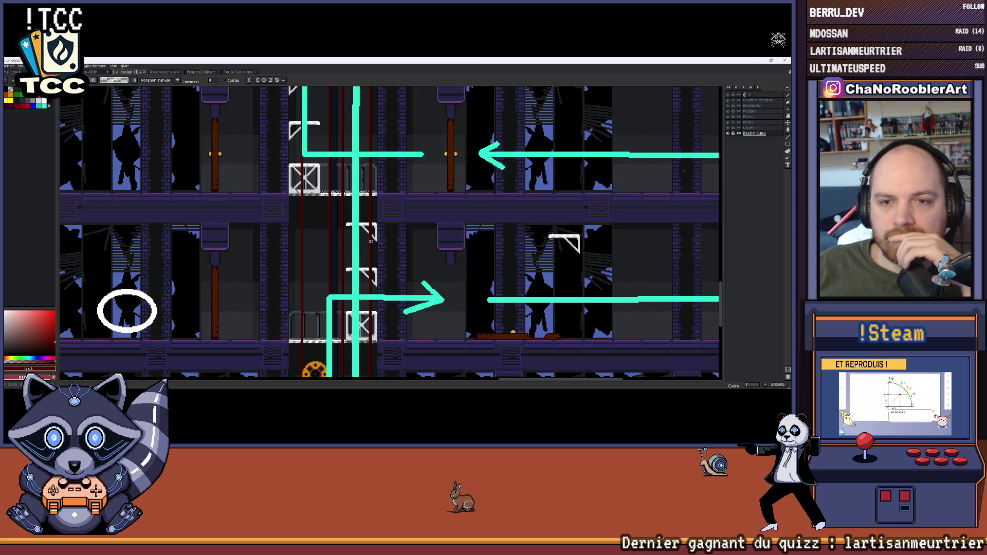
pyautogui.scroll(-2, 343, 234)
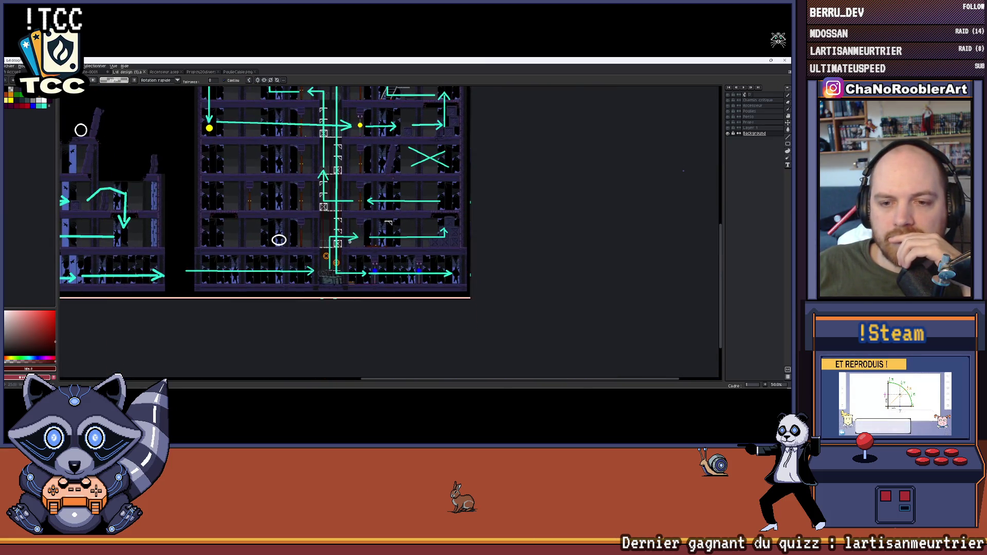
pyautogui.scroll(3, 343, 234)
pyautogui.scroll(-1, 337, 261)
pyautogui.moveTo(354, 226)
pyautogui.mouseDown()
pyautogui.moveTo(365, 276)
pyautogui.moveTo(404, 236)
pyautogui.mouseUp()
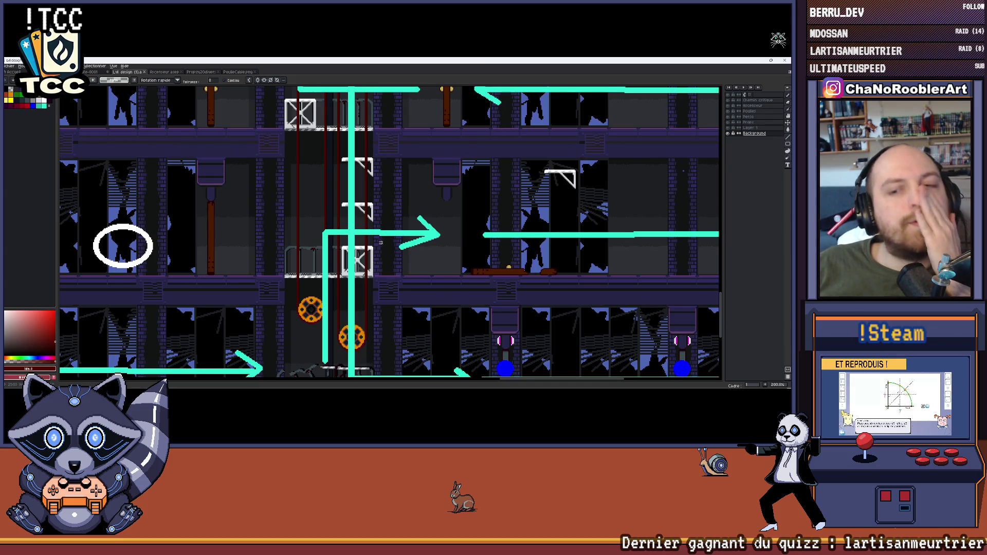
pyautogui.scroll(3, 380, 242)
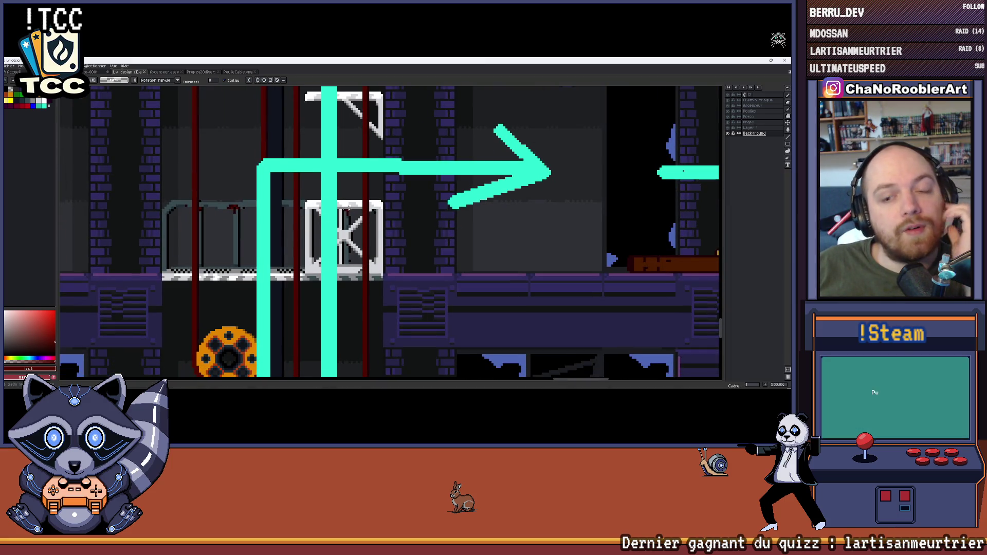
pyautogui.scroll(-2, 343, 260)
pyautogui.scroll(3, 353, 212)
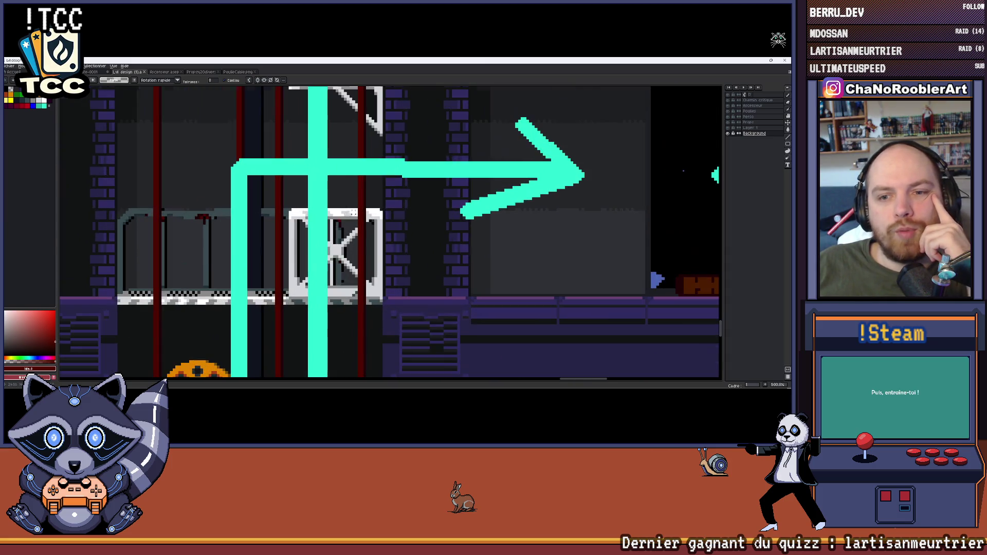
pyautogui.scroll(-4, 370, 212)
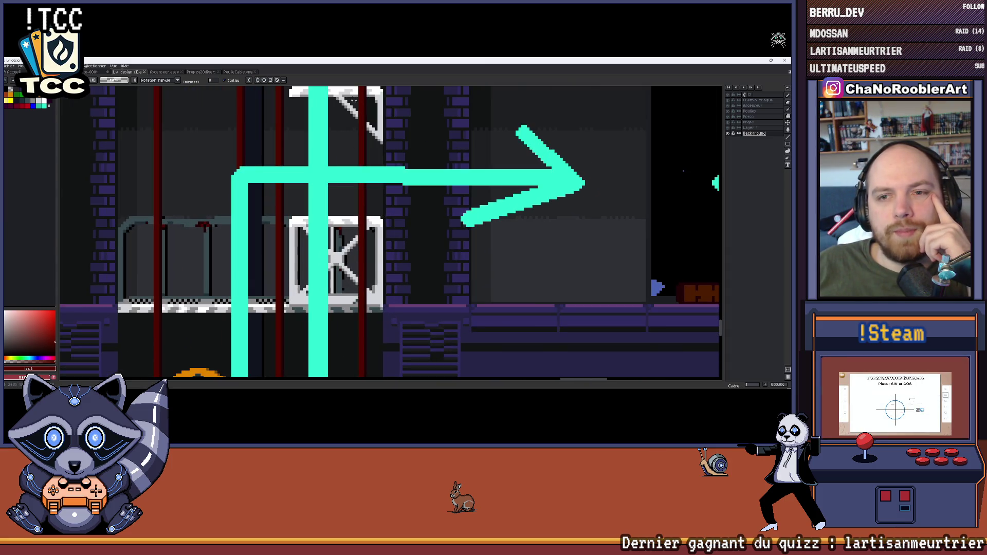
pyautogui.scroll(-1, 360, 221)
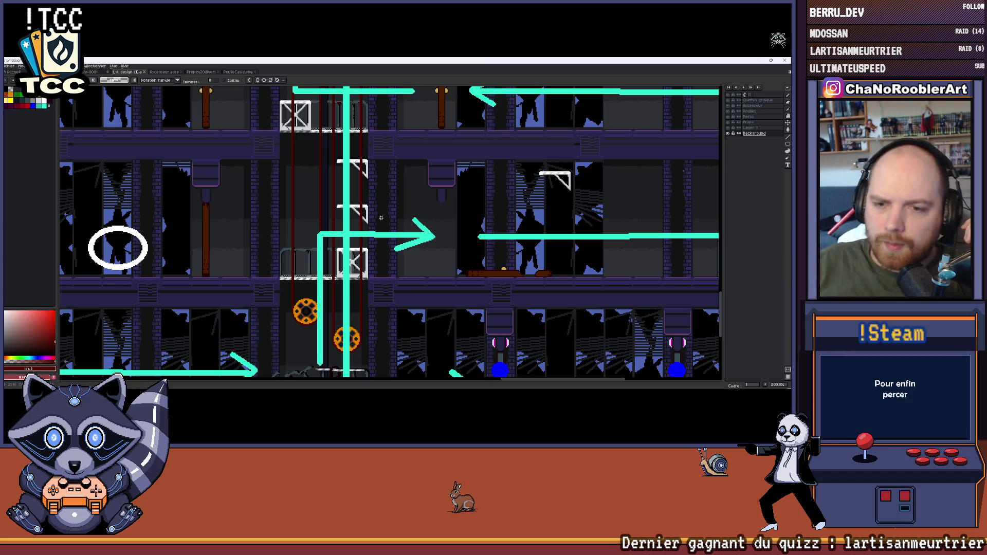
pyautogui.scroll(4, 376, 219)
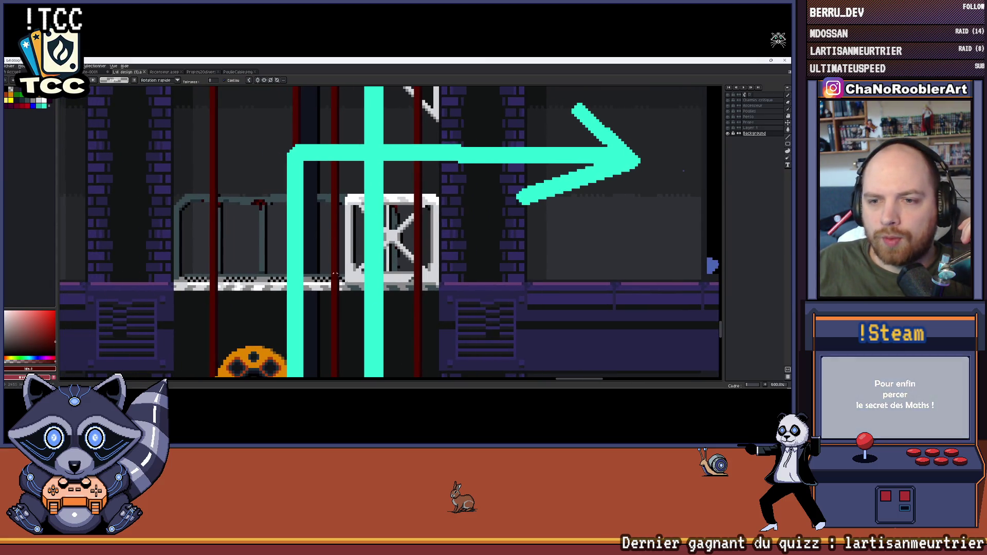
pyautogui.scroll(-1, 394, 226)
pyautogui.scroll(1, 385, 164)
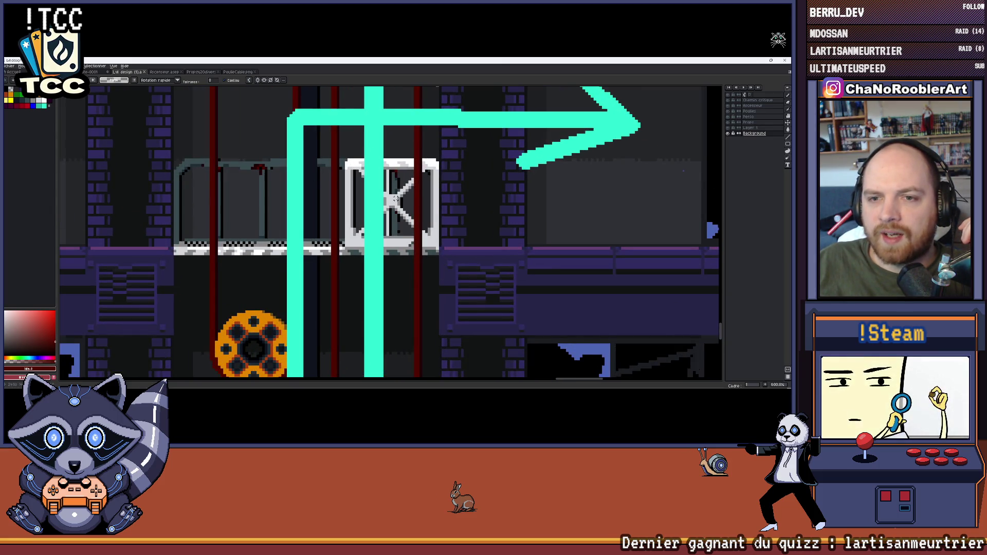
pyautogui.scroll(-2, 394, 199)
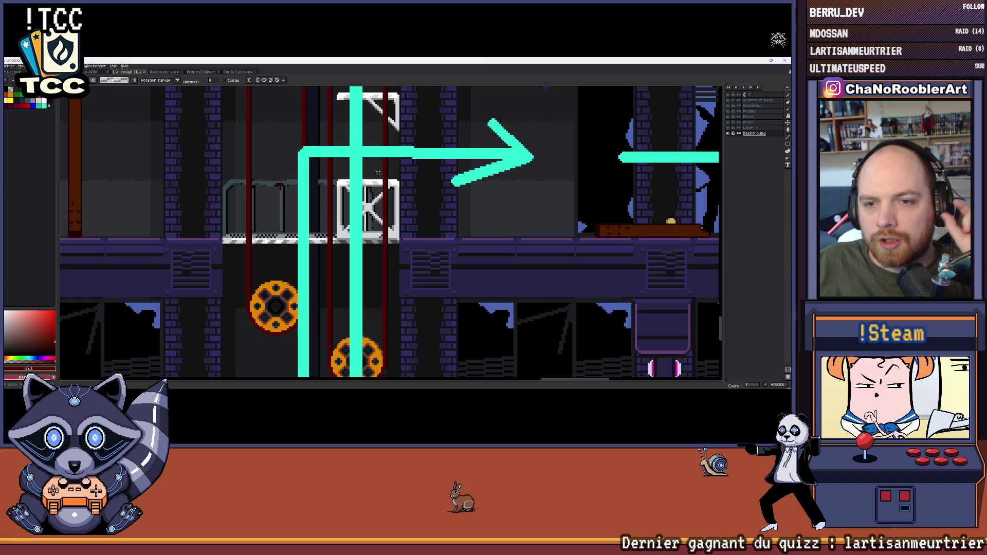
pyautogui.moveTo(378, 173); pyautogui.dragTo(404, 177)
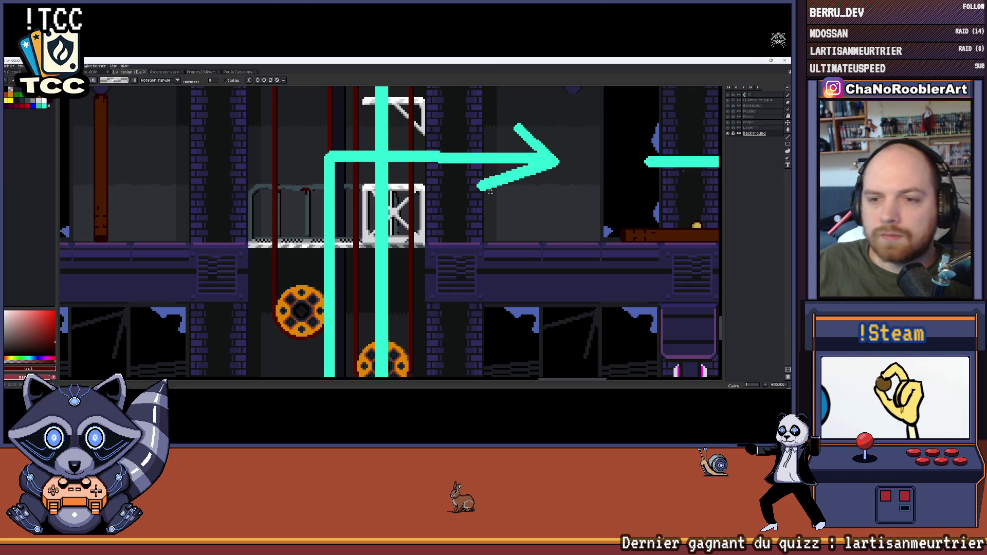
pyautogui.moveTo(509, 216); pyautogui.dragTo(485, 222)
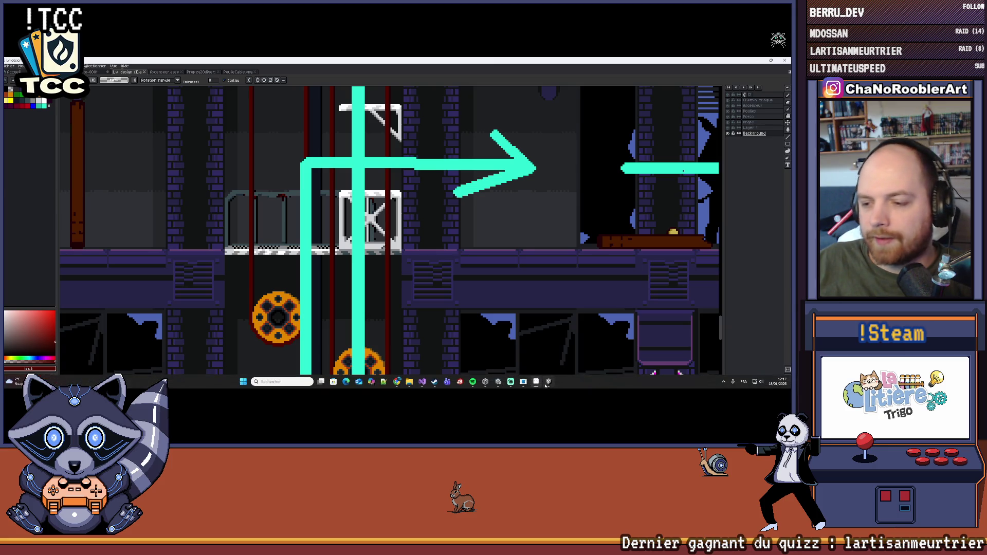
pyautogui.click(548, 383)
pyautogui.click(548, 383)
pyautogui.click(548, 383)
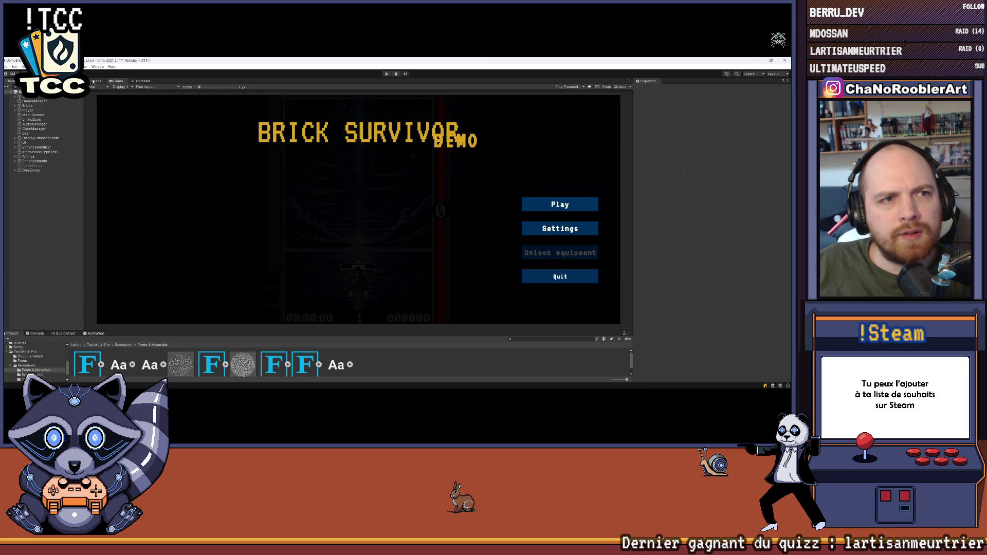
pyautogui.click(96, 80)
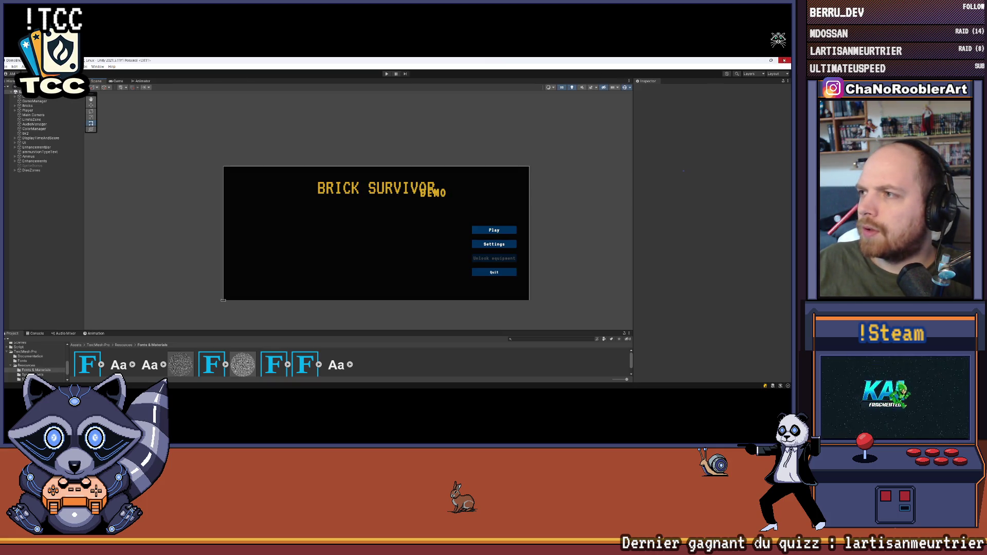
pyautogui.hotkey('alt', 'Tab')
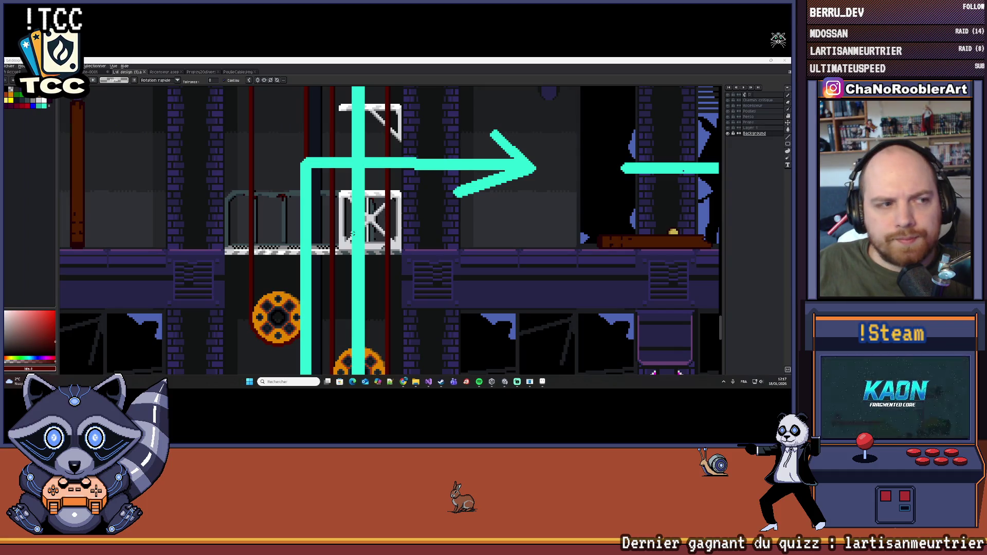
pyautogui.scroll(1, 353, 233)
# Zoom and pan the mockup around the crate and lower level.
pyautogui.scroll(-5, 345, 200)
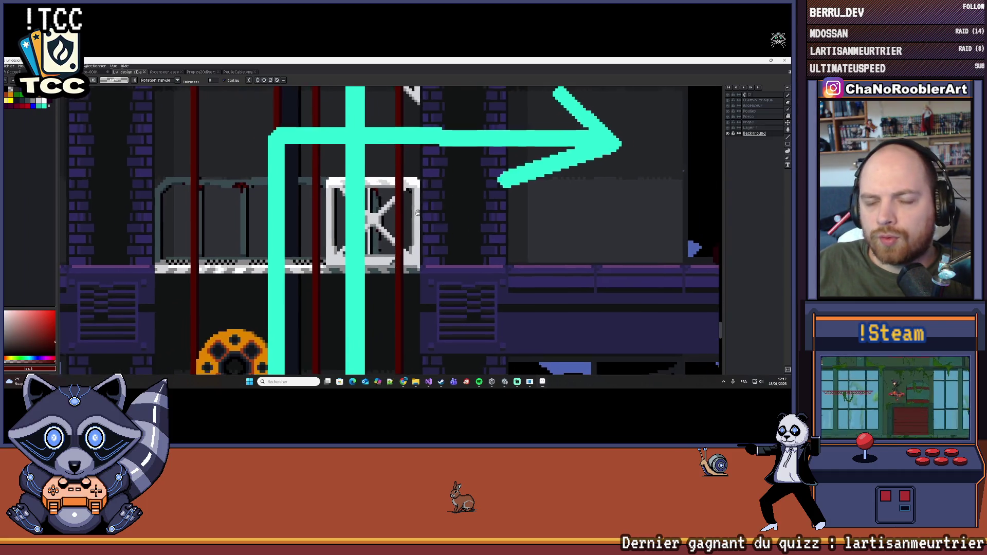
pyautogui.scroll(1, 423, 222)
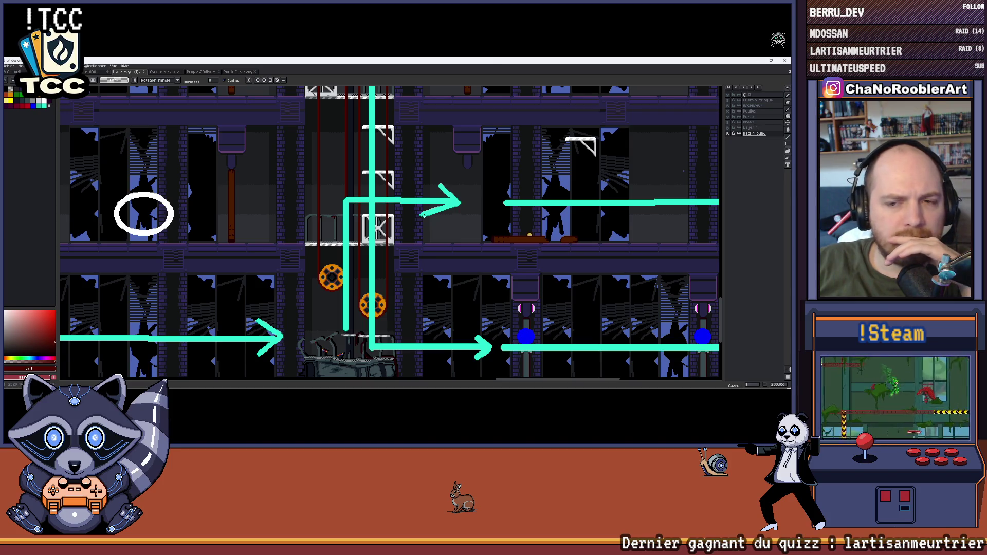
pyautogui.moveTo(443, 247); pyautogui.dragTo(411, 233)
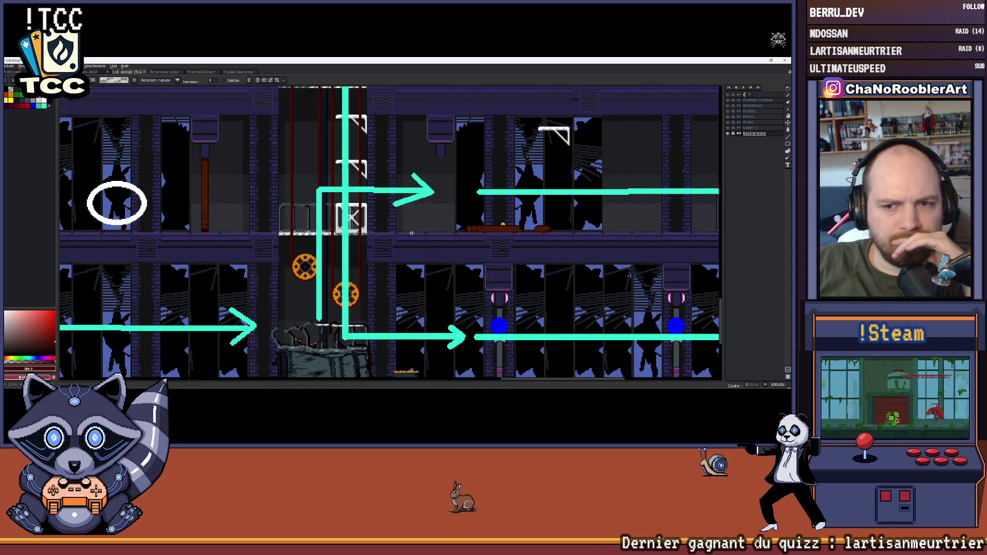
pyautogui.scroll(5, 374, 220)
pyautogui.scroll(-6, 381, 210)
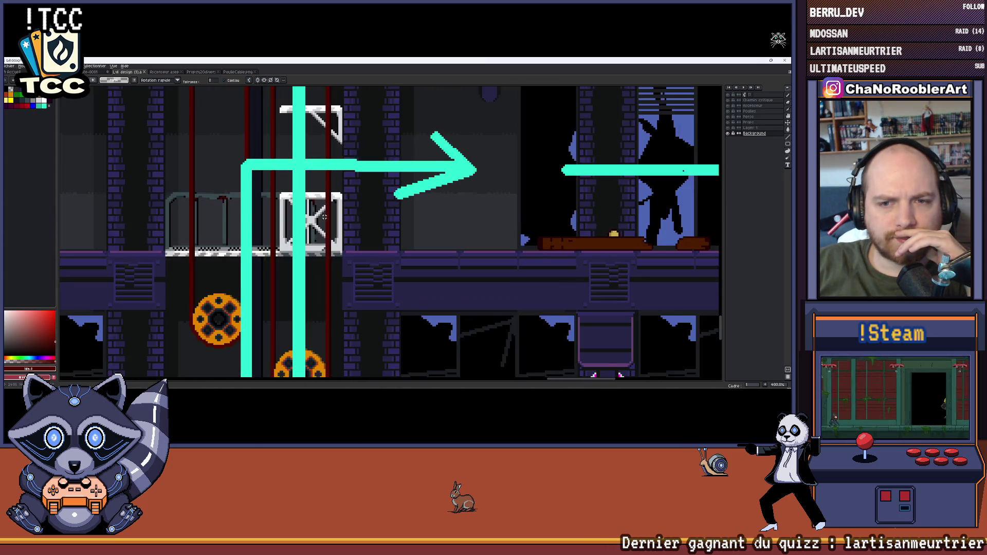
pyautogui.scroll(3, 391, 199)
pyautogui.scroll(3, 390, 198)
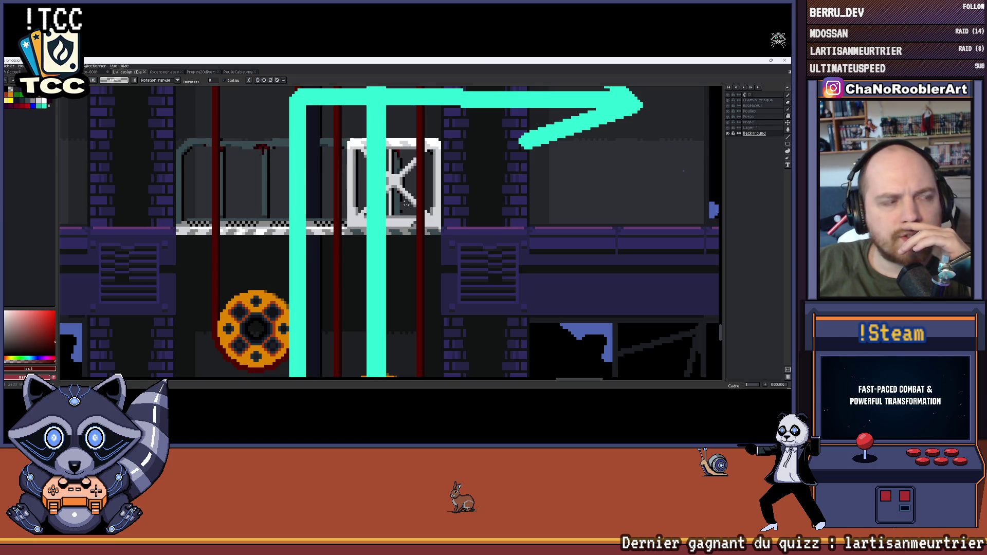
pyautogui.scroll(-5, 407, 204)
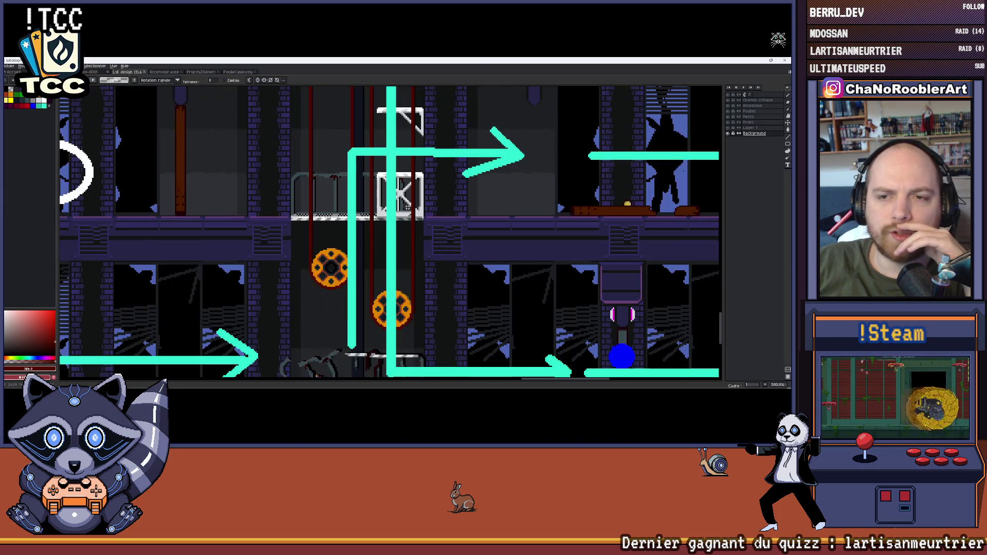
pyautogui.scroll(3, 403, 214)
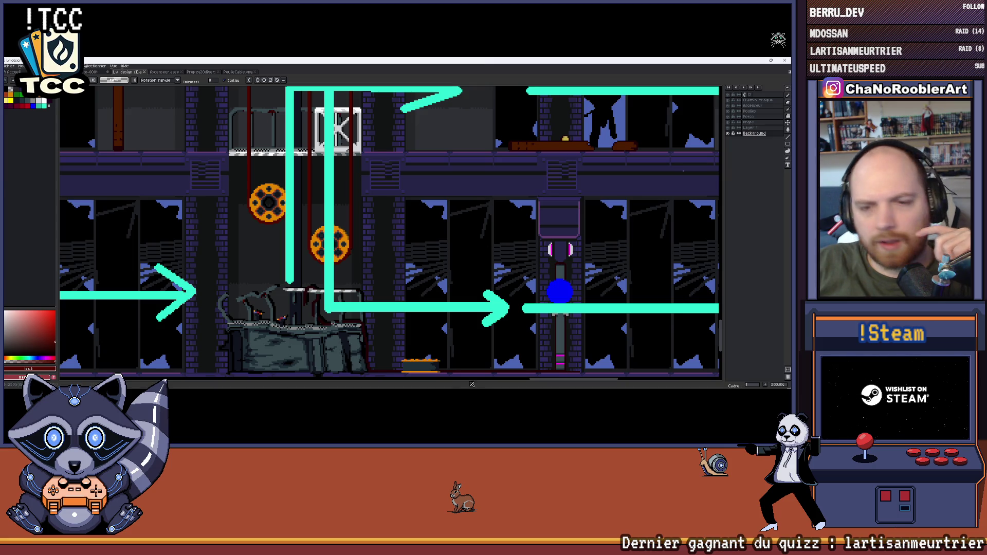
# Return to the Unity editor from the taskbar.
pyautogui.moveTo(479, 387)
pyautogui.click(542, 382)
pyautogui.click(541, 381)
pyautogui.click(542, 382)
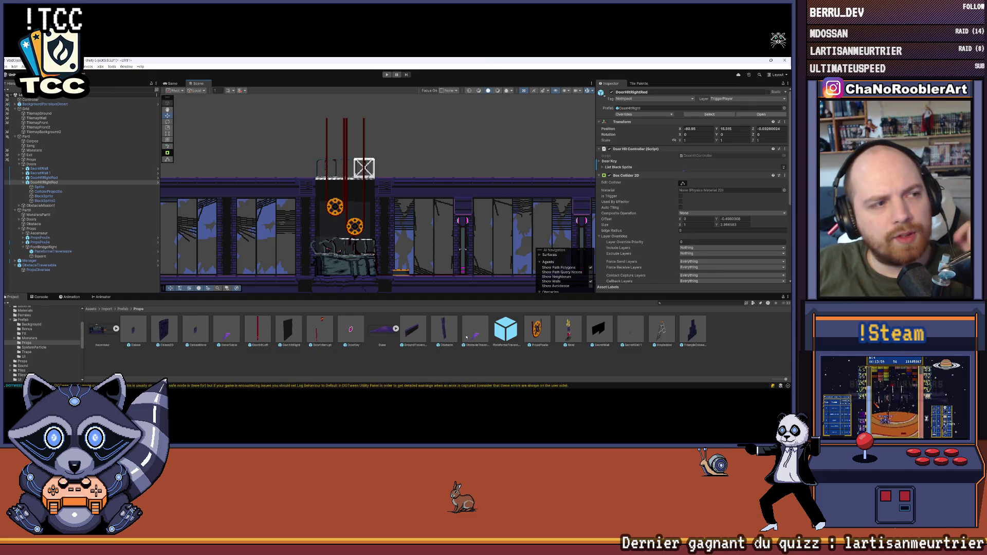
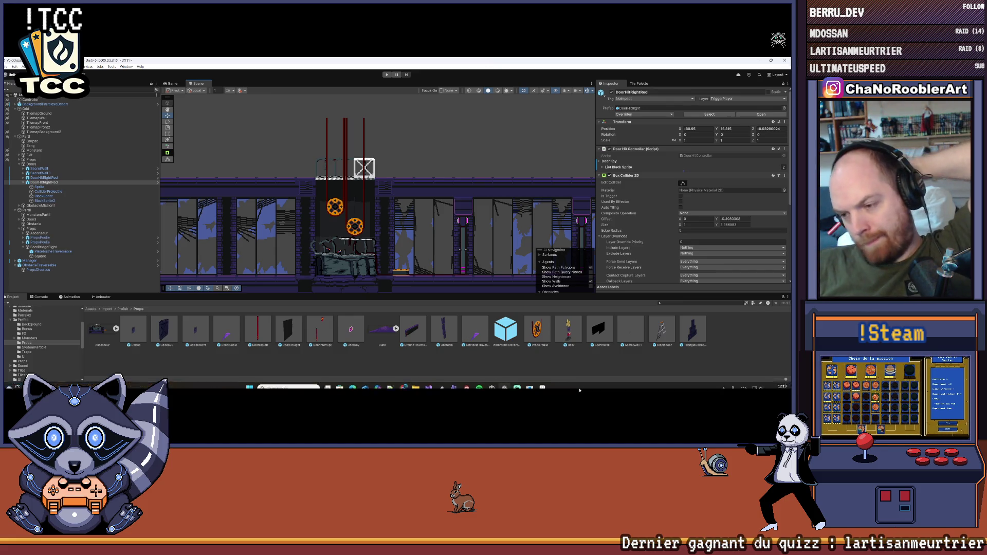
# Bring up the level-design mockup, pan to the upper floors and zoom out to 100%.
pyautogui.click(427, 388)
pyautogui.scroll(-2, 430, 185)
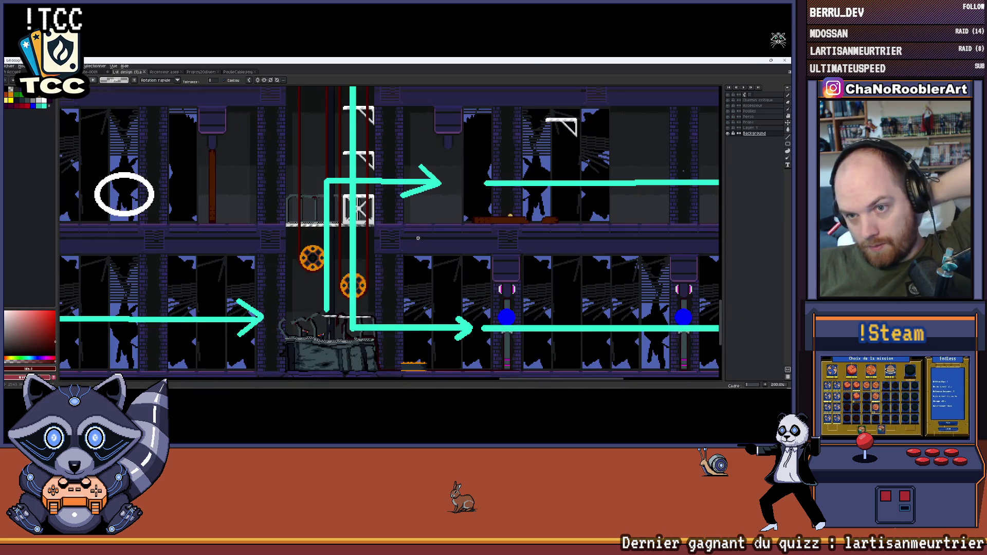
pyautogui.moveTo(421, 206); pyautogui.dragTo(417, 245)
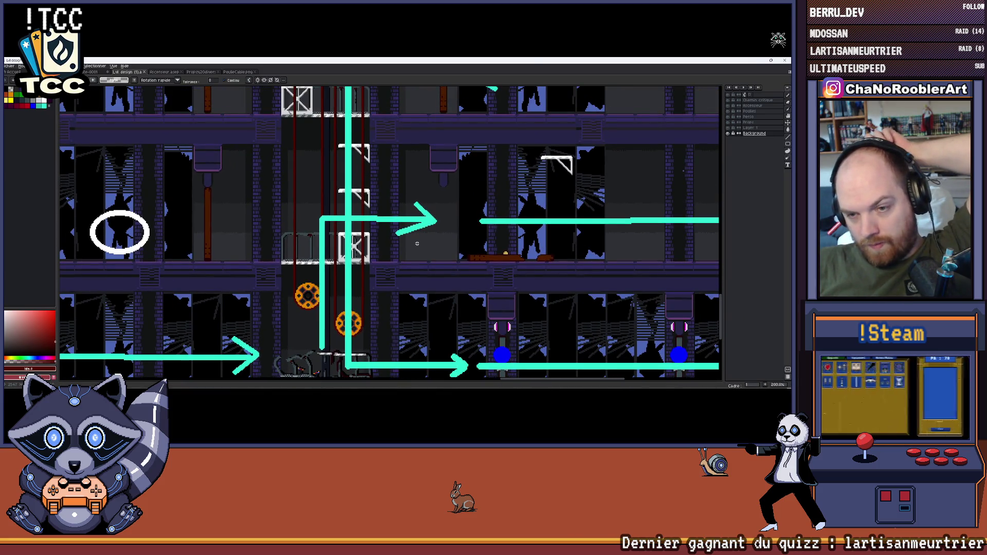
pyautogui.moveTo(416, 243); pyautogui.dragTo(477, 255)
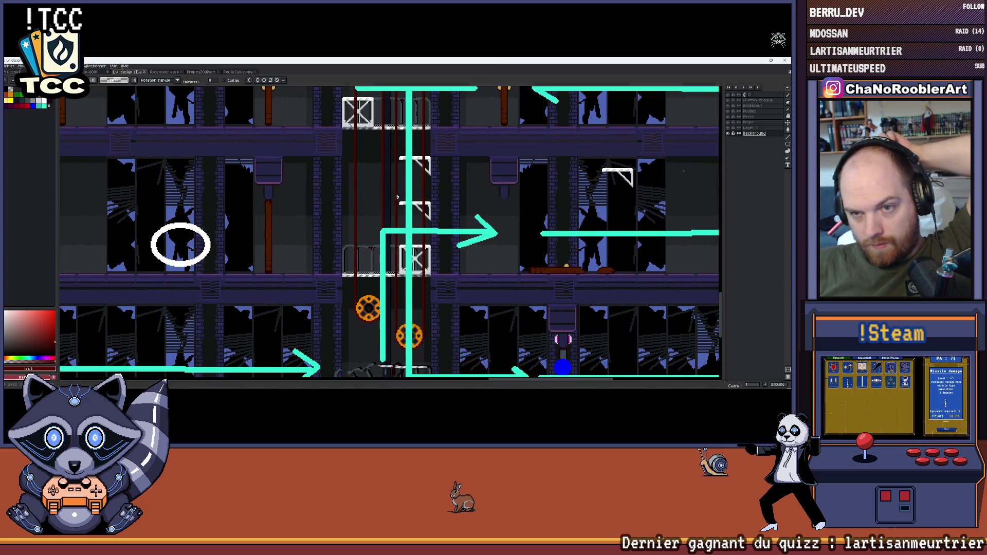
pyautogui.scroll(-2, 371, 301)
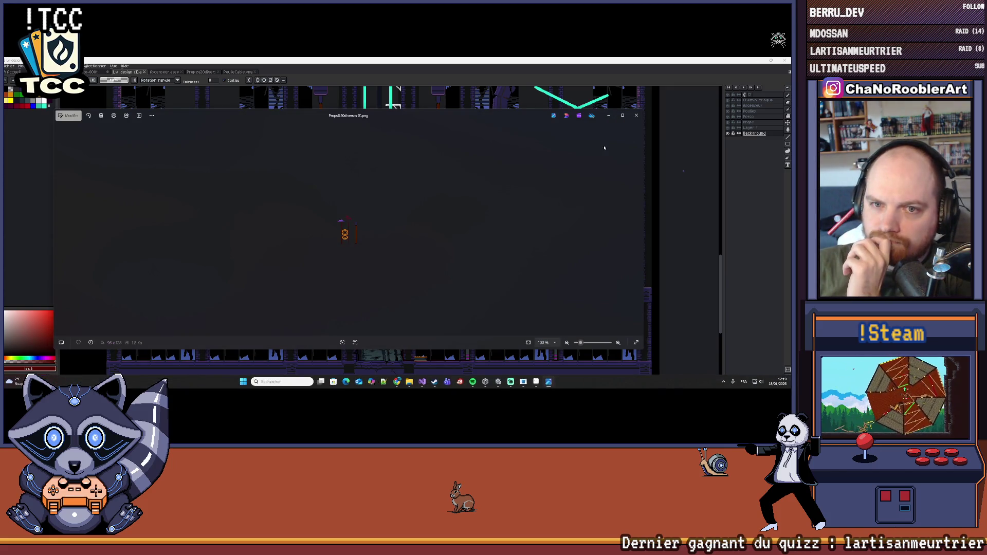
# Close the photo viewer, open the props PNG from Downloads and zoom in to 400%.
pyautogui.click(636, 112)
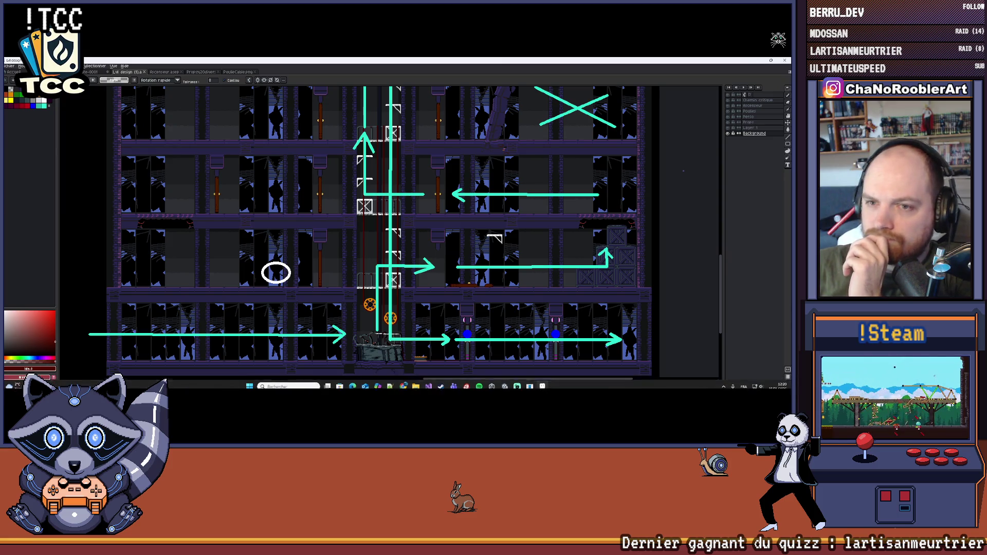
pyautogui.click(10, 66)
pyautogui.click(11, 84)
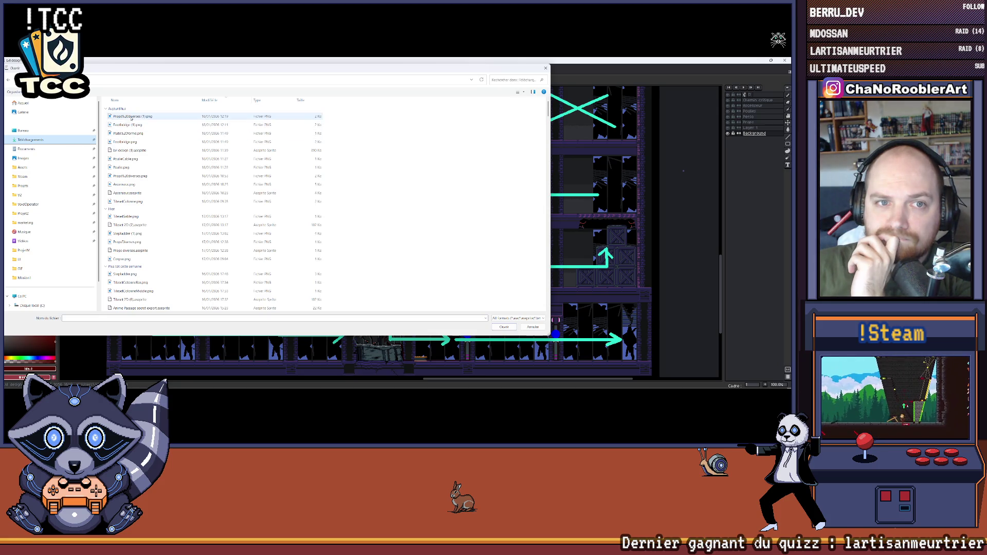
pyautogui.doubleClick(129, 117)
pyautogui.scroll(3, 418, 223)
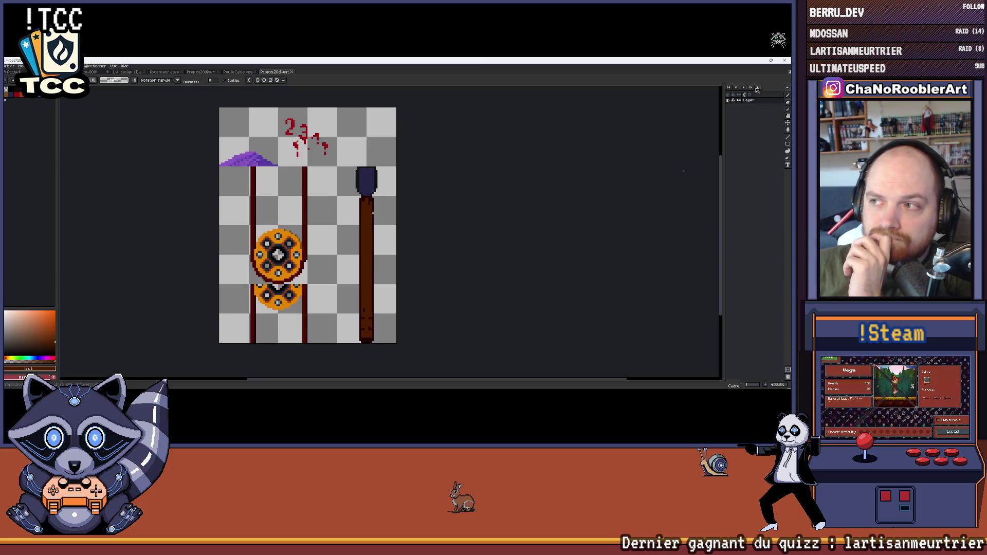
# Rectangle-select the dark pole sprite on the props sheet.
pyautogui.click(787, 144)
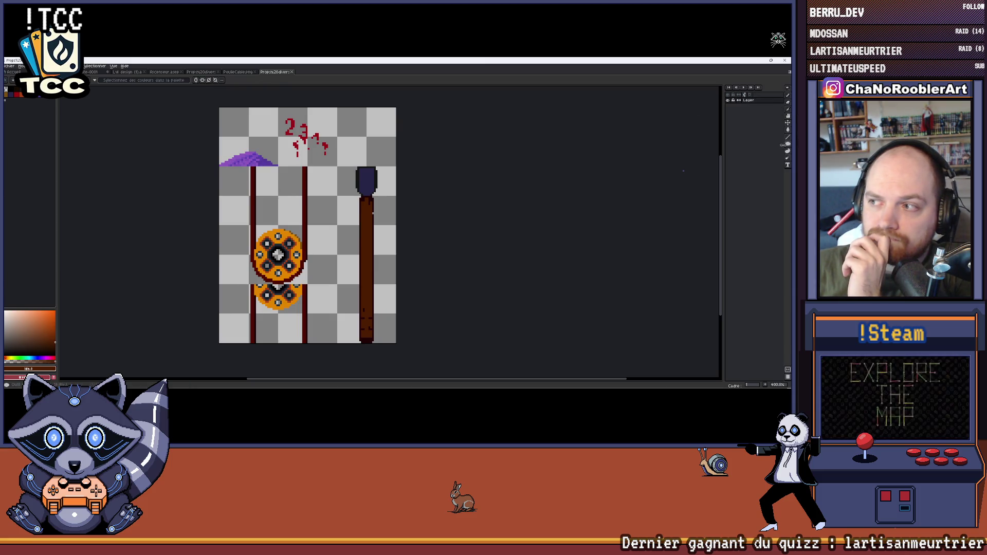
pyautogui.click(787, 89)
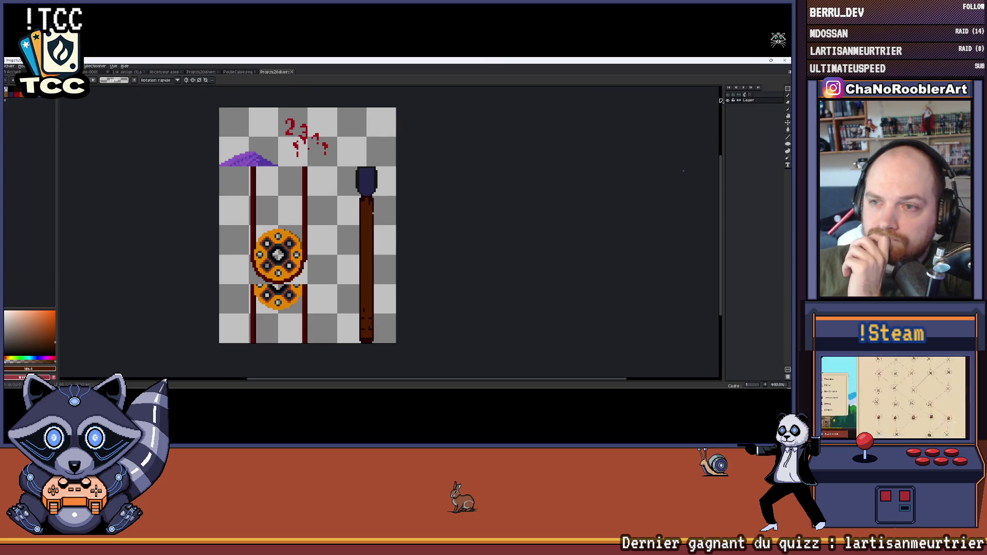
pyautogui.scroll(1, 434, 146)
pyautogui.moveTo(321, 137)
pyautogui.mouseDown()
pyautogui.moveTo(362, 184)
pyautogui.moveTo(394, 355)
pyautogui.mouseUp()
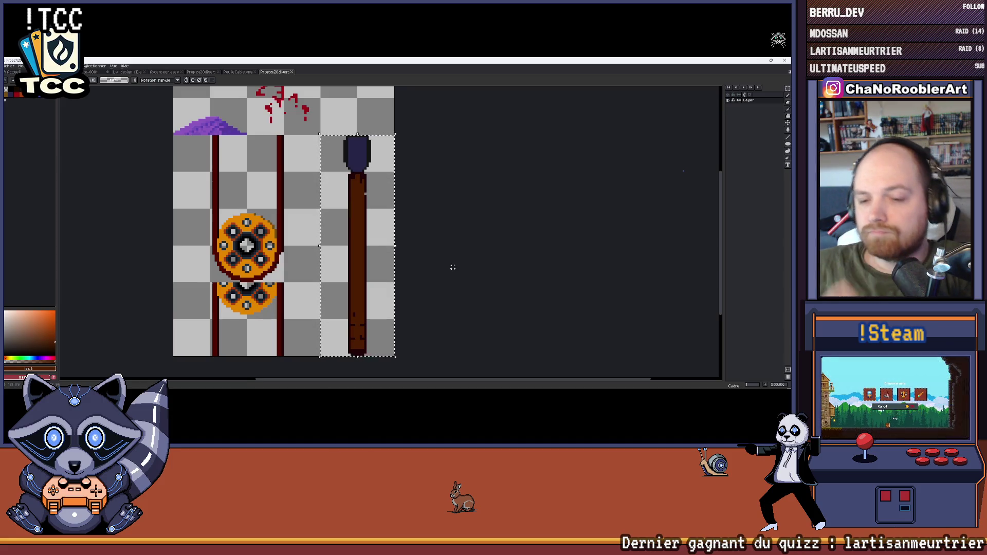
pyautogui.hscroll(-2, 451, 266)
pyautogui.hotkey('alt', 'Tab')
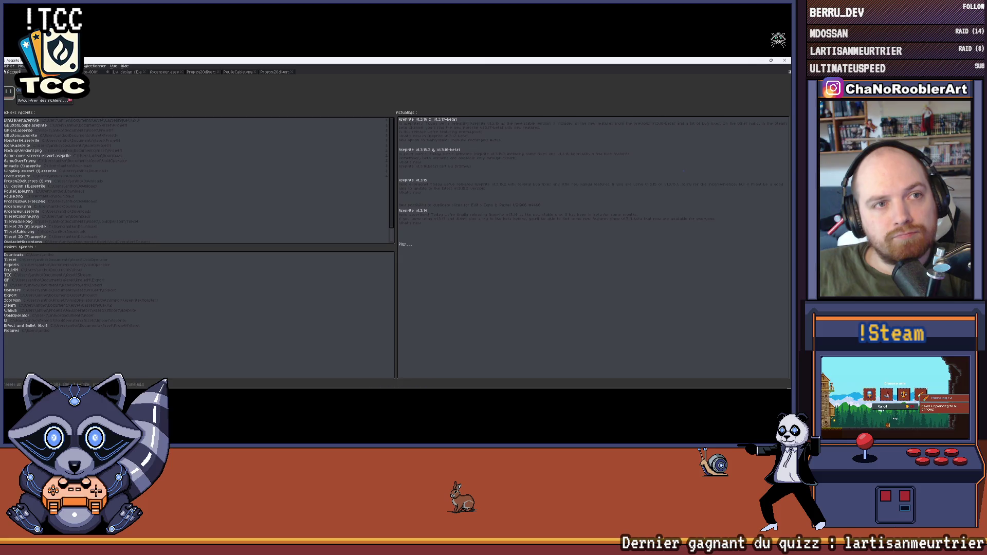
pyautogui.hotkey('alt', 'Tab')
# Export only the selection as CloseDoor.png, then return to Unity's Import assets folder.
pyautogui.click(9, 65)
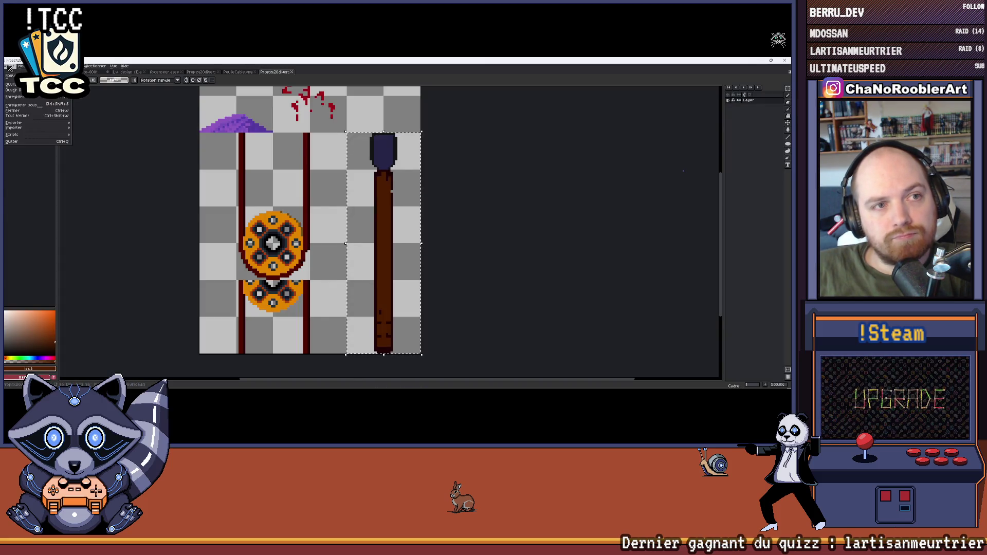
pyautogui.moveTo(31, 123)
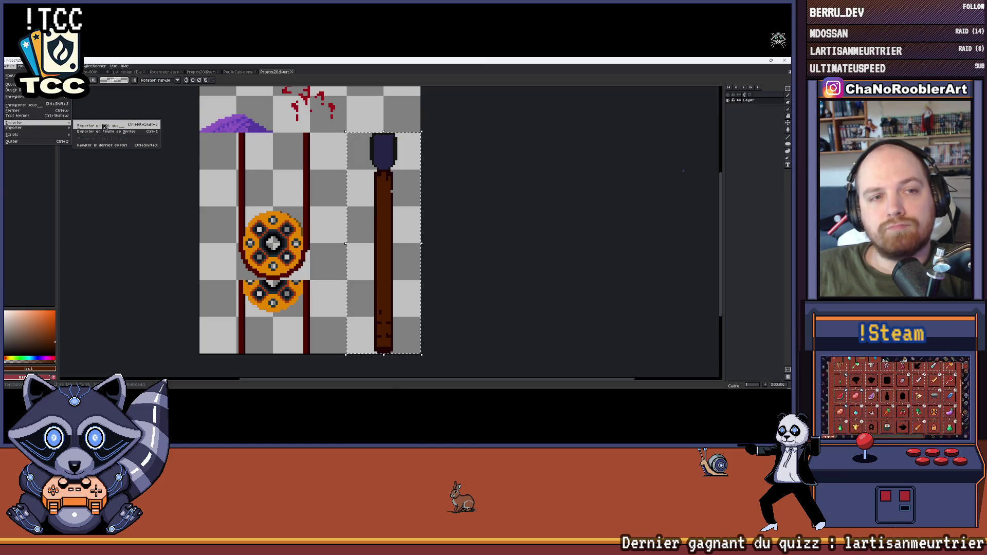
pyautogui.click(104, 126)
pyautogui.click(406, 194)
pyautogui.hotkey('shift', 'Home')
pyautogui.press('BackSpace')
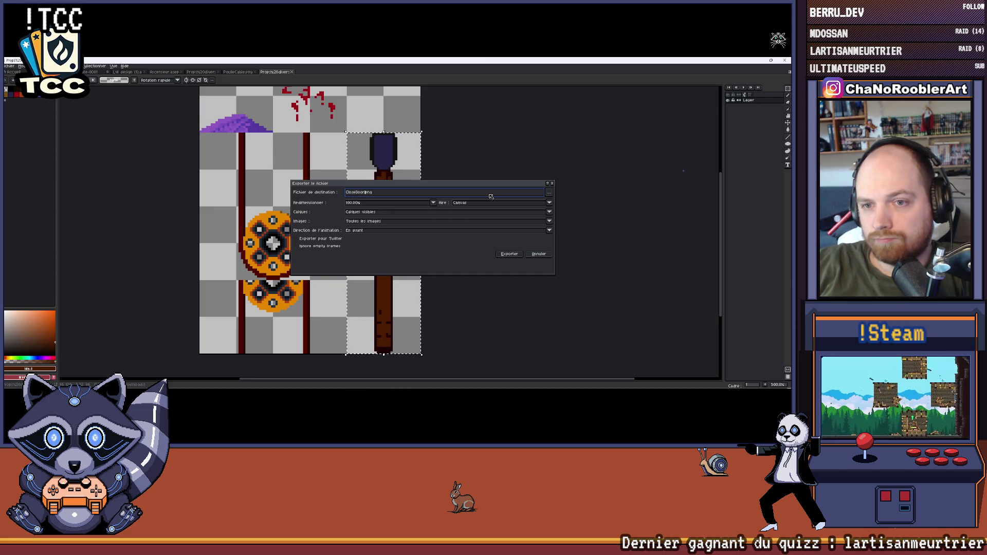
pyautogui.click(462, 203)
pyautogui.click(465, 218)
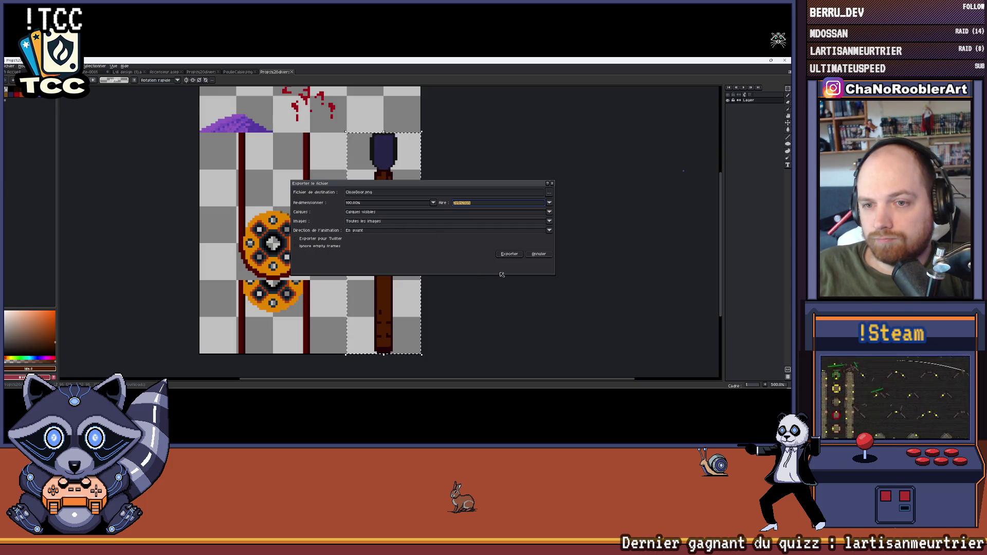
pyautogui.click(509, 254)
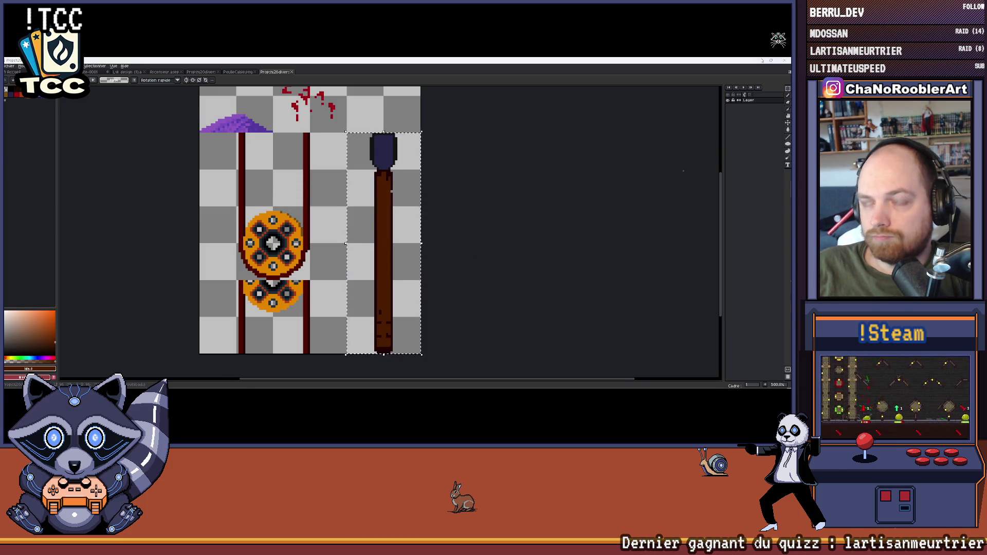
pyautogui.hotkey('alt', 'Tab')
pyautogui.click(107, 308)
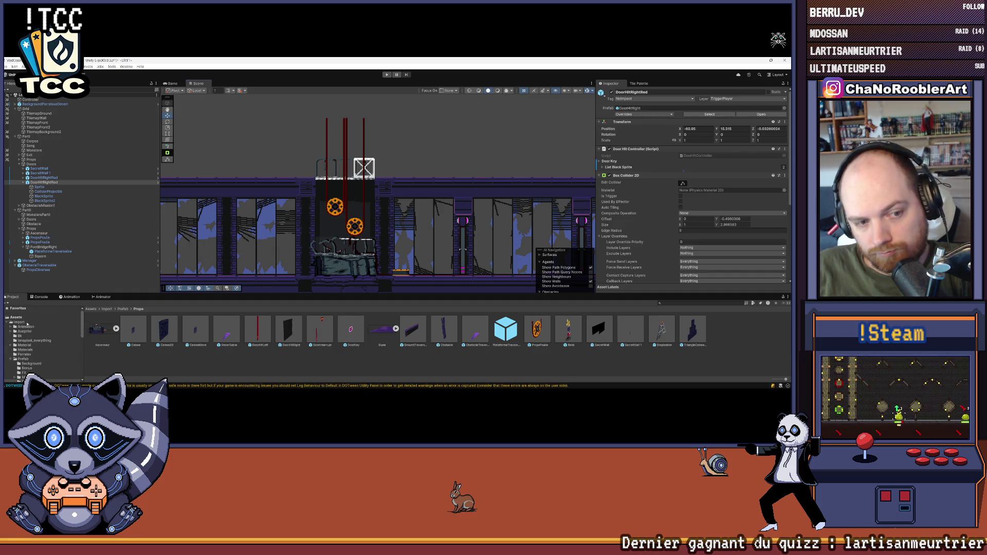
# Select CloseDoor in the Props folder and import it as a Sprite at 32 pixels per unit.
pyautogui.moveTo(370, 293); pyautogui.dragTo(370, 260)
pyautogui.doubleClick(357, 295)
pyautogui.click(288, 294)
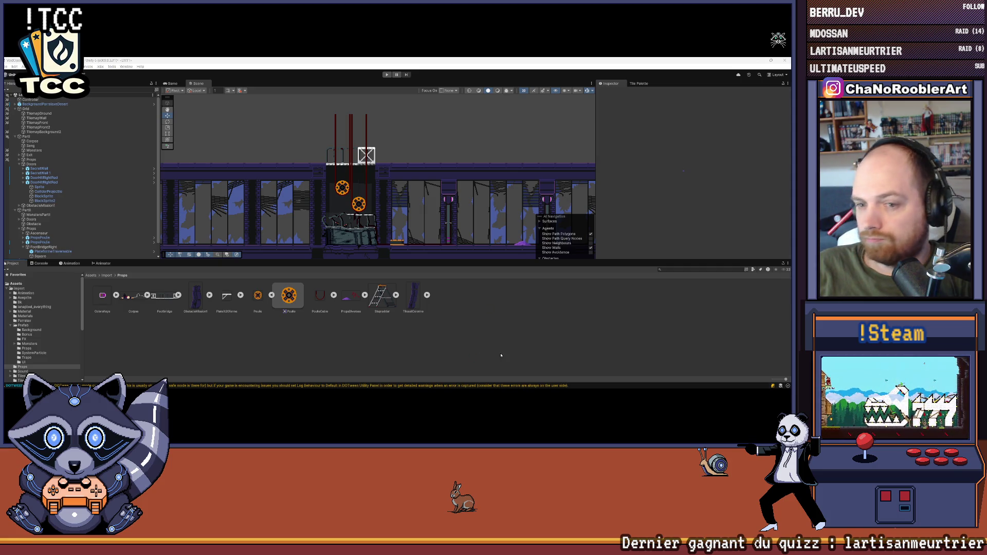
pyautogui.click(101, 299)
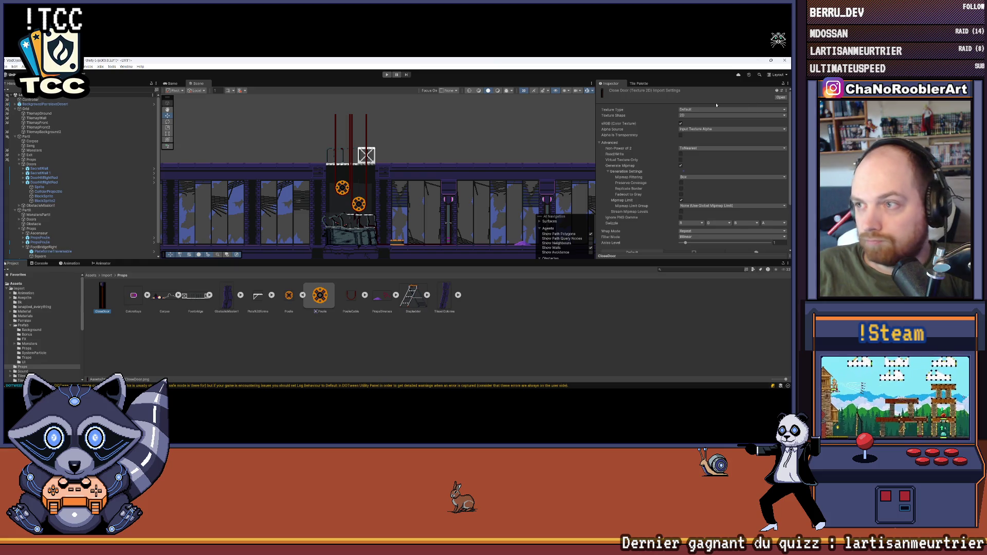
pyautogui.click(705, 110)
pyautogui.click(702, 133)
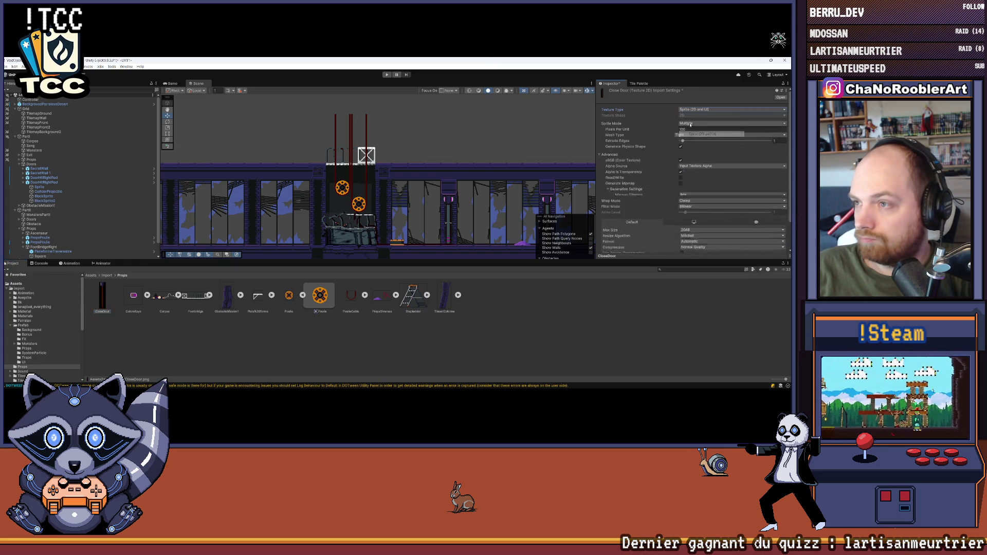
pyautogui.write('32')
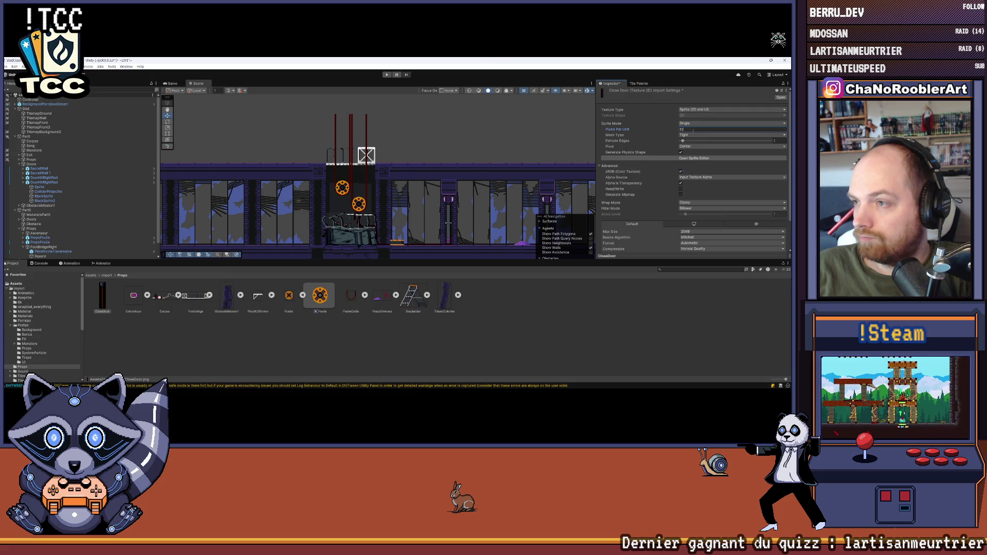
# Set Point filtering, no compression and max size 16384, then apply.
pyautogui.click(691, 208)
pyautogui.click(693, 215)
pyautogui.click(695, 231)
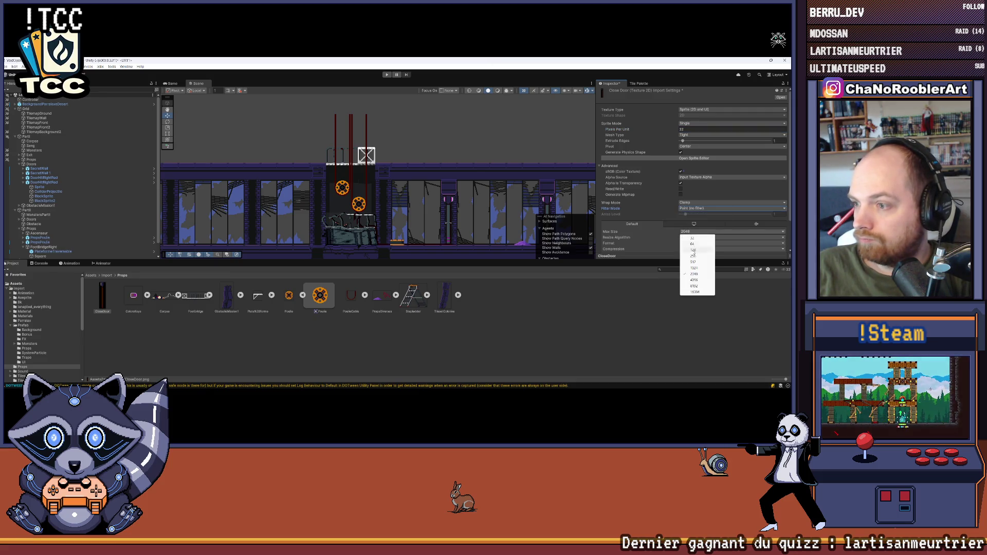
pyautogui.click(698, 282)
pyautogui.scroll(-2, 694, 226)
pyautogui.click(694, 214)
pyautogui.click(693, 217)
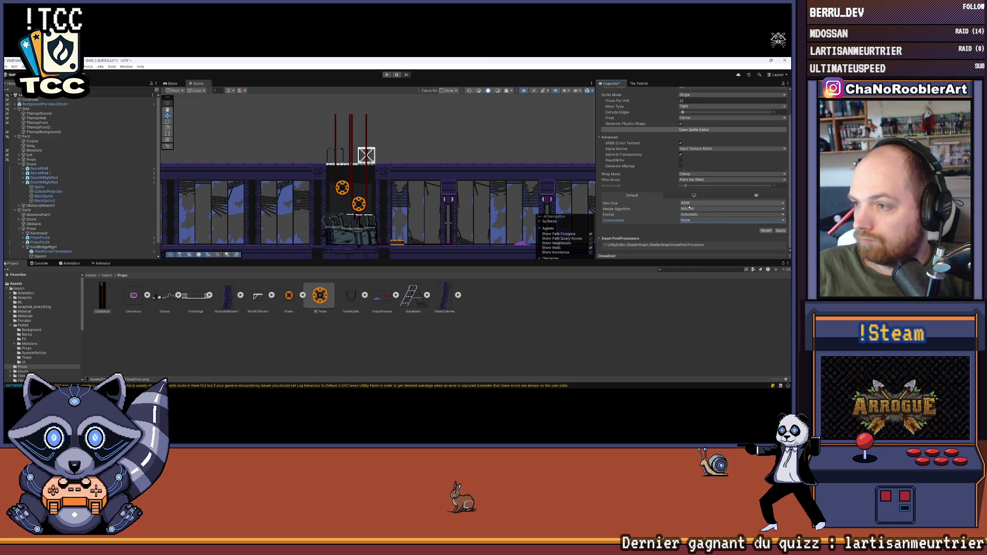
pyautogui.click(694, 203)
pyautogui.click(695, 263)
pyautogui.click(780, 230)
pyautogui.click(279, 343)
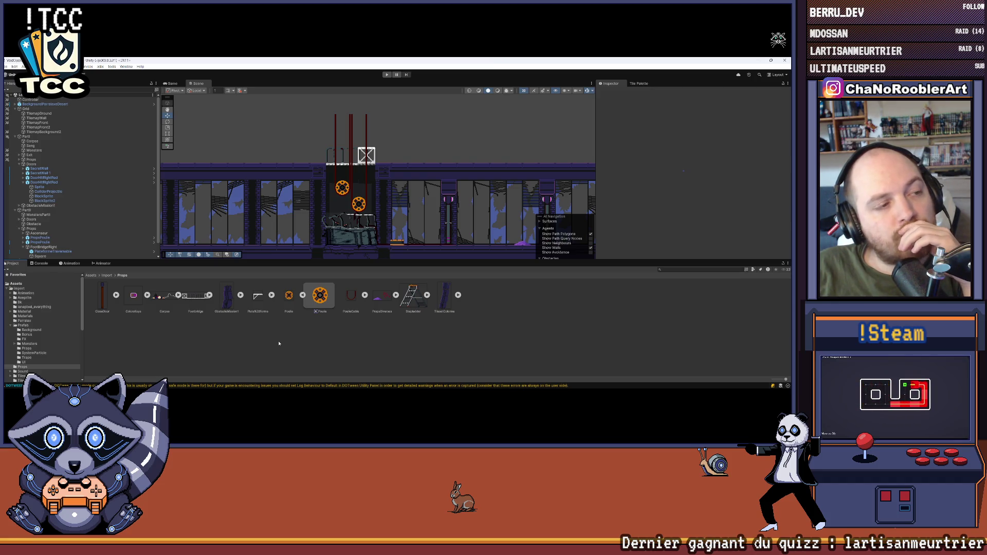
pyautogui.scroll(5, 356, 138)
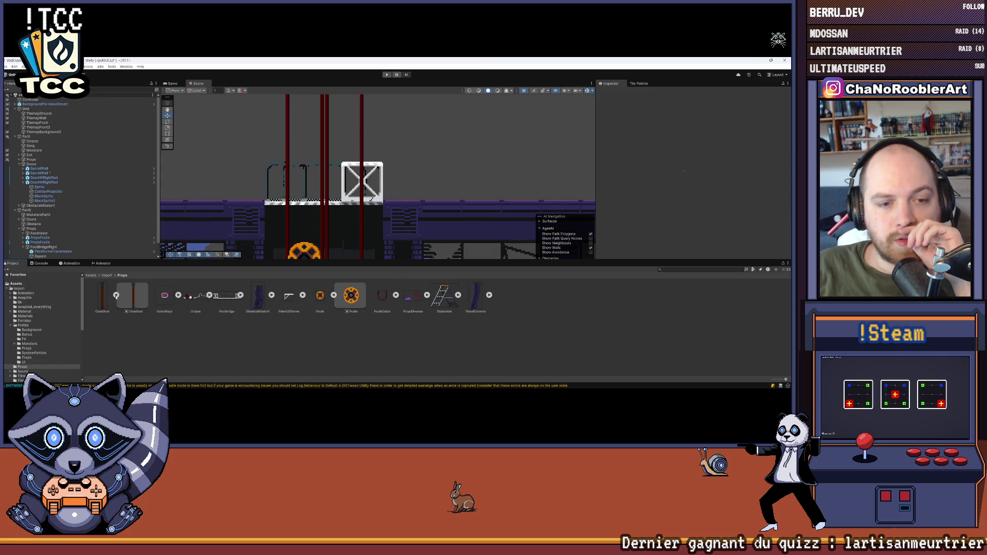
pyautogui.scroll(-4, 353, 201)
pyautogui.moveTo(354, 201); pyautogui.dragTo(374, 201)
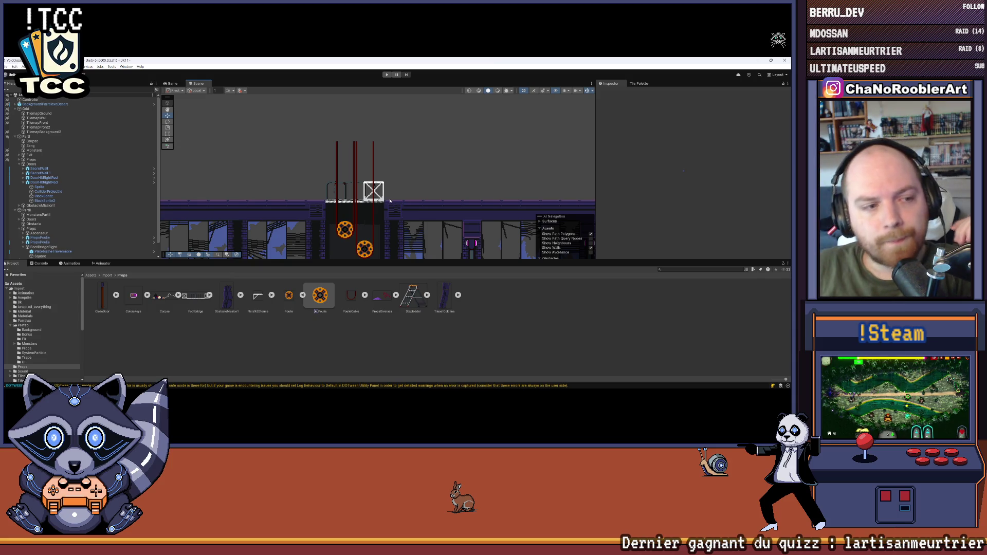
# Make the Scene view taller, zoom and pan it slightly to inspect the level.
pyautogui.scroll(5, 425, 176)
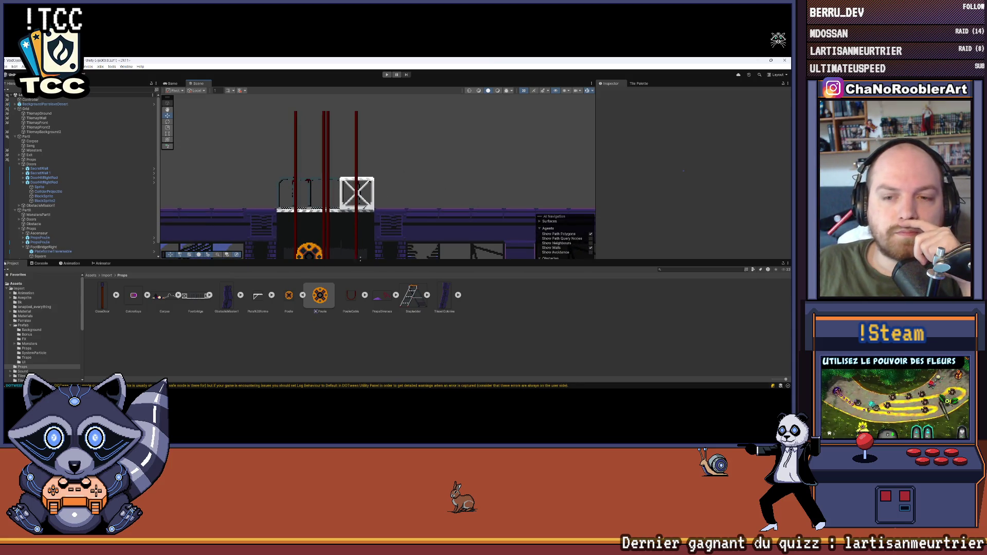
pyautogui.moveTo(359, 263); pyautogui.dragTo(360, 312)
pyautogui.scroll(2, 425, 250)
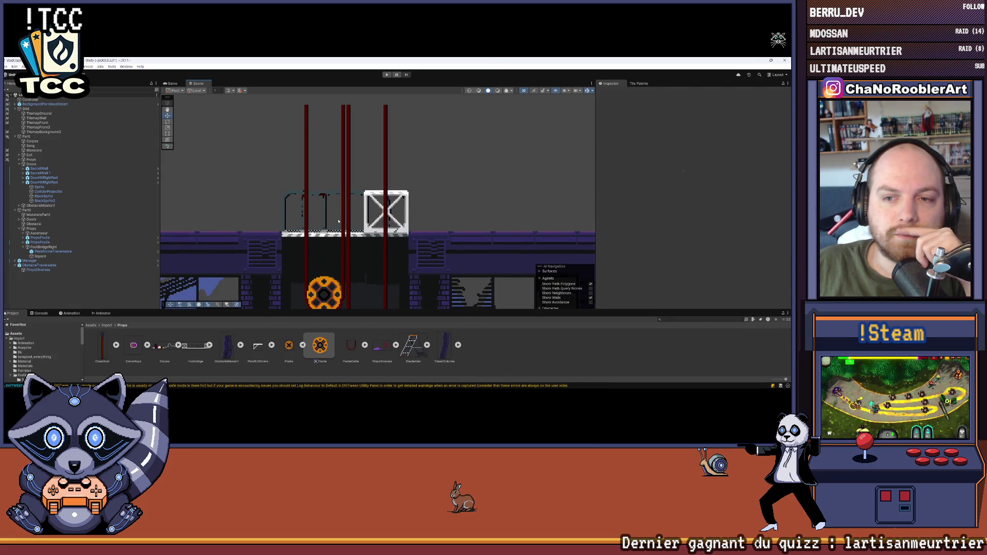
pyautogui.scroll(-3, 338, 221)
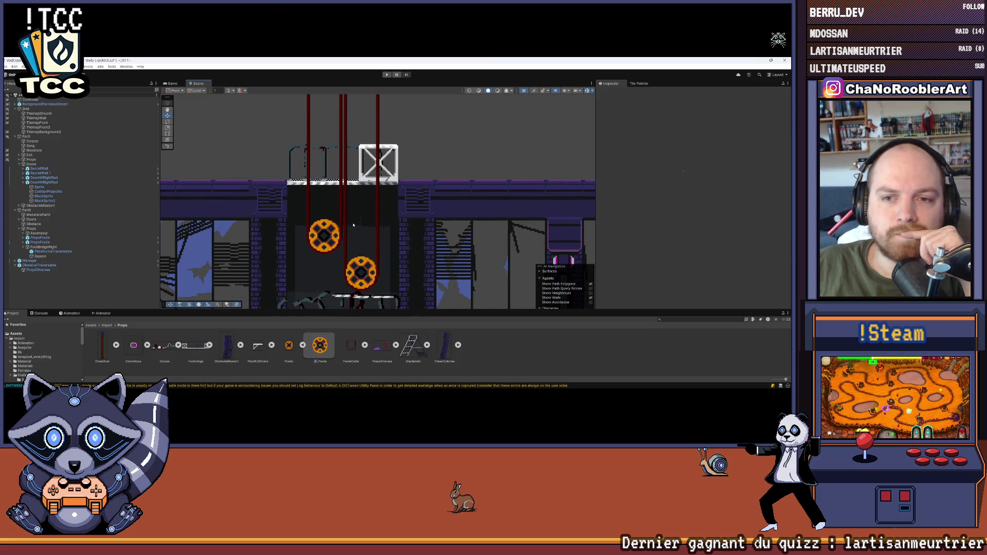
pyautogui.scroll(-5, 353, 224)
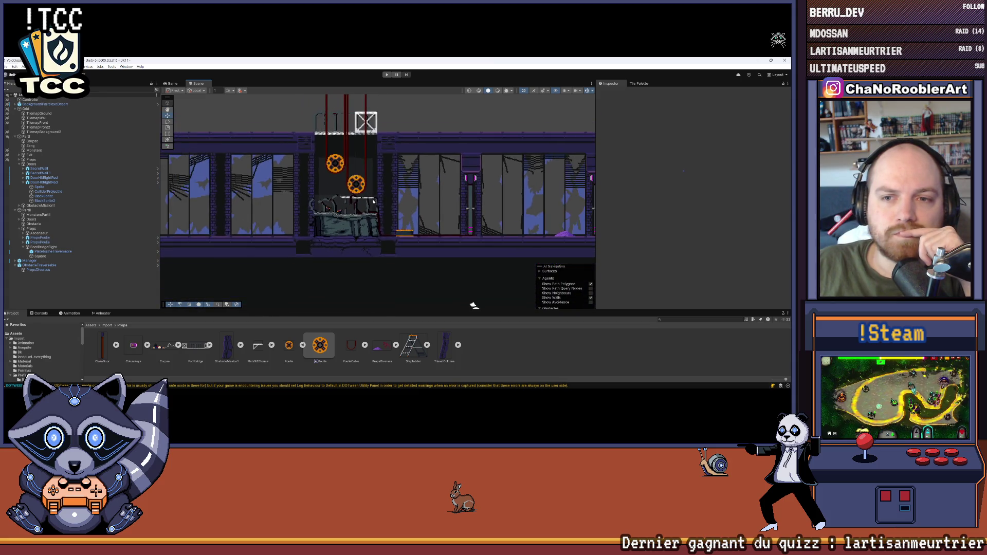
pyautogui.moveTo(372, 203); pyautogui.dragTo(394, 252)
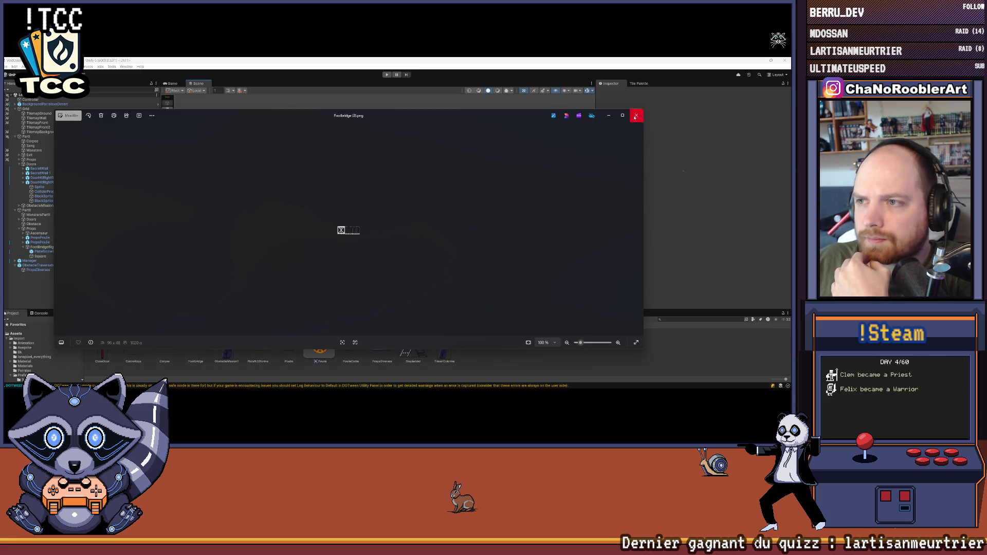
# Close the image viewer and set Footbridge (2) to Sprite type in Multiple mode.
pyautogui.click(636, 115)
pyautogui.click(202, 357)
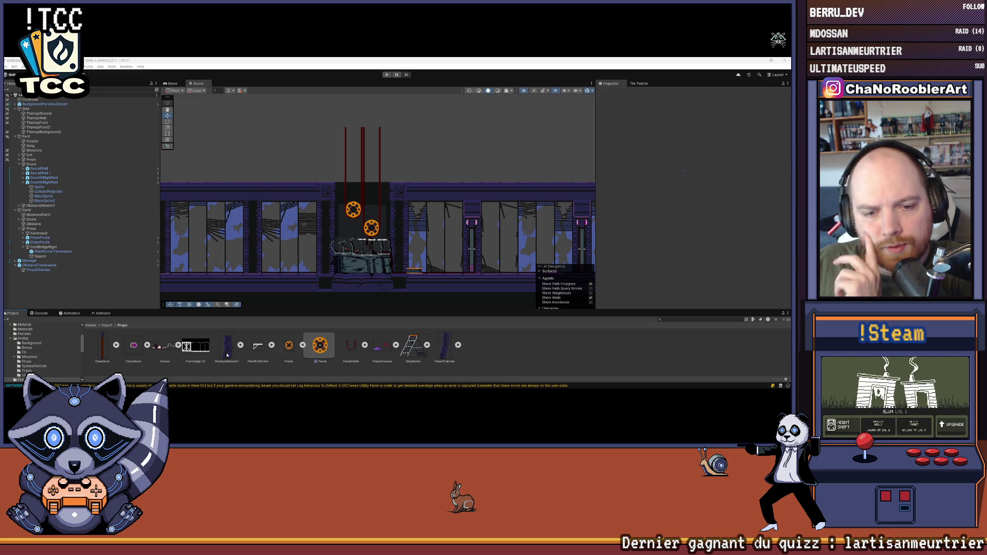
pyautogui.click(702, 109)
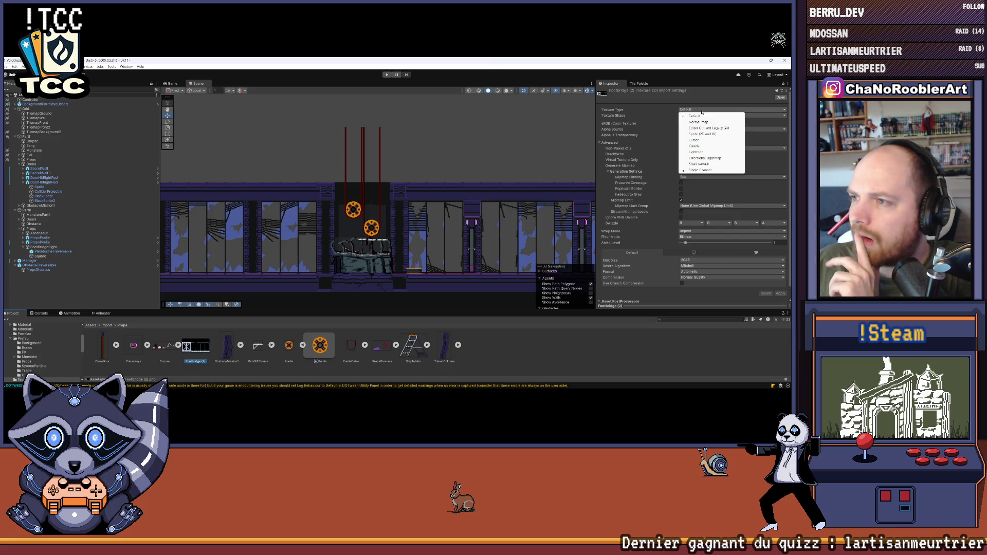
pyautogui.click(704, 140)
pyautogui.click(702, 110)
pyautogui.click(702, 133)
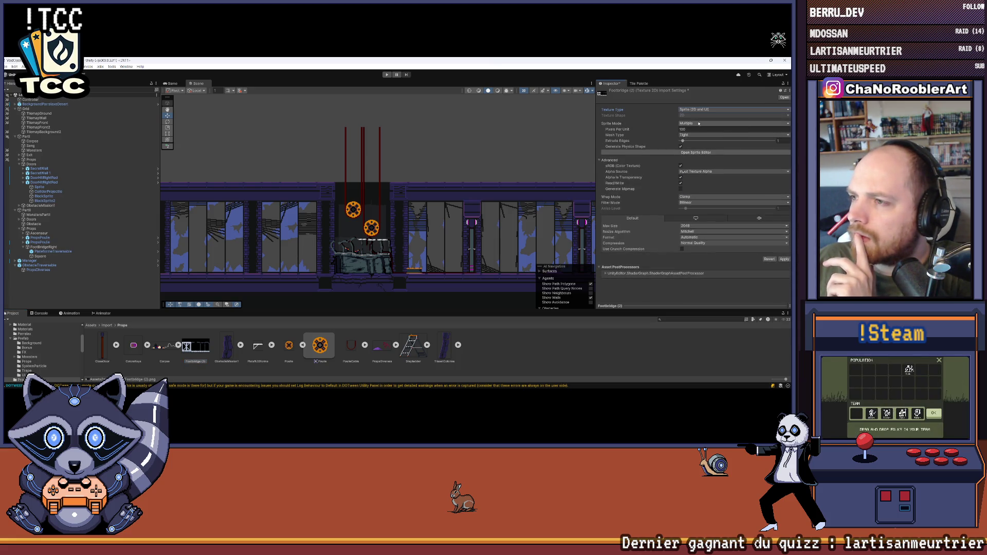
pyautogui.click(698, 123)
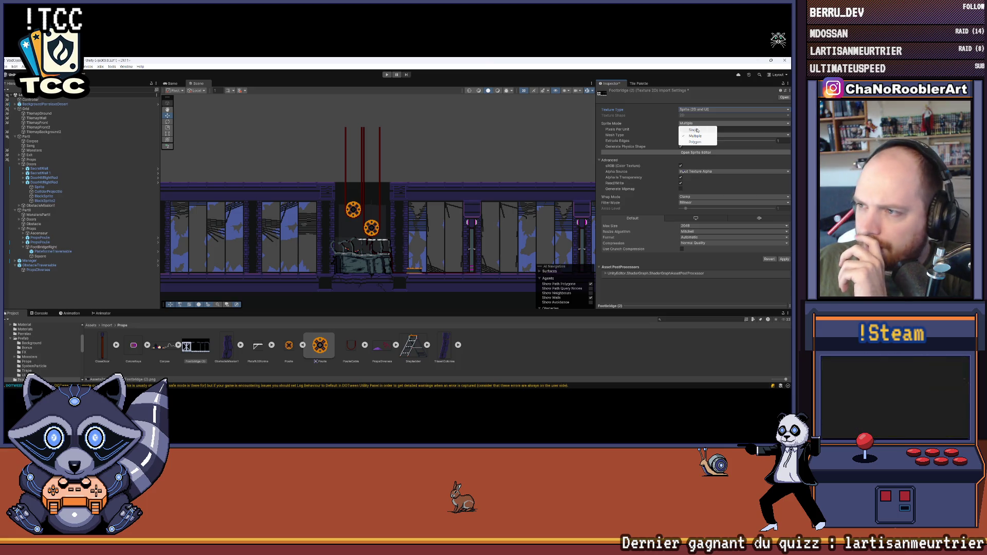
pyautogui.click(695, 136)
pyautogui.click(697, 130)
# Give it Point filtering, max size 8192 and no compression, then apply.
pyautogui.click(701, 203)
pyautogui.click(694, 208)
pyautogui.click(692, 227)
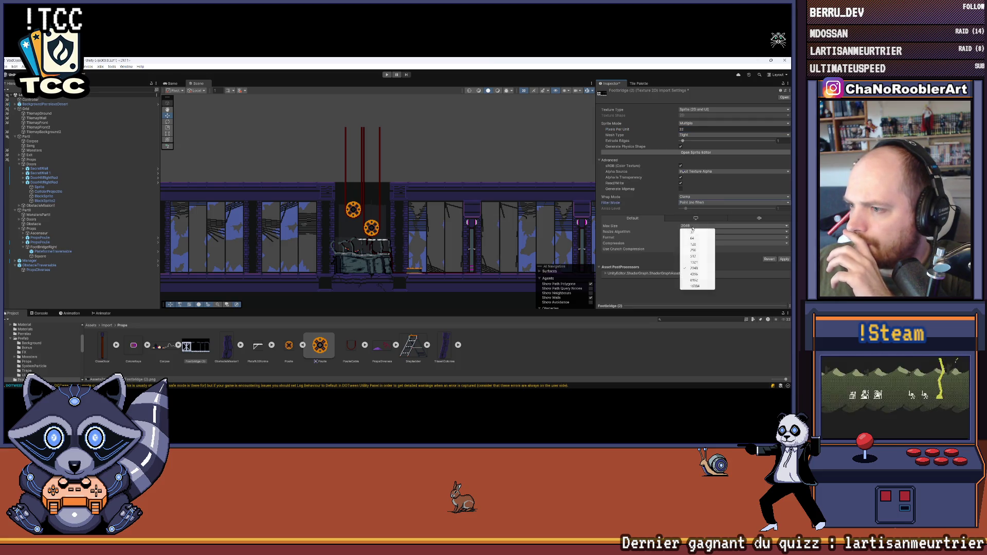
pyautogui.click(694, 280)
pyautogui.click(695, 244)
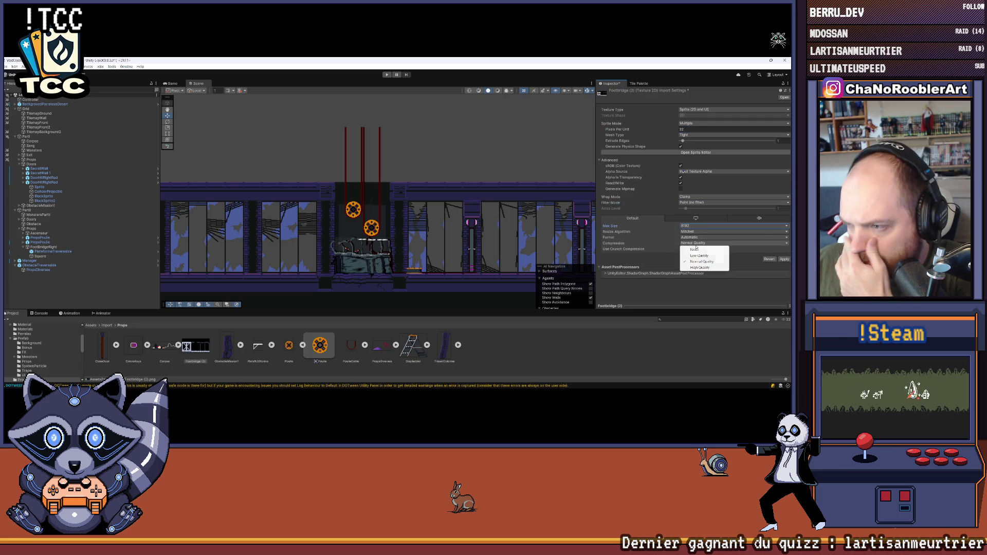
pyautogui.click(694, 249)
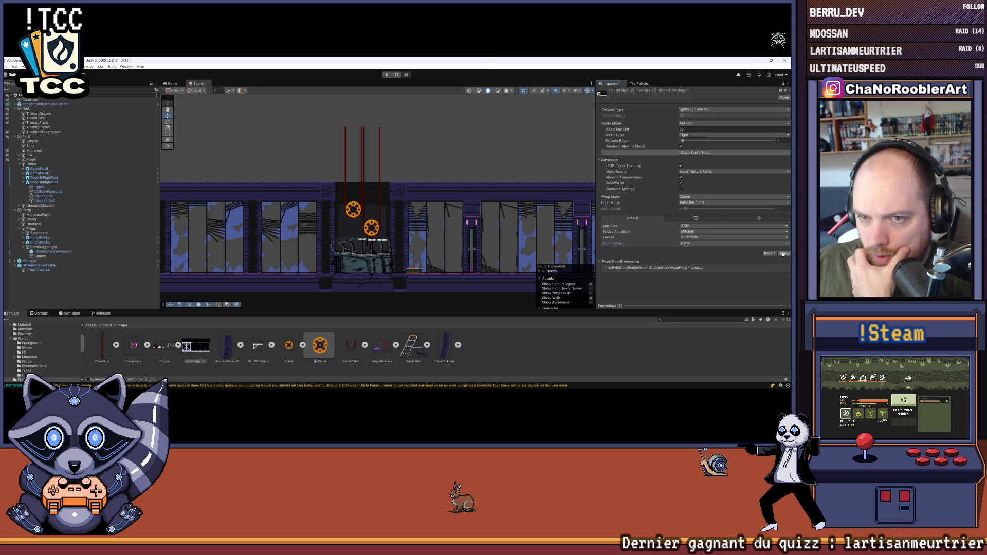
pyautogui.click(782, 254)
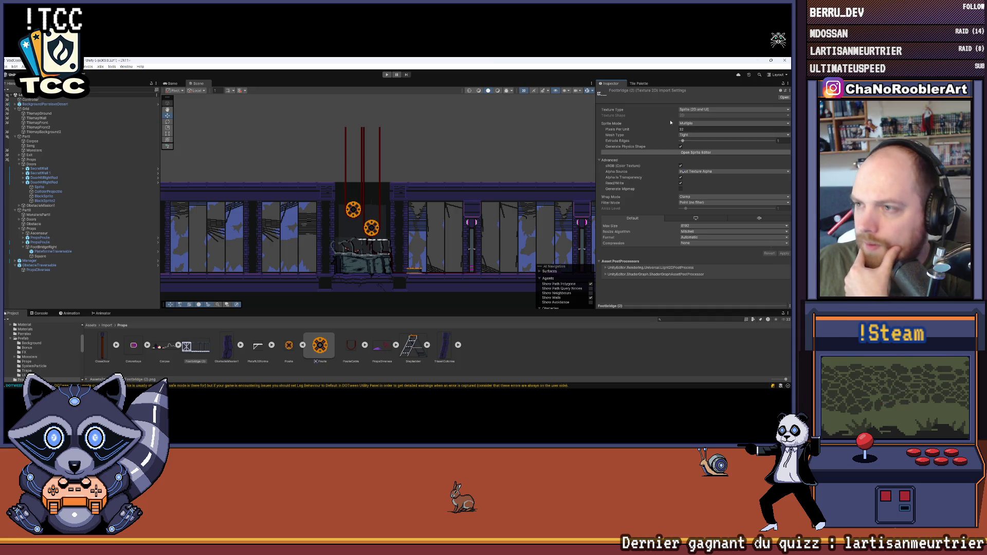
# Raise Footbridge (2)'s max size to 16384, reapply and open the Sprite Editor.
pyautogui.click(207, 346)
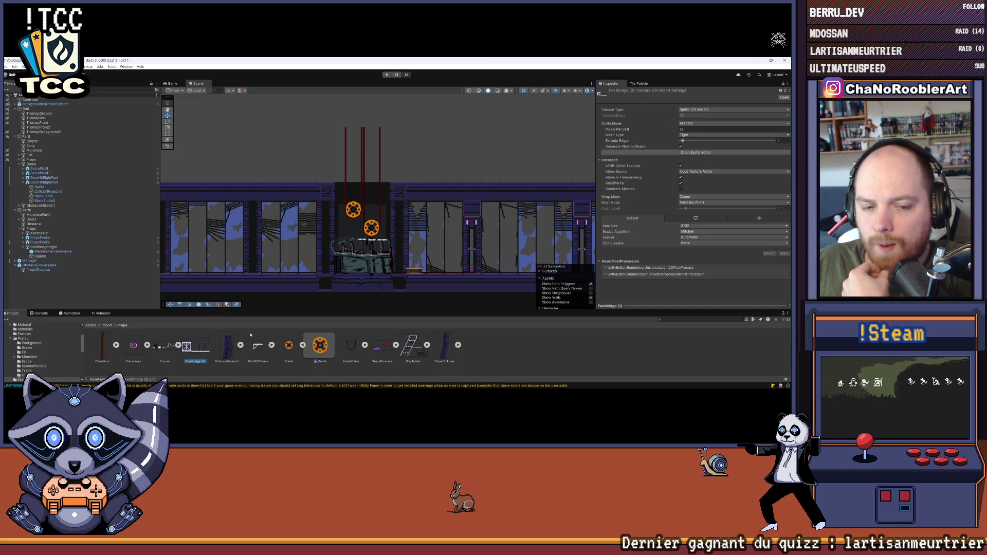
pyautogui.scroll(5, 371, 190)
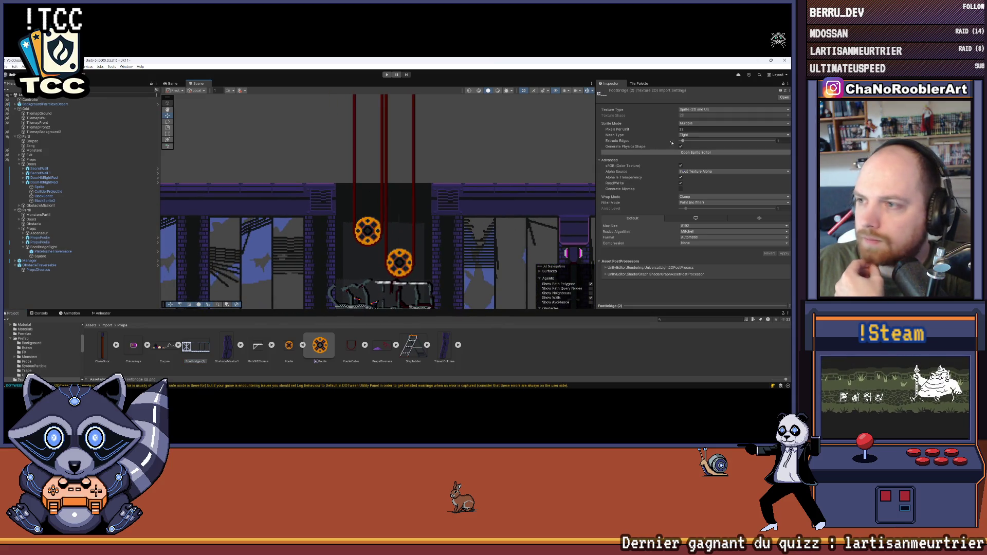
pyautogui.click(692, 226)
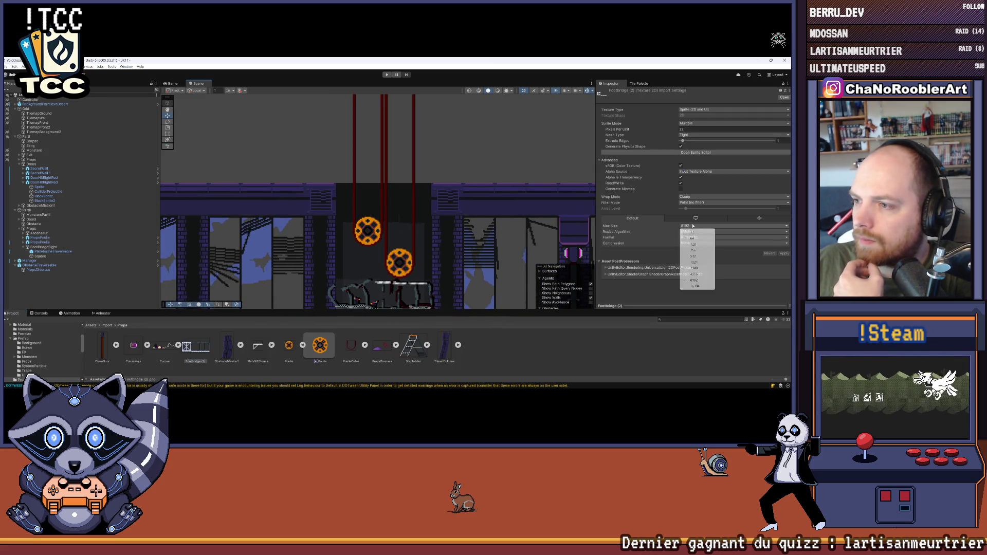
pyautogui.click(694, 285)
pyautogui.click(699, 202)
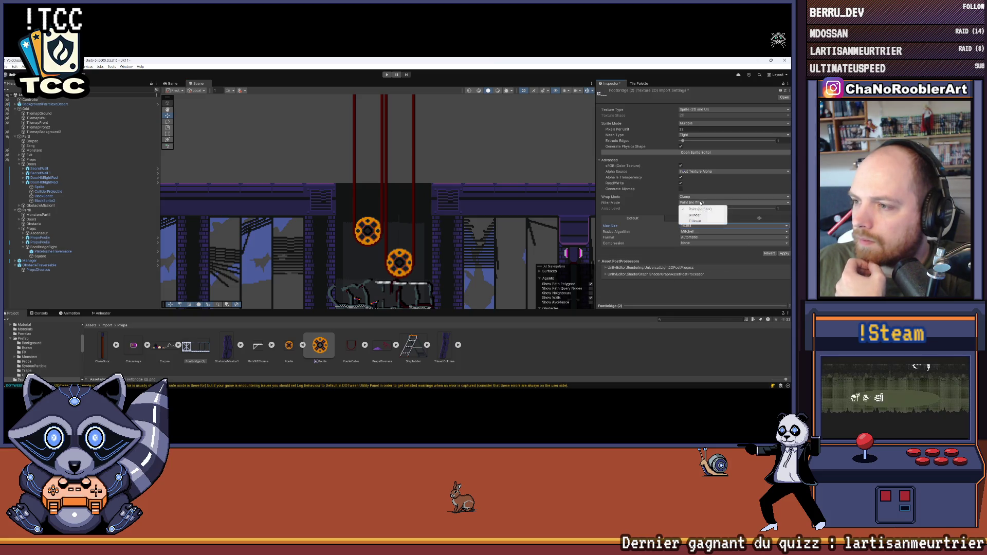
pyautogui.click(694, 206)
pyautogui.click(784, 253)
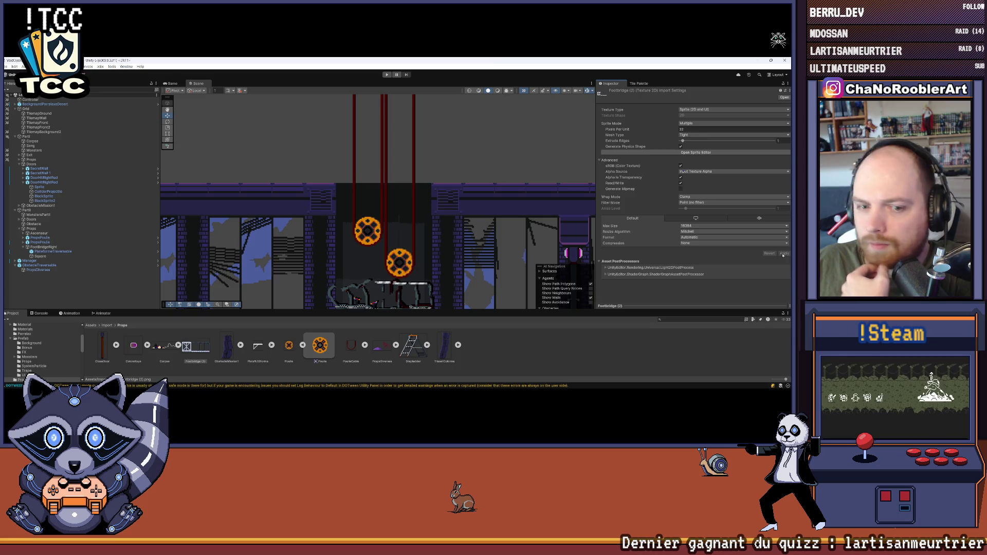
pyautogui.click(694, 152)
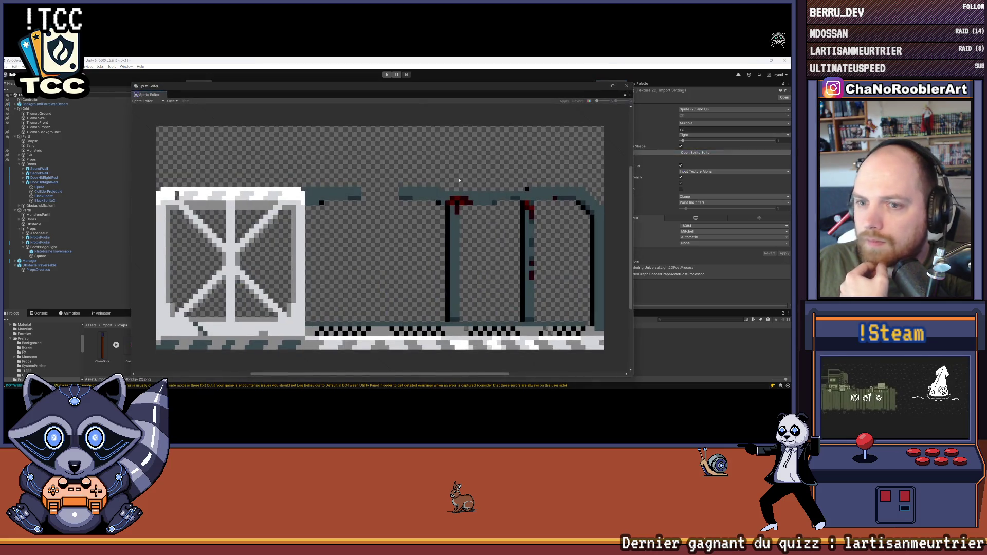
# Try grid slicing by count with 2 columns, then by cell size with 35-pixel width.
pyautogui.click(174, 101)
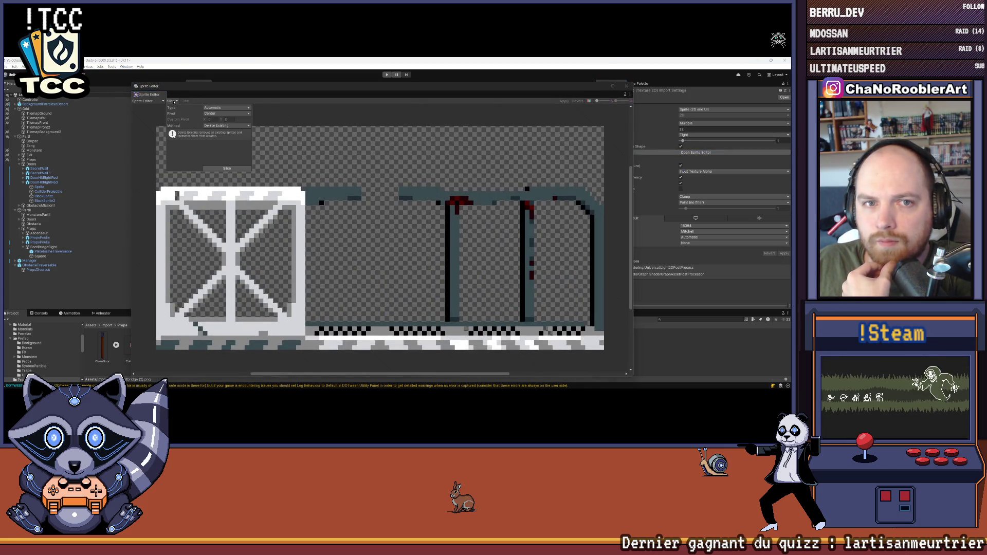
pyautogui.click(235, 108)
pyautogui.click(235, 119)
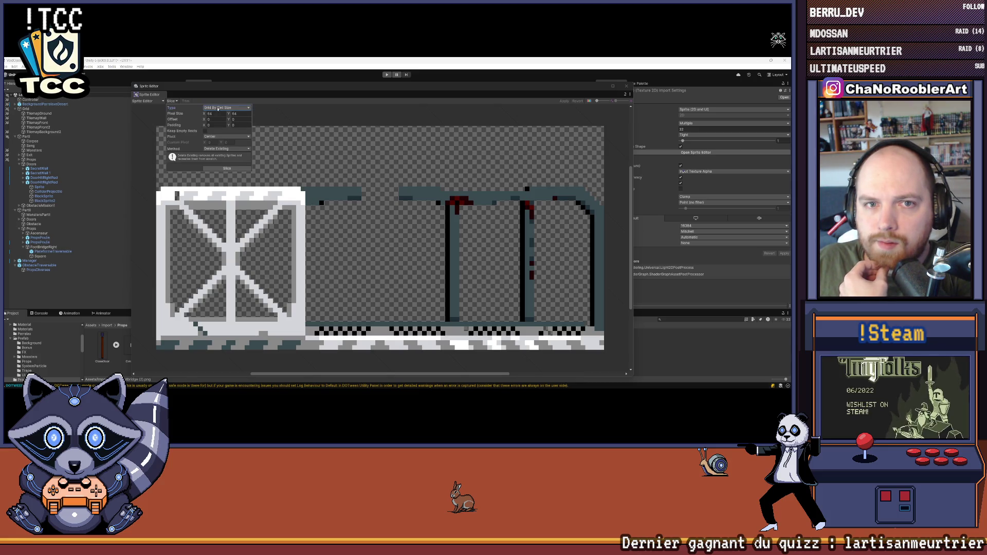
pyautogui.click(226, 107)
pyautogui.click(226, 126)
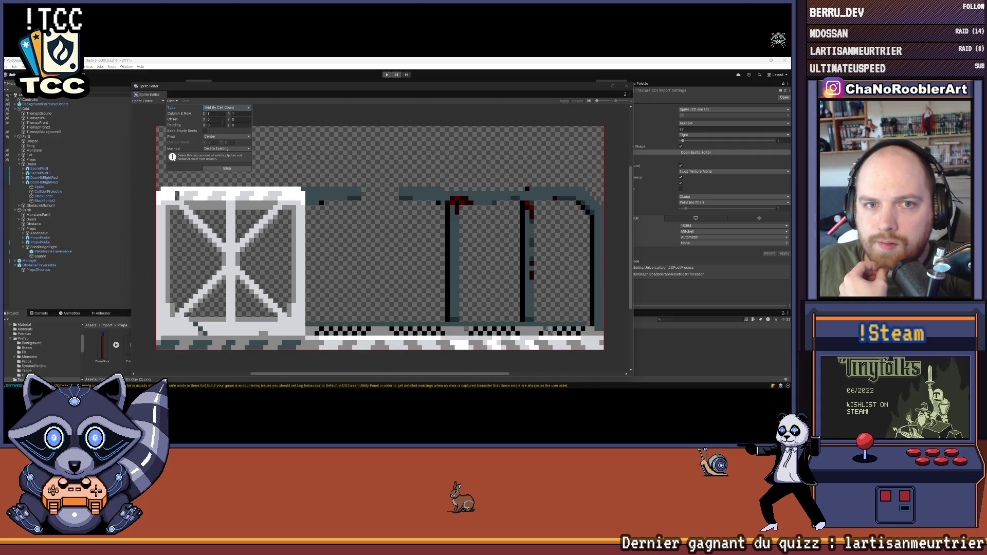
pyautogui.click(213, 113)
pyautogui.write('2')
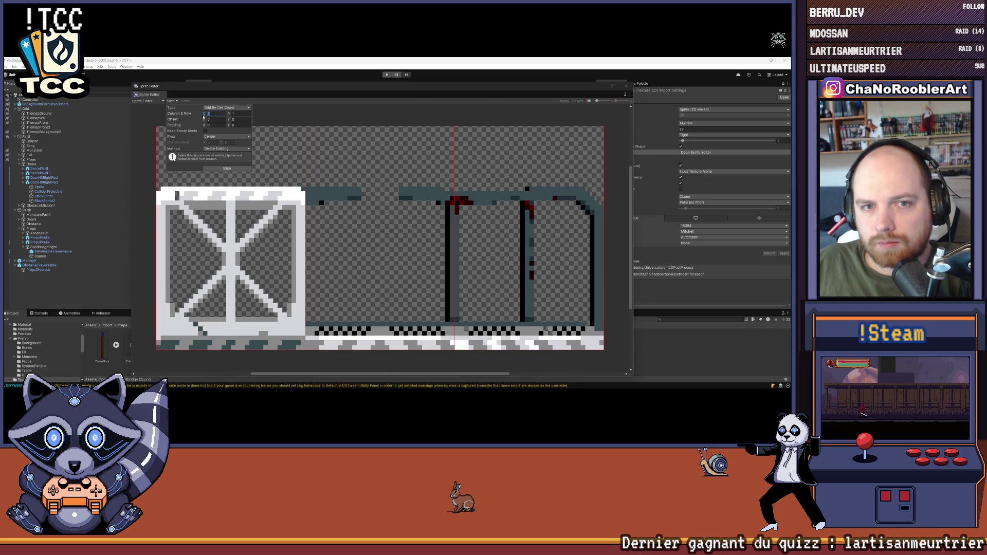
pyautogui.click(216, 108)
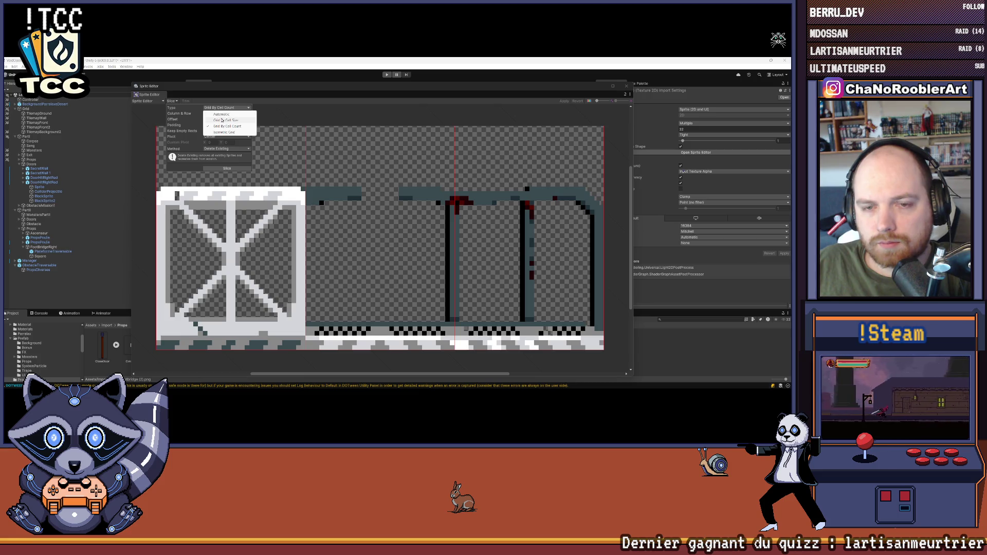
pyautogui.click(222, 120)
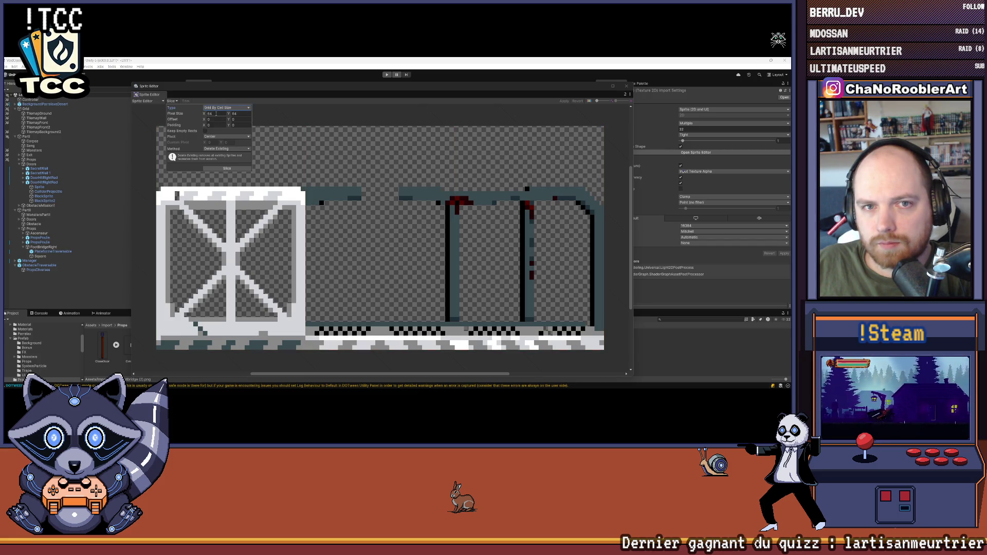
pyautogui.doubleClick(209, 114)
pyautogui.write('26')
pyautogui.press('BackSpace')
pyautogui.press('BackSpace')
pyautogui.write('35')
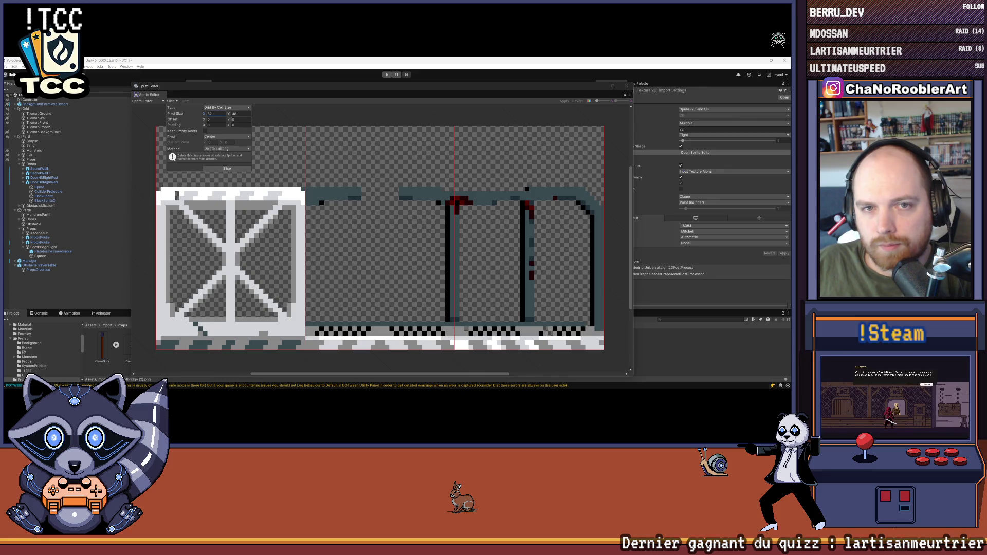
# Slice into three columns by cell count, apply and close the Sprite Editor.
pyautogui.click(233, 109)
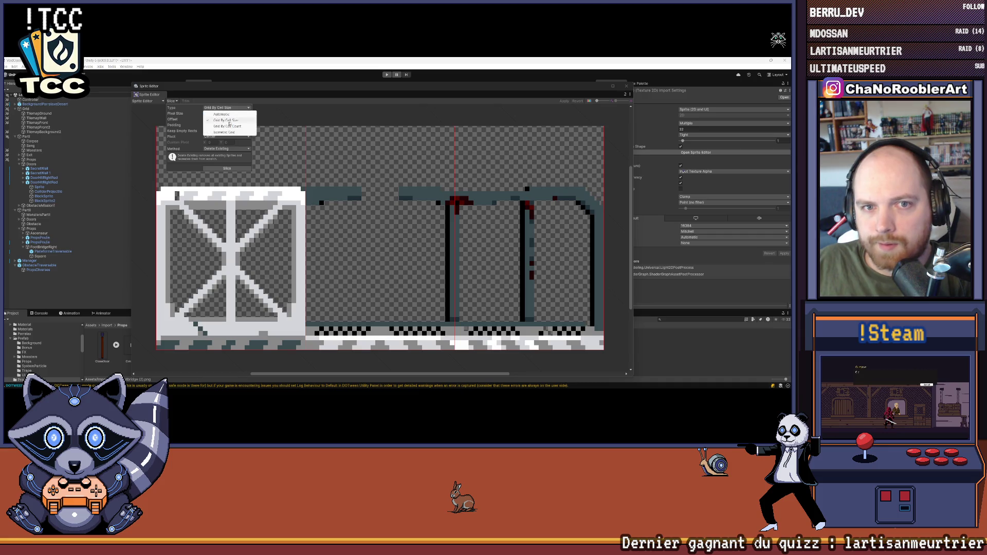
pyautogui.click(225, 126)
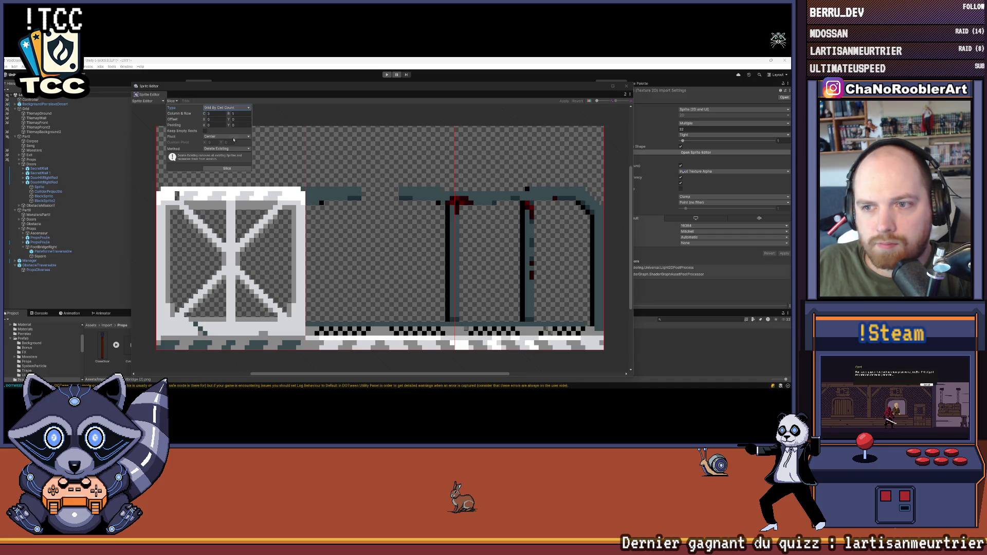
pyautogui.click(227, 168)
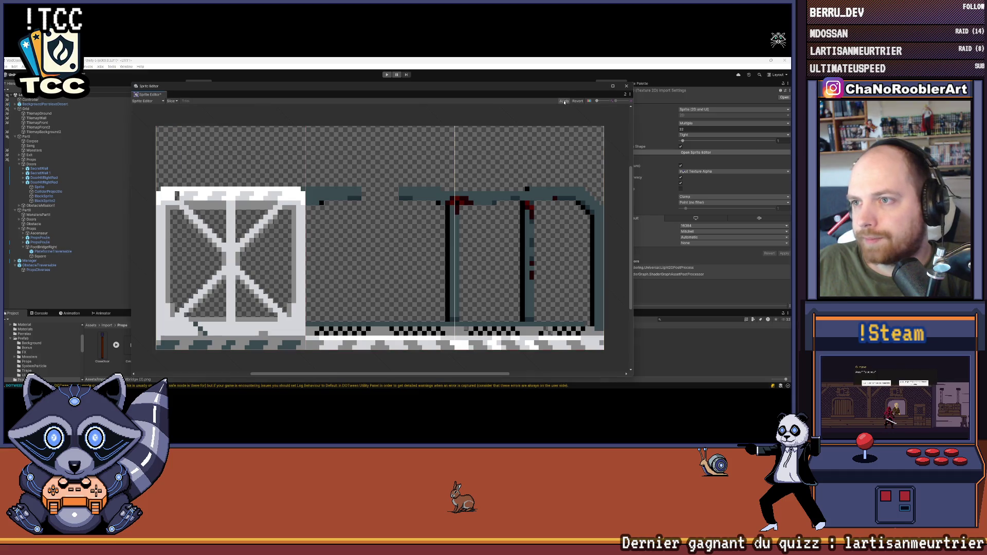
pyautogui.click(564, 101)
pyautogui.click(626, 86)
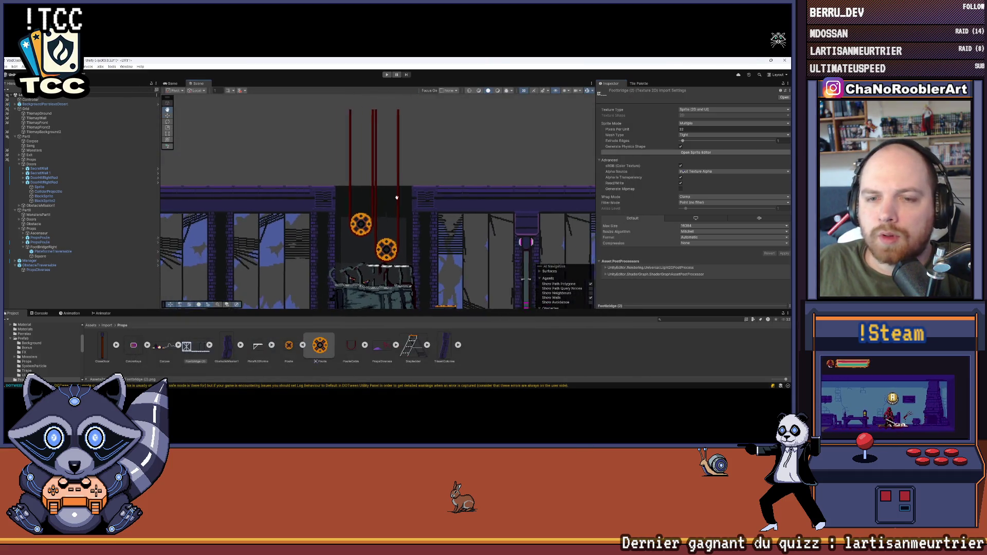
# Give the Square under the platform the Footbridge (2)_2 sprite.
pyautogui.moveTo(396, 197); pyautogui.dragTo(340, 200)
pyautogui.click(49, 252)
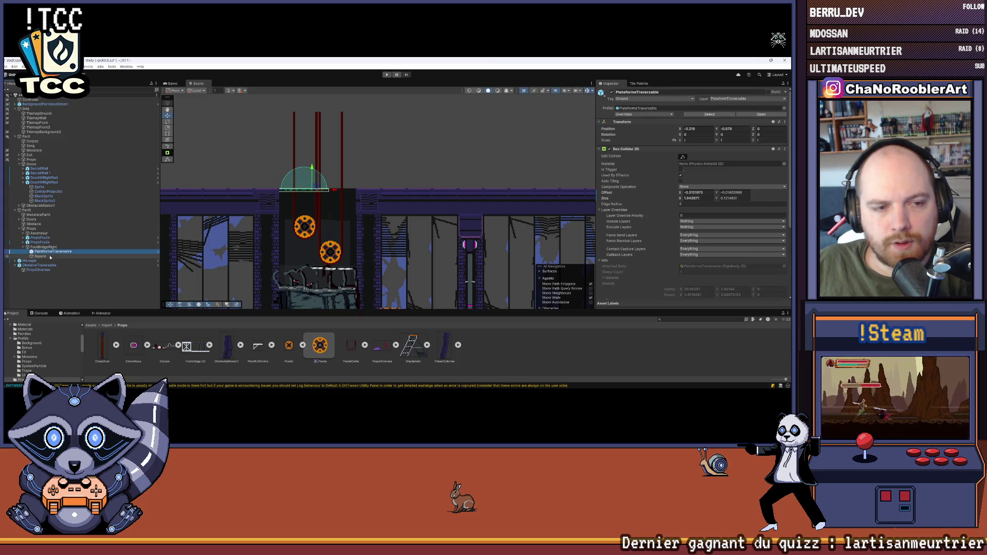
pyautogui.click(40, 256)
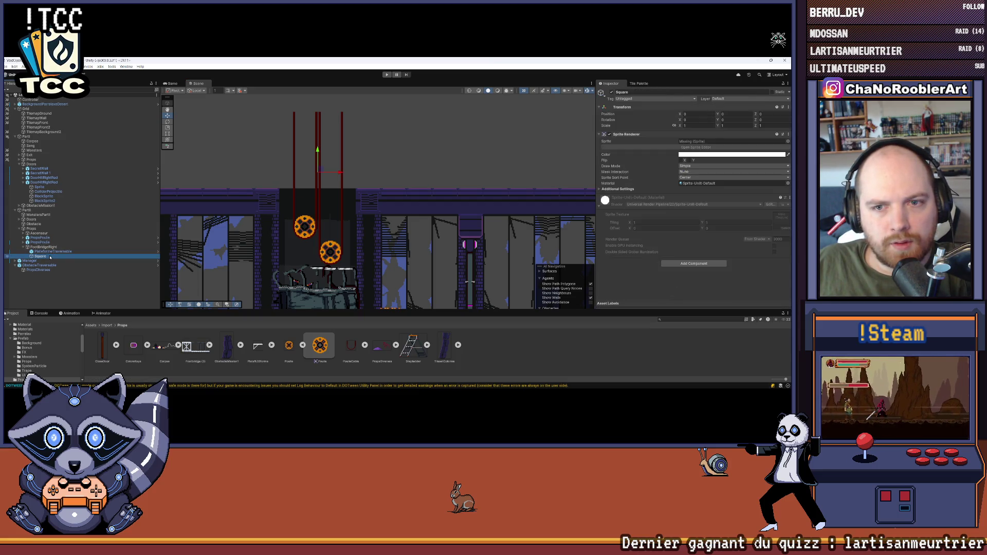
pyautogui.click(210, 345)
pyautogui.moveTo(651, 234); pyautogui.dragTo(730, 141)
pyautogui.scroll(3, 321, 162)
pyautogui.scroll(1, 321, 161)
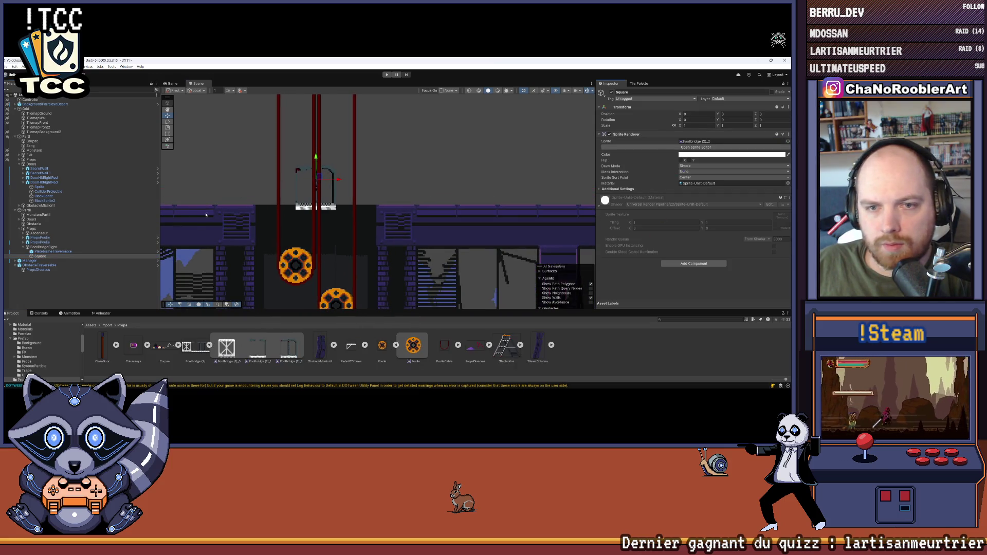
# Duplicate Square twice, assigning the Footbridge (2)_1 and crossed crate sprites to the copies.
pyautogui.hotkey('ctrl', 'd')
pyautogui.moveTo(258, 350); pyautogui.dragTo(698, 142)
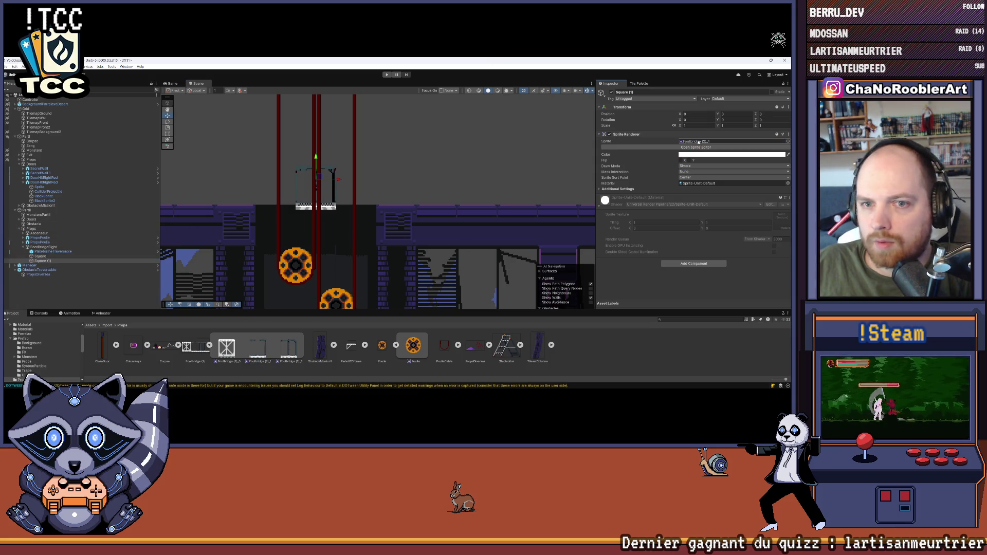
pyautogui.hotkey('ctrl', 'd')
pyautogui.moveTo(227, 347)
pyautogui.mouseDown()
pyautogui.moveTo(411, 247)
pyautogui.moveTo(702, 143)
pyautogui.mouseUp()
# Set Square (1) Position X to 1 and Square (2) Position X to -1.
pyautogui.click(40, 256)
pyautogui.click(49, 261)
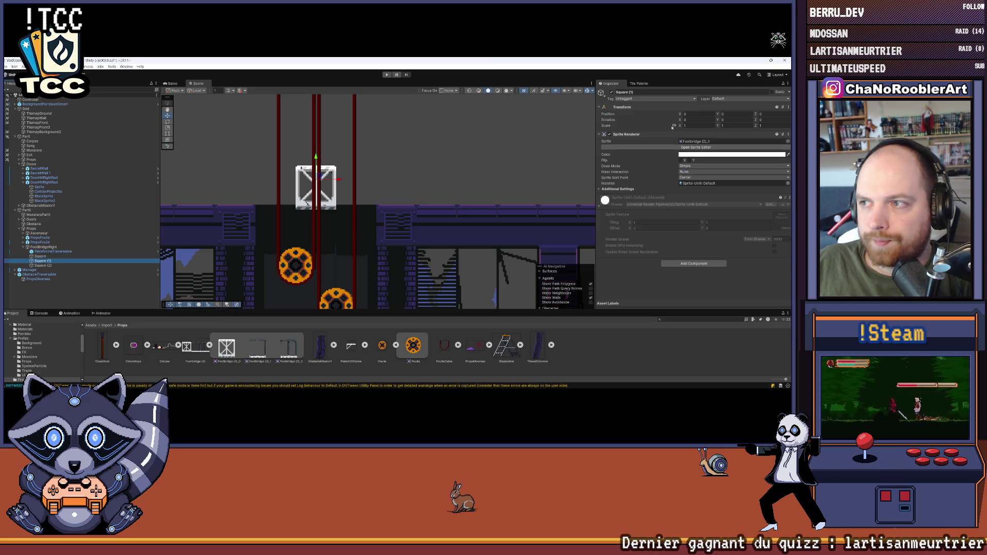
pyautogui.click(697, 113)
pyautogui.write('1')
pyautogui.click(106, 265)
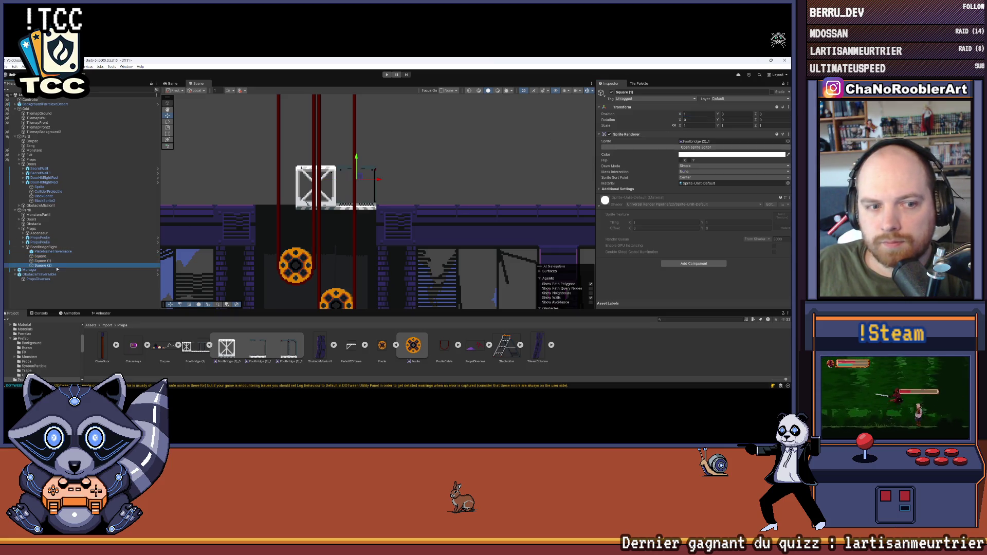
pyautogui.click(689, 114)
pyautogui.write('-1')
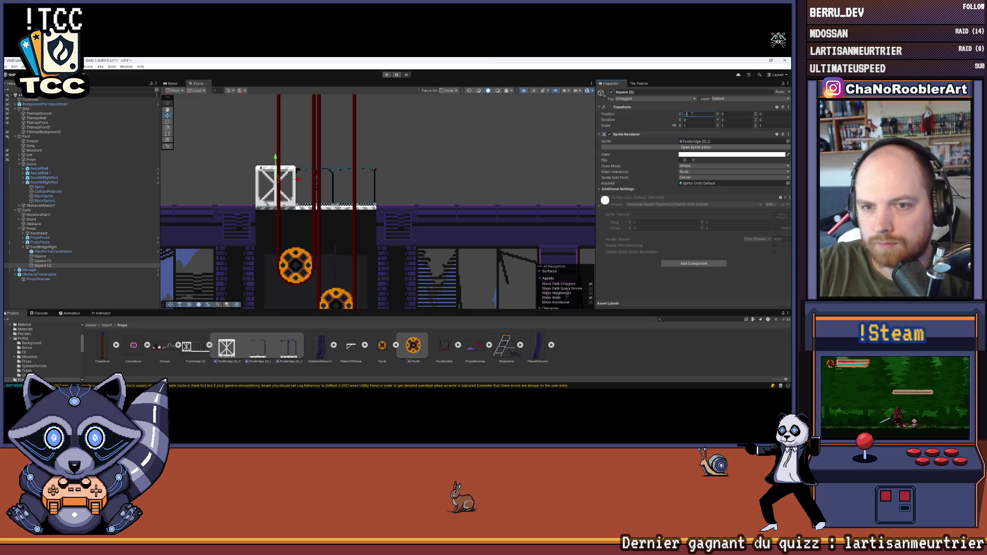
pyautogui.click(119, 292)
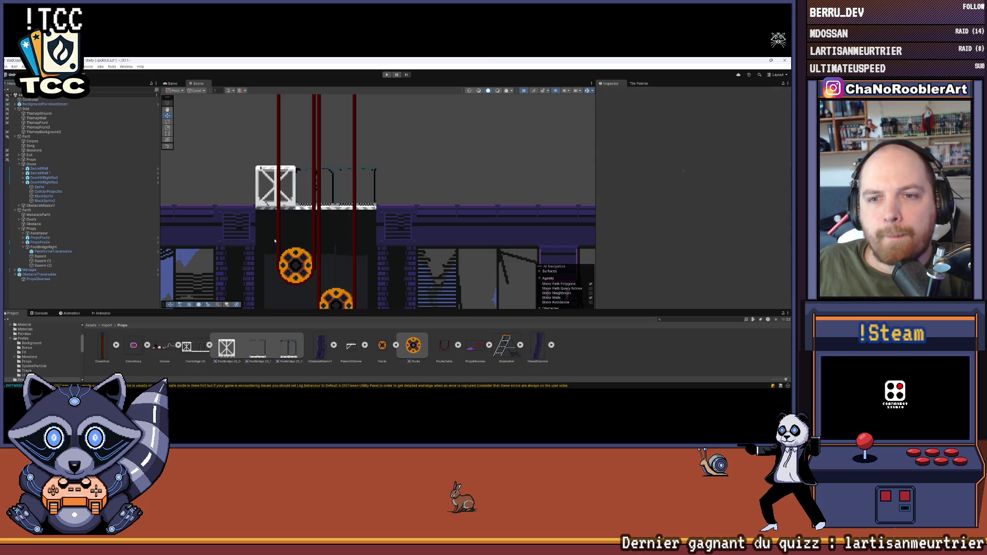
pyautogui.scroll(-2, 353, 194)
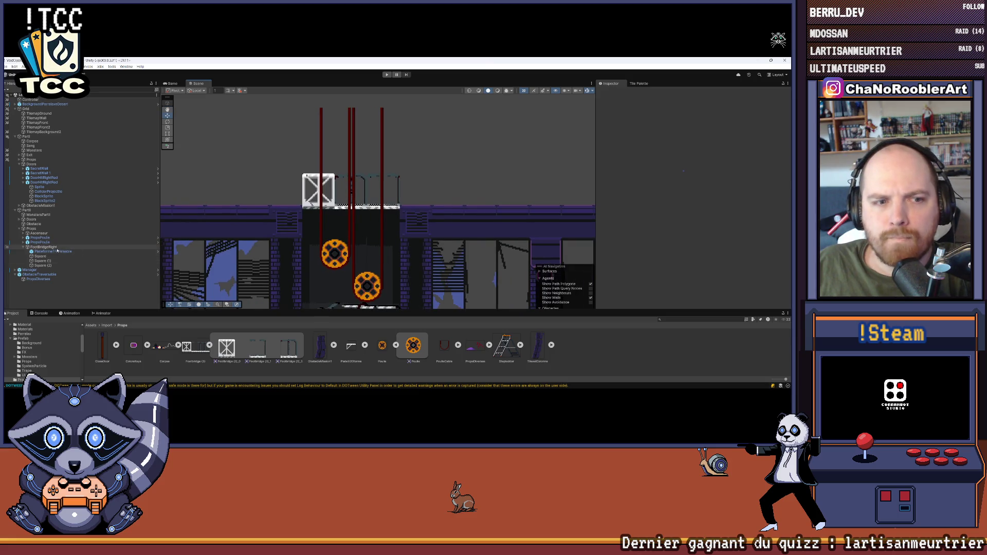
# Move FootBridgeRight further right and higher with the move gizmo.
pyautogui.click(43, 246)
pyautogui.moveTo(374, 198); pyautogui.dragTo(506, 198)
pyautogui.moveTo(359, 198); pyautogui.dragTo(360, 168)
pyautogui.scroll(2, 377, 136)
pyautogui.scroll(3, 377, 136)
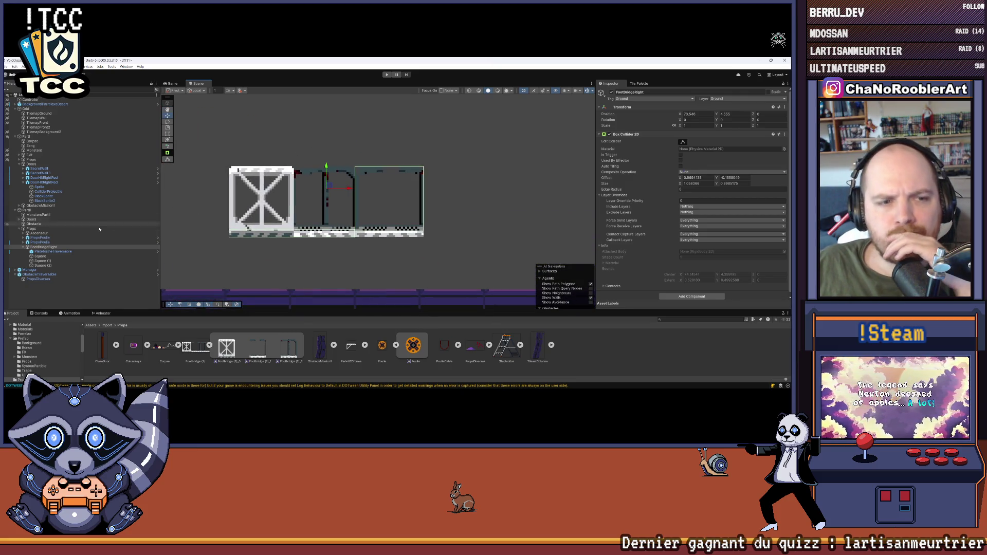
# Stretch PlateformeTraversable's collider across the whole footbridge.
pyautogui.click(53, 251)
pyautogui.scroll(1, 177, 132)
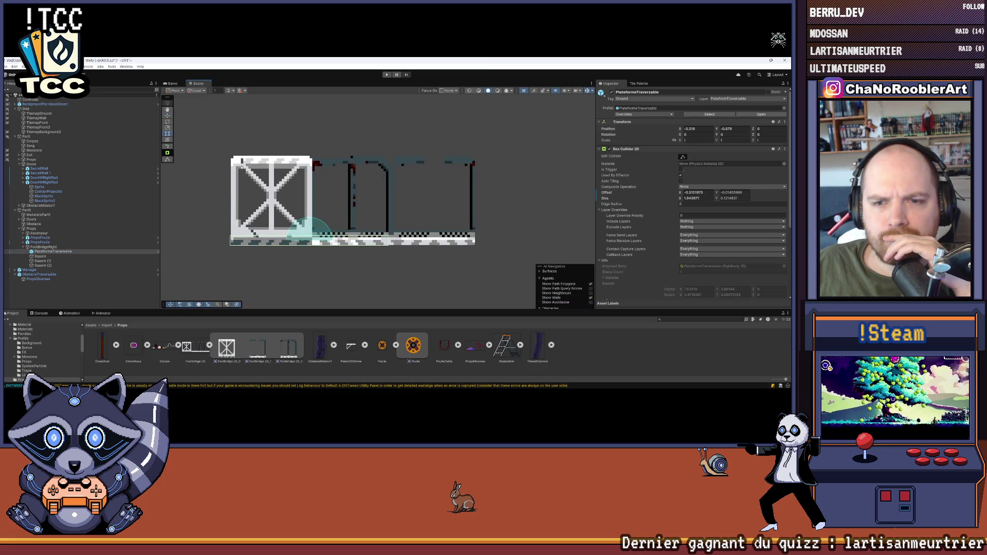
pyautogui.scroll(1, 382, 245)
pyautogui.click(394, 257)
pyautogui.moveTo(391, 257); pyautogui.dragTo(355, 234)
pyautogui.click(97, 251)
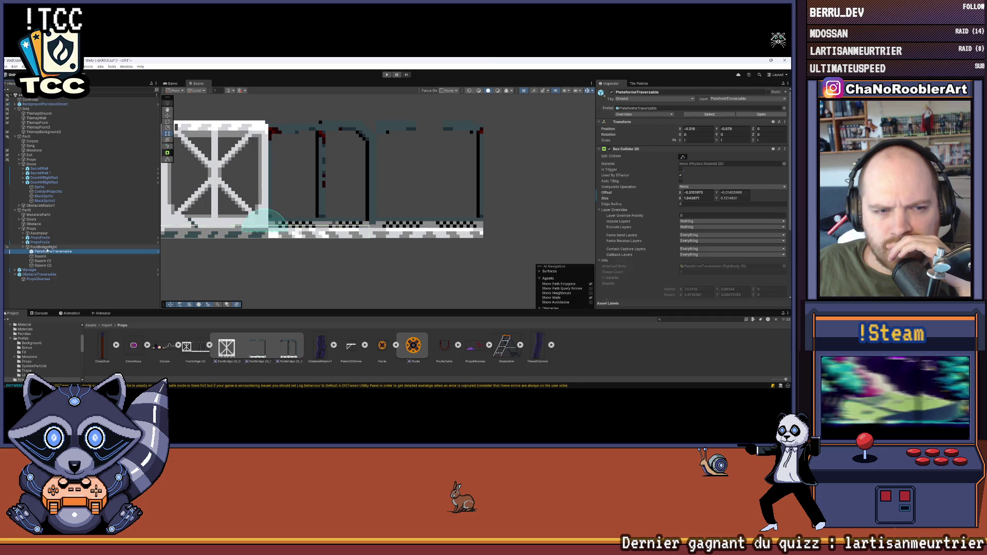
pyautogui.scroll(1, 296, 192)
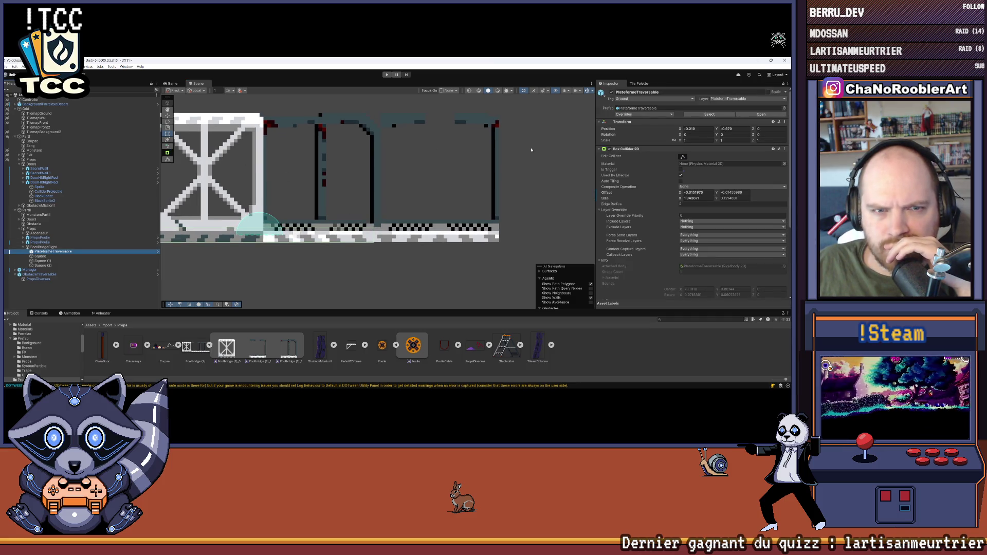
pyautogui.moveTo(375, 237); pyautogui.dragTo(491, 243)
pyautogui.scroll(1, 360, 267)
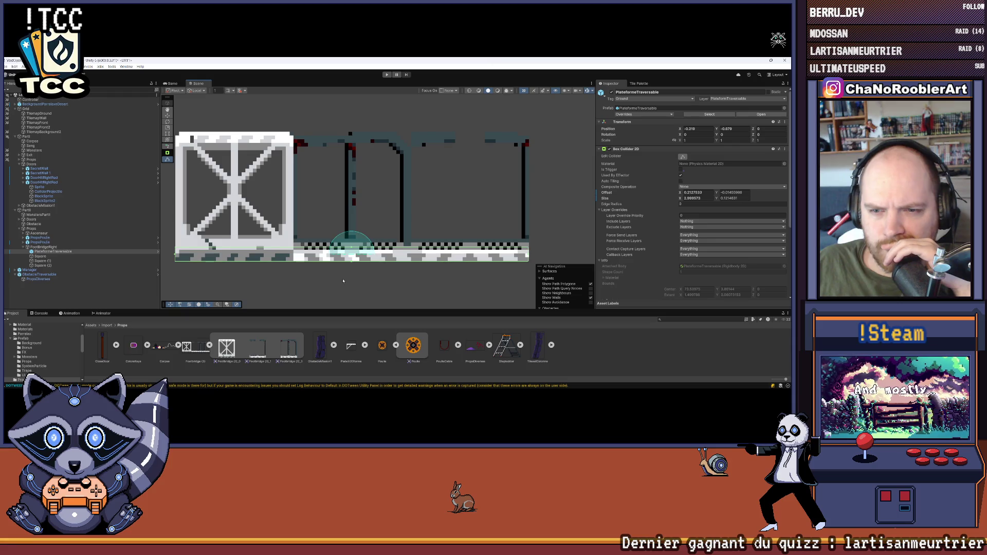
pyautogui.scroll(1, 357, 250)
pyautogui.click(355, 247)
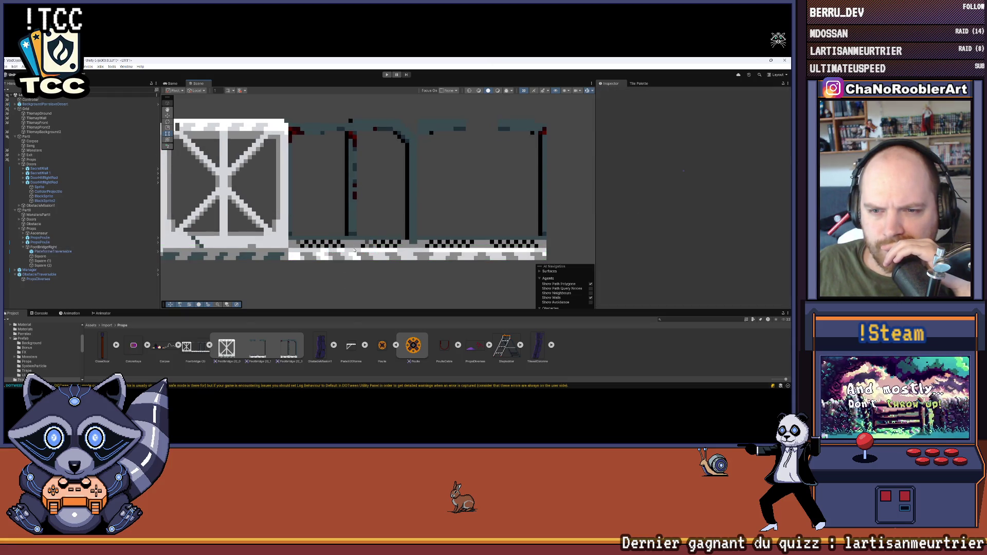
# Lower the platform collider's top edge via Edit Collider, then duplicate PlateformeTraversable.
pyautogui.click(46, 252)
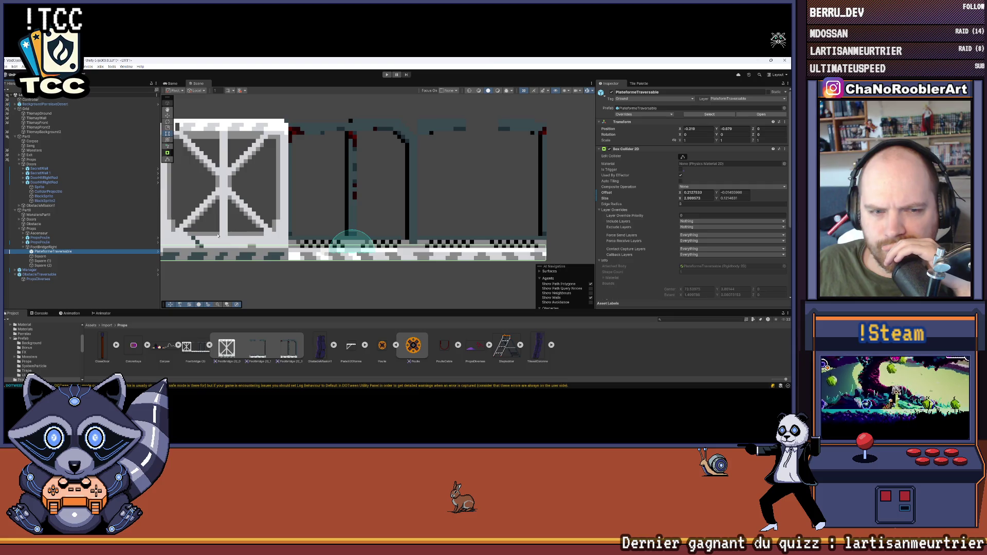
pyautogui.click(682, 157)
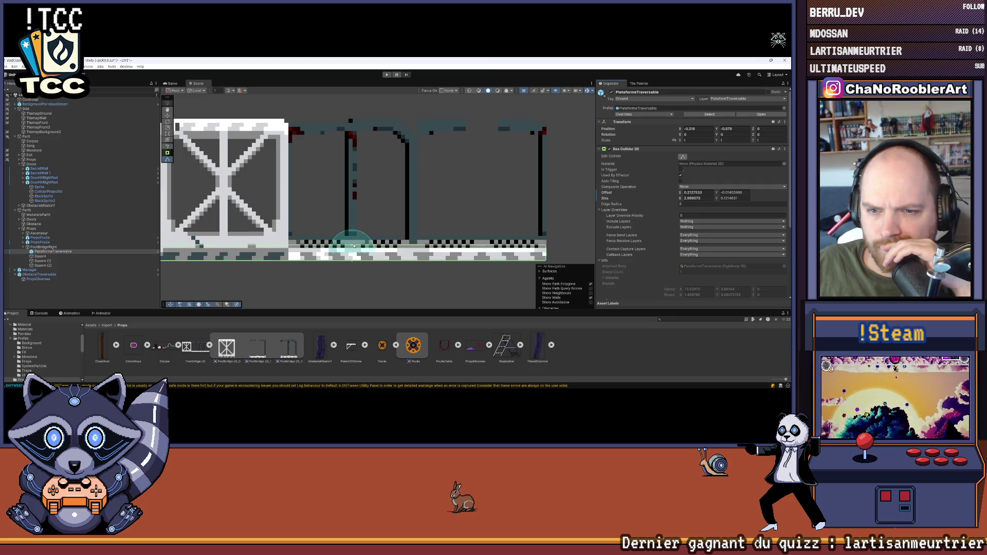
pyautogui.moveTo(354, 248); pyautogui.dragTo(354, 252)
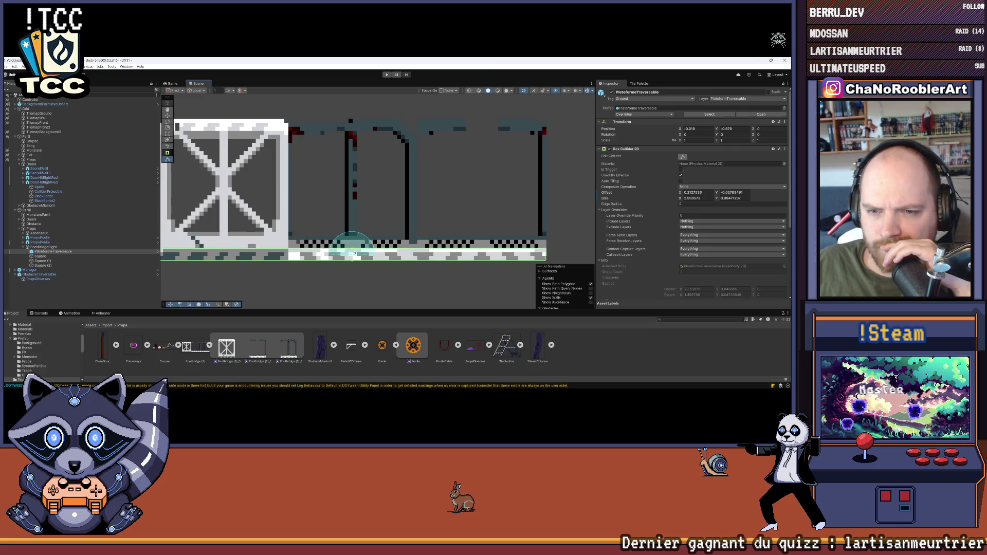
pyautogui.scroll(-3, 419, 215)
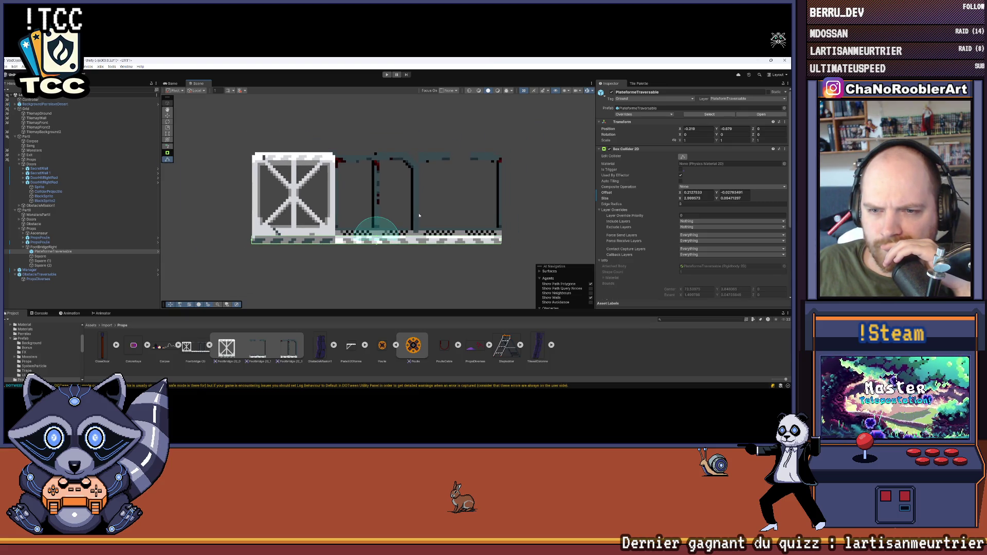
pyautogui.scroll(3, 418, 216)
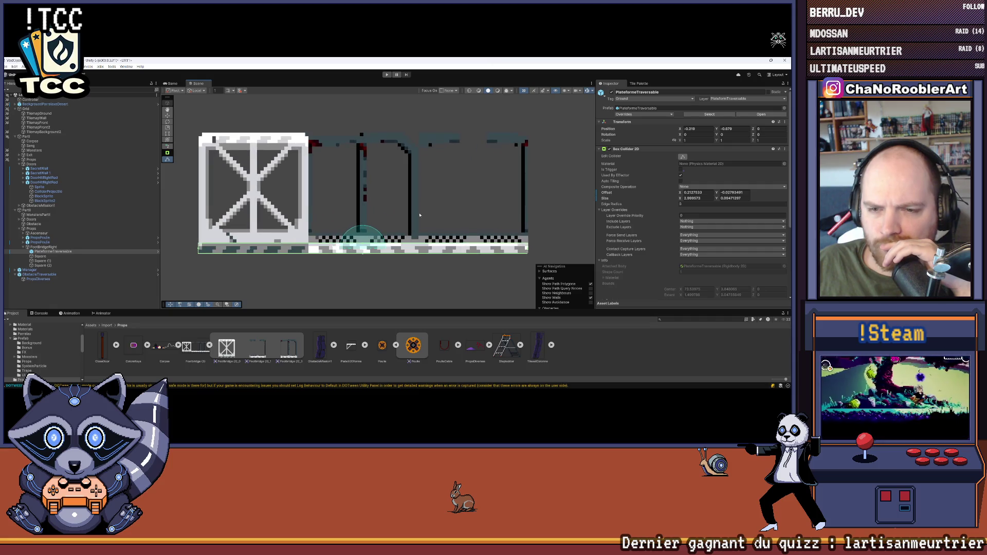
pyautogui.click(110, 293)
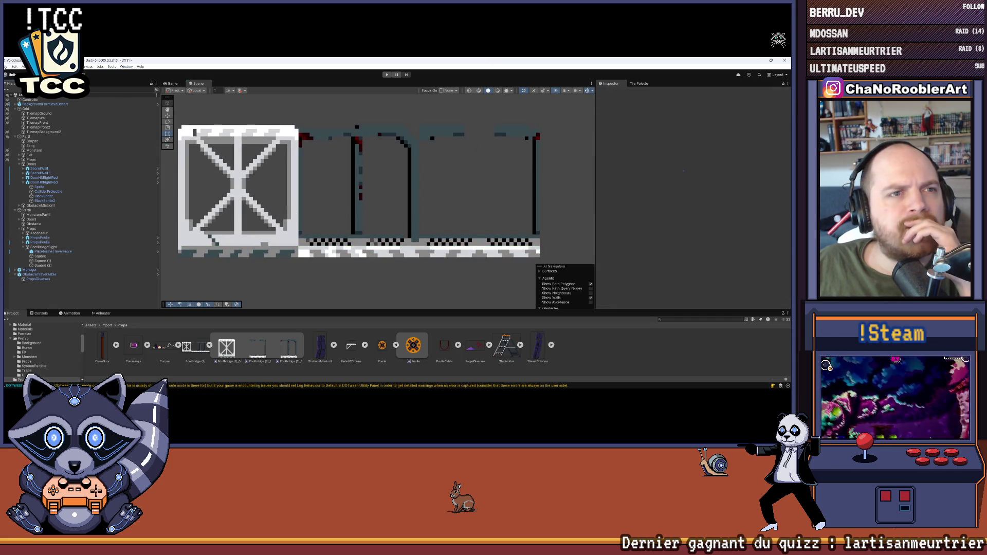
pyautogui.scroll(-1, 330, 168)
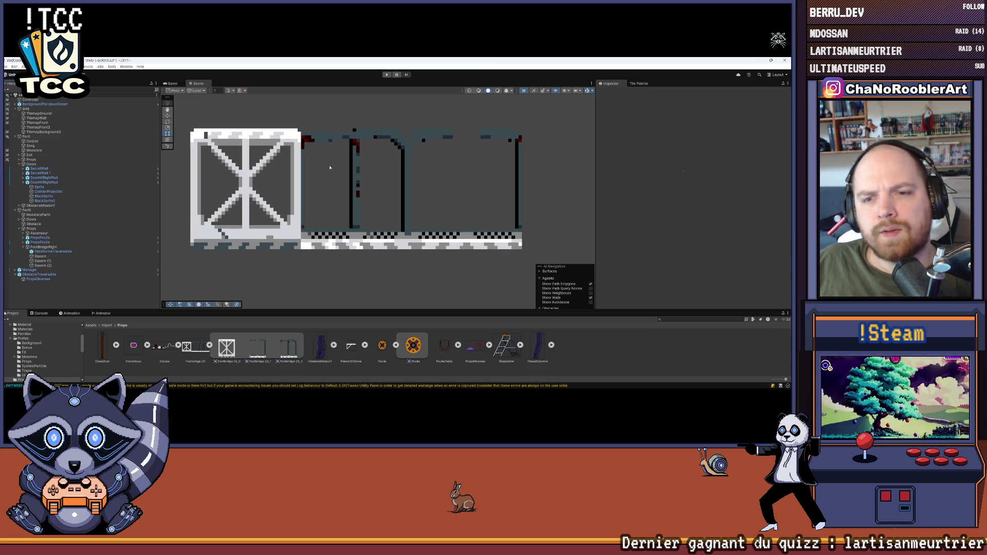
pyautogui.click(47, 252)
pyautogui.hotkey('ctrl', 'd')
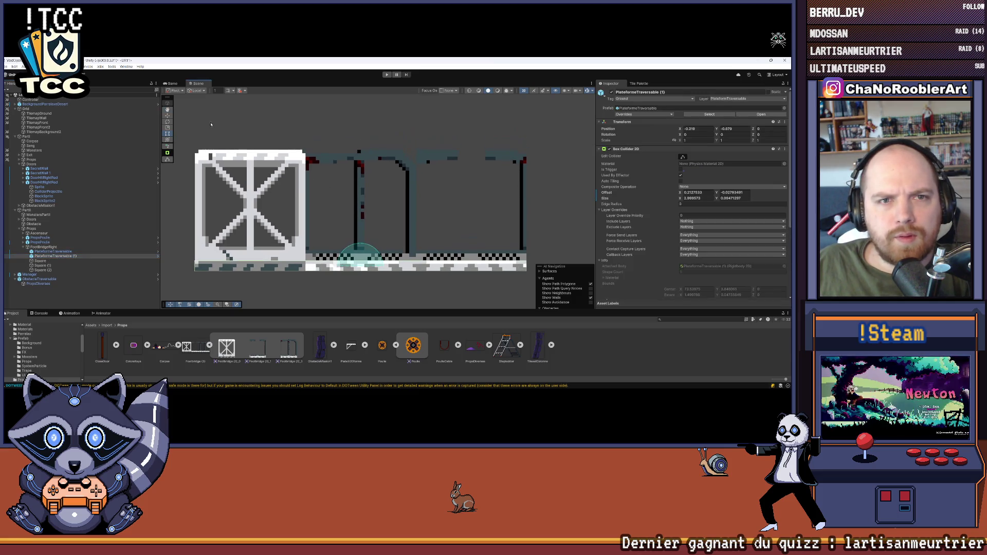
# Move the duplicate PlateformeTraversable (1) up onto the top of the crate.
pyautogui.moveTo(357, 240); pyautogui.dragTo(356, 133)
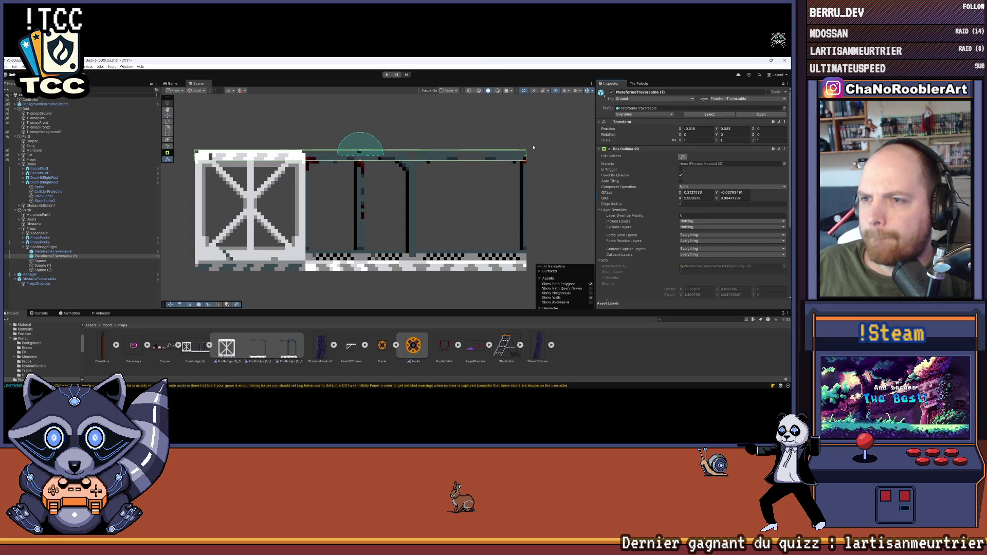
pyautogui.click(41, 270)
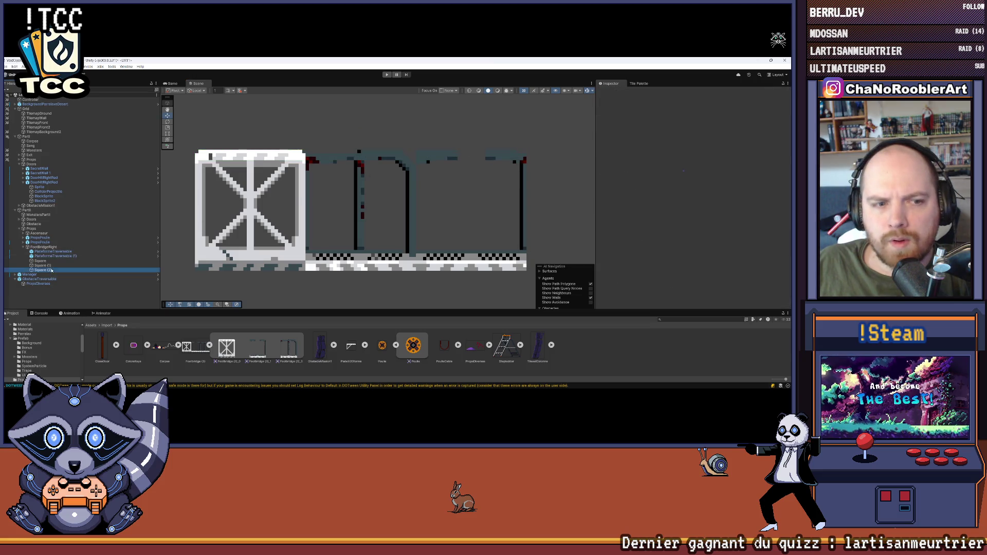
pyautogui.click(55, 256)
# Shrink PlateformeTraversable (1)'s collider from the right to the crate's width, about 1 unit.
pyautogui.click(683, 157)
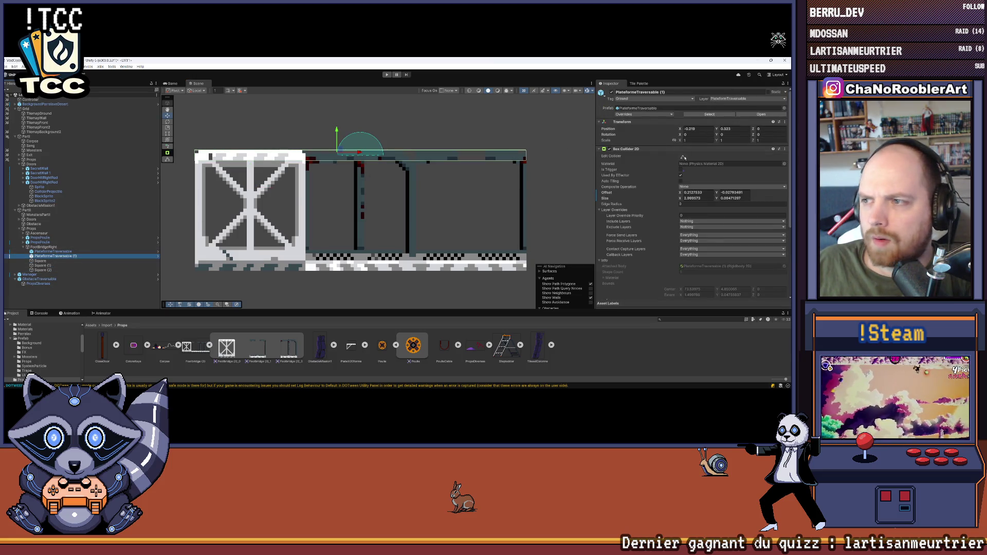
pyautogui.moveTo(525, 157); pyautogui.dragTo(307, 161)
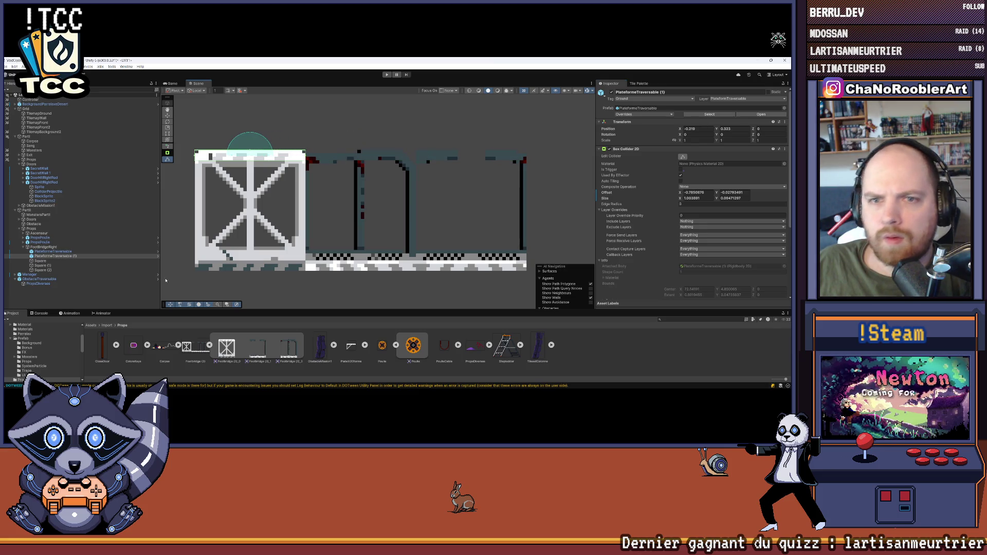
pyautogui.click(110, 302)
# Select FootBridgeRight and edit its Y rotation field.
pyautogui.scroll(-5, 331, 228)
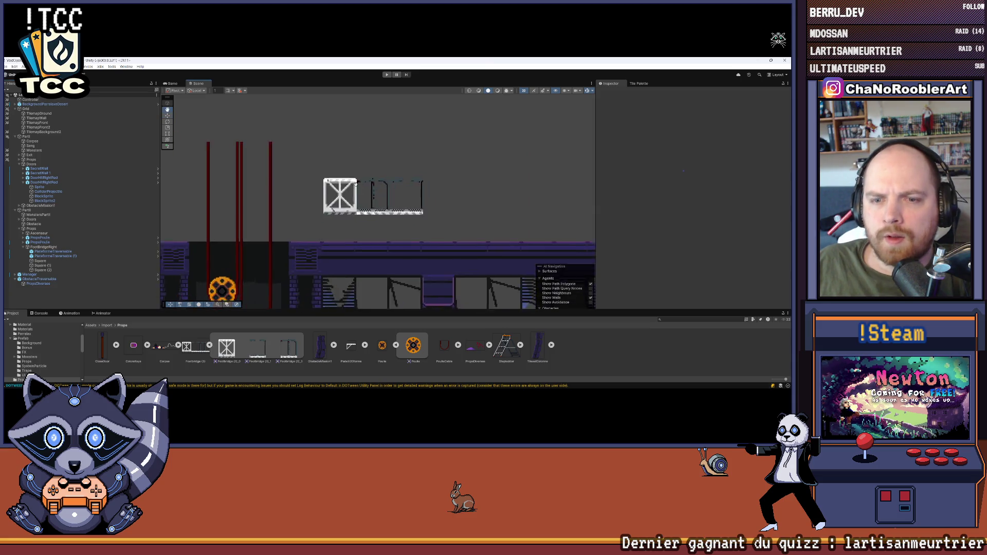
pyautogui.click(45, 248)
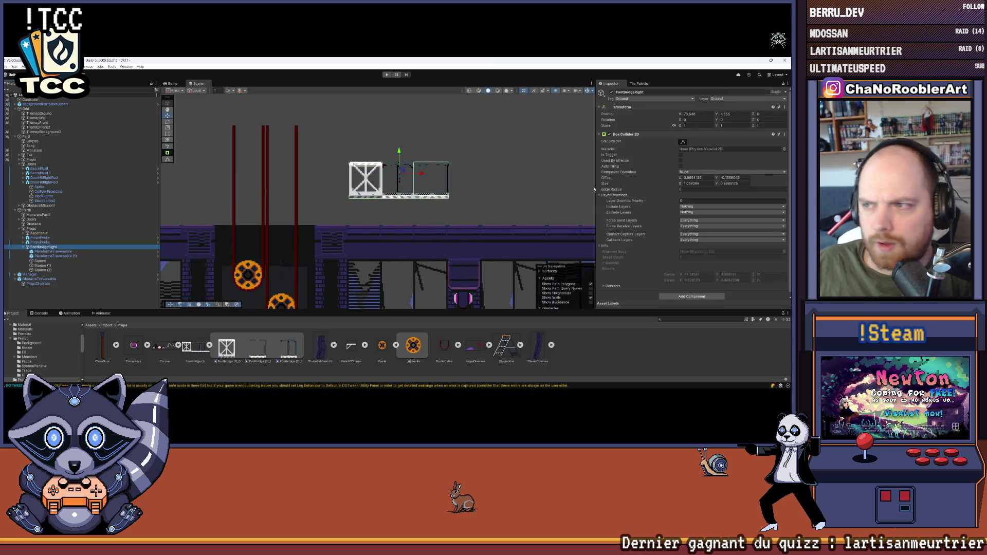
pyautogui.click(723, 120)
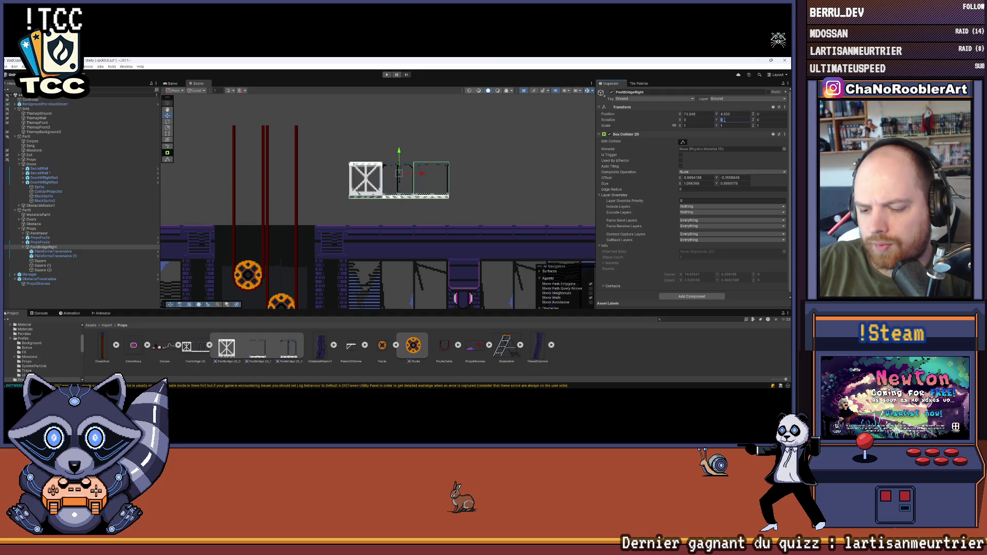
# Rotate FootBridgeRight 180° on Y and lower it slightly.
pyautogui.write('180')
pyautogui.moveTo(387, 181)
pyautogui.mouseDown()
pyautogui.moveTo(427, 181)
pyautogui.moveTo(280, 184)
pyautogui.mouseUp()
pyautogui.moveTo(304, 153); pyautogui.dragTo(304, 183)
pyautogui.scroll(3, 325, 197)
pyautogui.scroll(3, 369, 235)
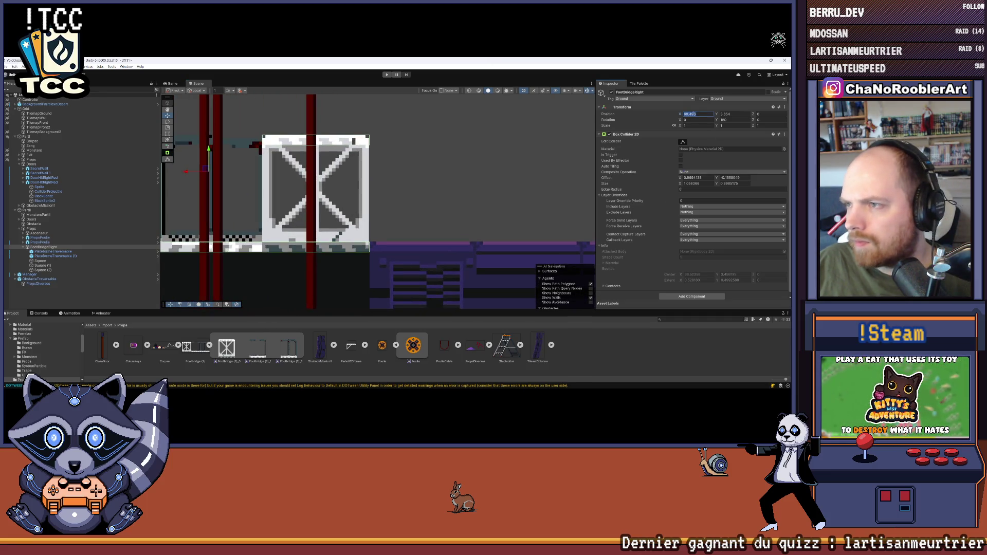
# Set FootBridgeRight's position to X 69.5 and Y 3.75.
pyautogui.write('4')
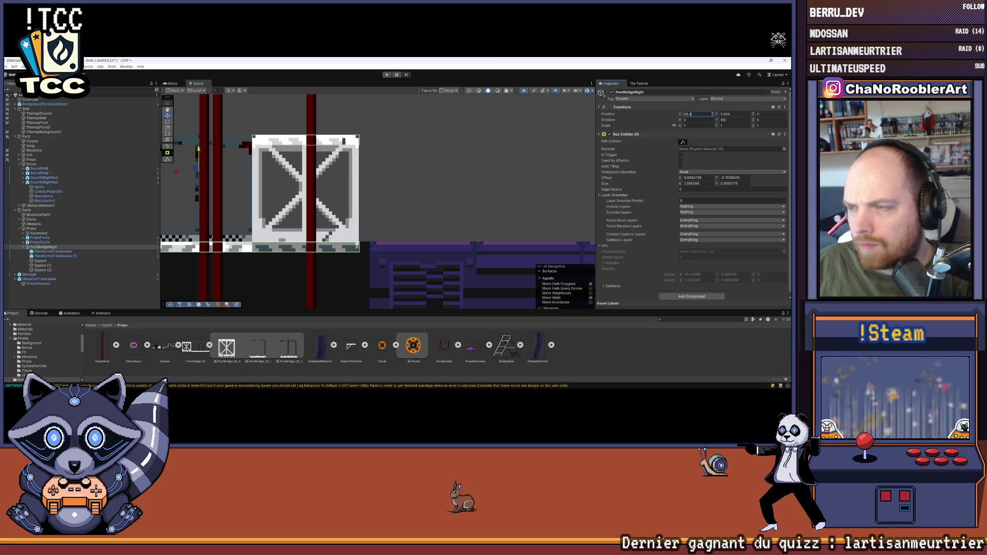
pyautogui.press('BackSpace')
pyautogui.write('5')
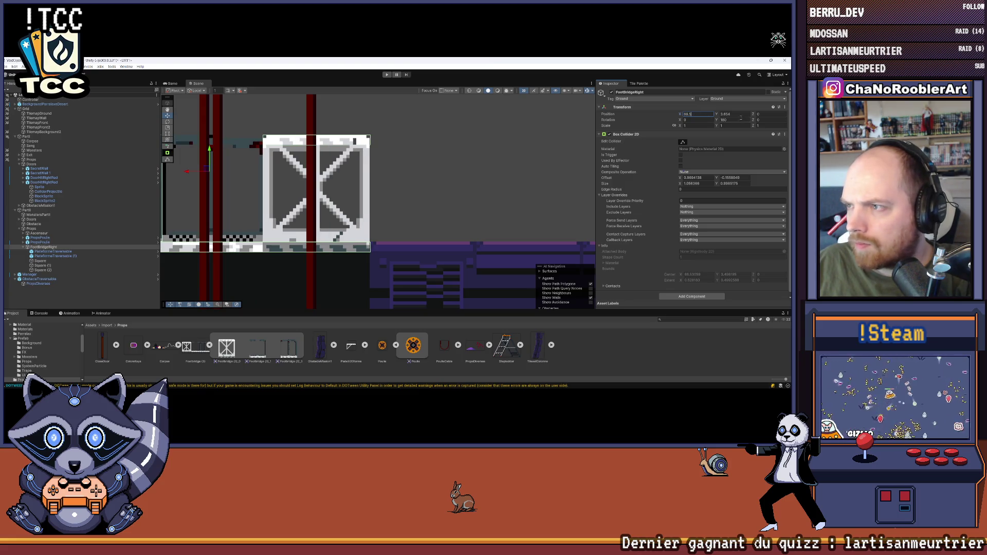
pyautogui.press('BackSpace')
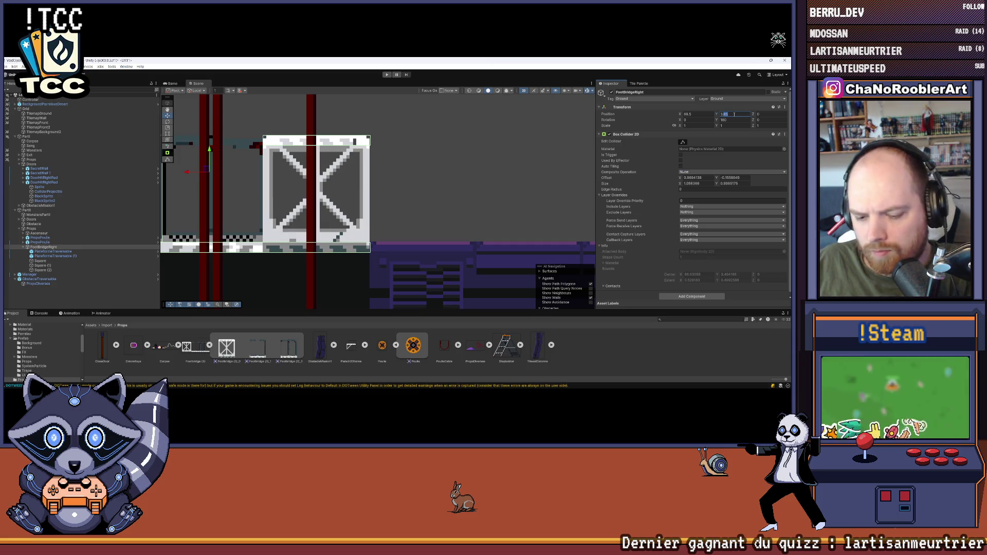
pyautogui.write('75')
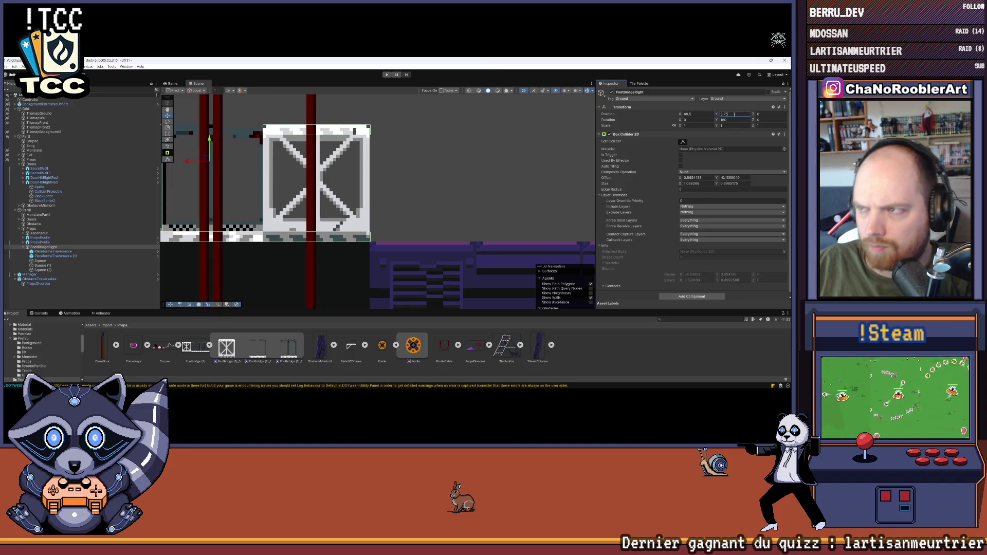
# Drag the FootBridgeRight crate down until its Y position reads 3.66.
pyautogui.scroll(3, 230, 148)
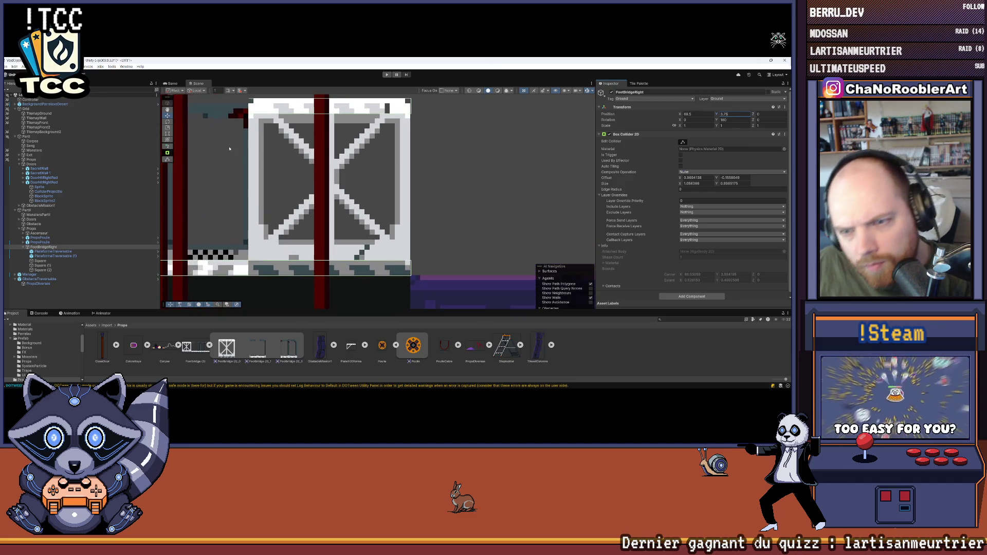
pyautogui.moveTo(376, 195); pyautogui.dragTo(340, 154)
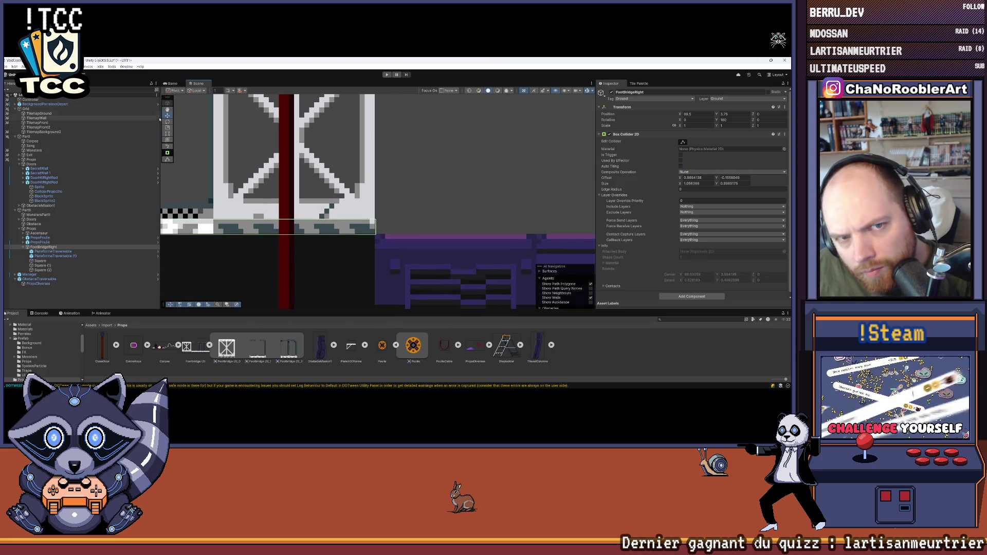
pyautogui.press('f')
pyautogui.moveTo(203, 145); pyautogui.dragTo(204, 157)
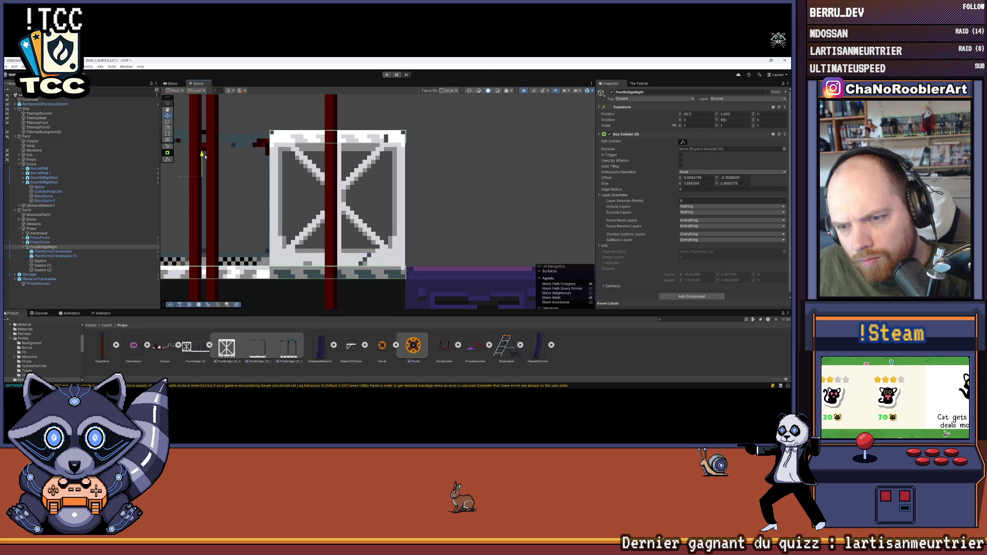
pyautogui.moveTo(204, 157); pyautogui.dragTo(204, 156)
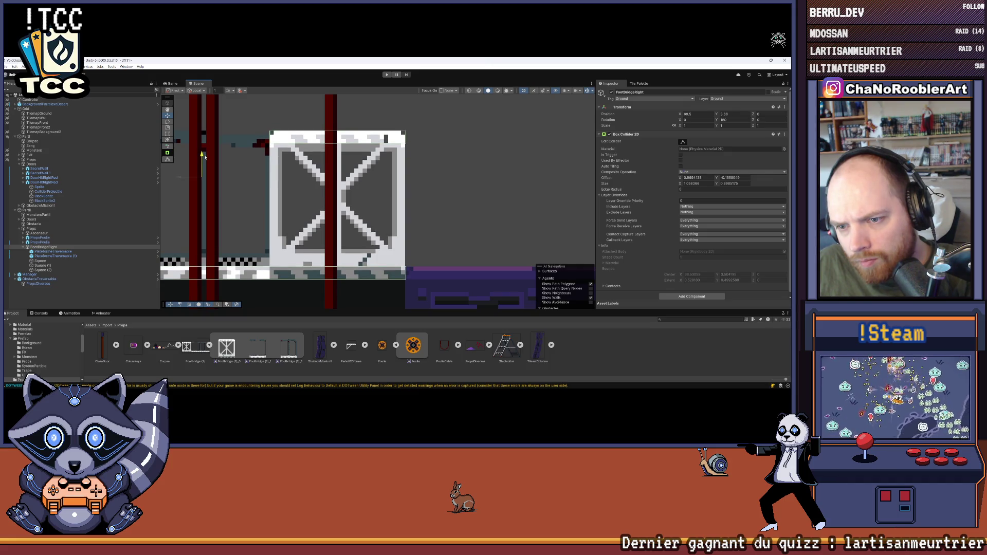
pyautogui.moveTo(434, 249)
pyautogui.mouseDown()
pyautogui.moveTo(388, 201)
pyautogui.moveTo(330, 174)
pyautogui.mouseUp()
pyautogui.scroll(10, 387, 201)
pyautogui.scroll(5, 329, 174)
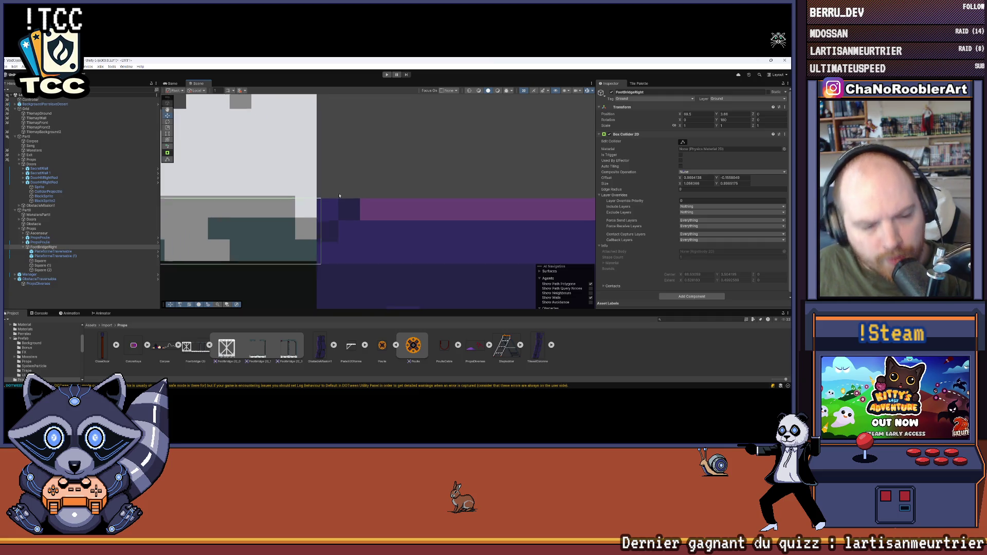
pyautogui.moveTo(324, 180); pyautogui.dragTo(357, 165)
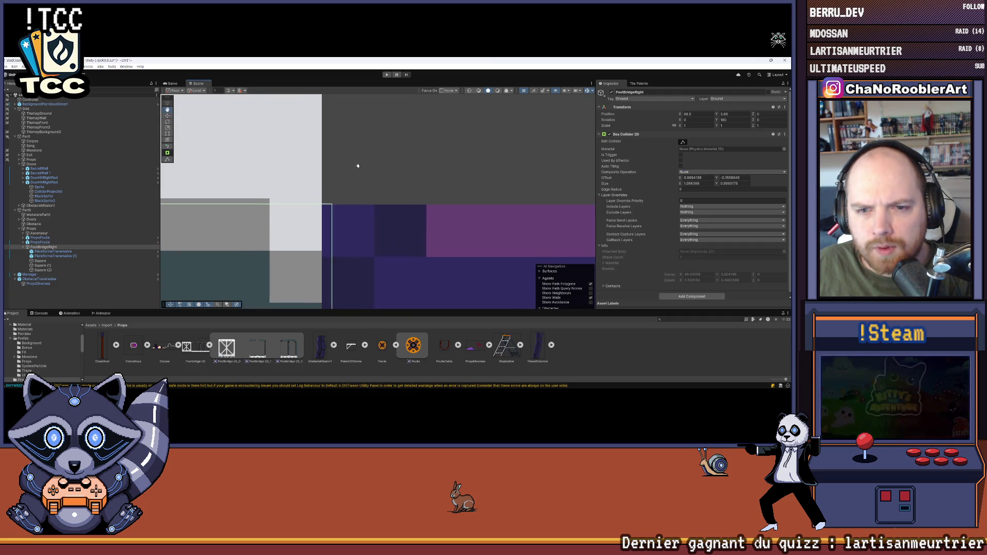
pyautogui.moveTo(269, 196); pyautogui.dragTo(311, 196)
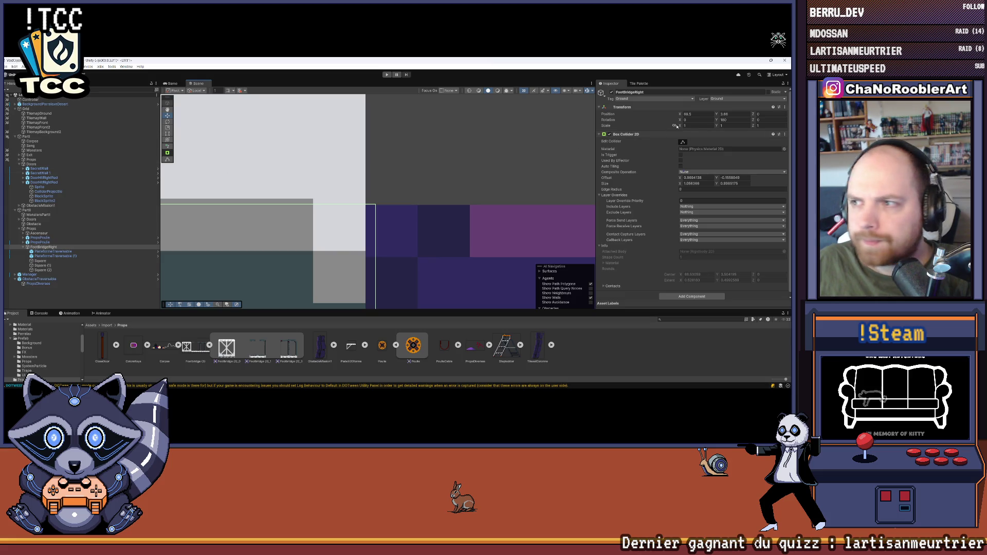
pyautogui.moveTo(717, 115); pyautogui.dragTo(716, 116)
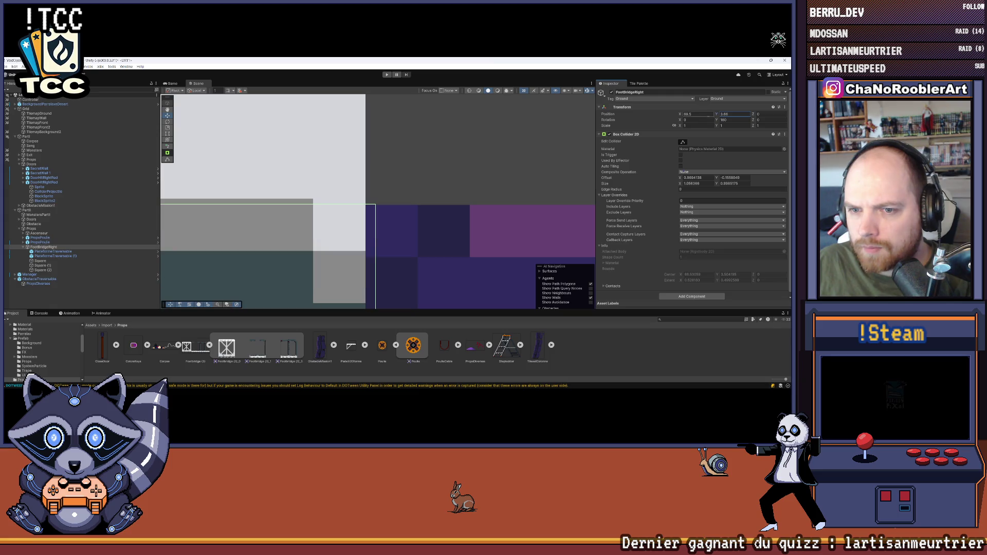
pyautogui.scroll(-6, 440, 198)
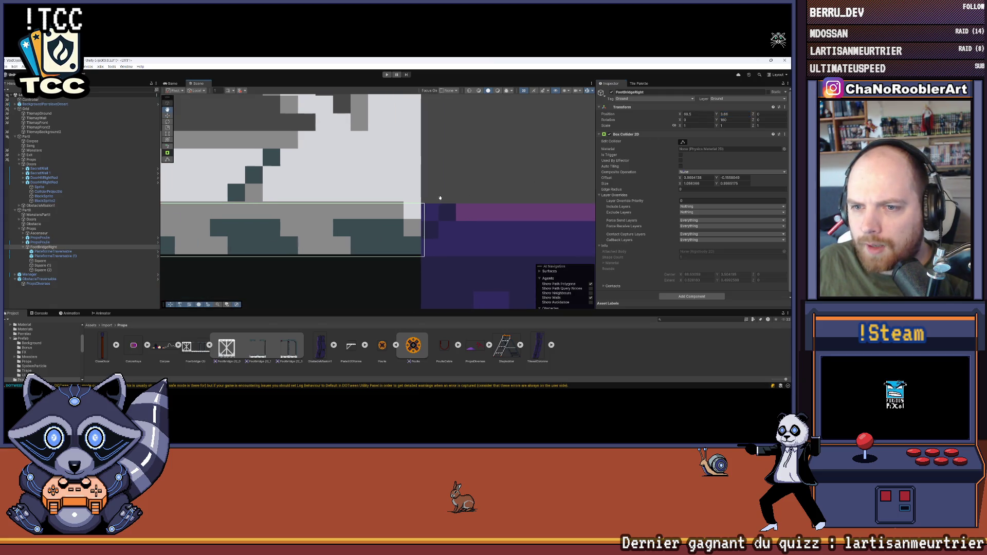
pyautogui.scroll(-5, 440, 198)
pyautogui.moveTo(428, 193)
pyautogui.mouseDown()
pyautogui.moveTo(365, 190)
pyautogui.moveTo(360, 208)
pyautogui.moveTo(249, 214)
pyautogui.moveTo(493, 223)
pyautogui.mouseUp()
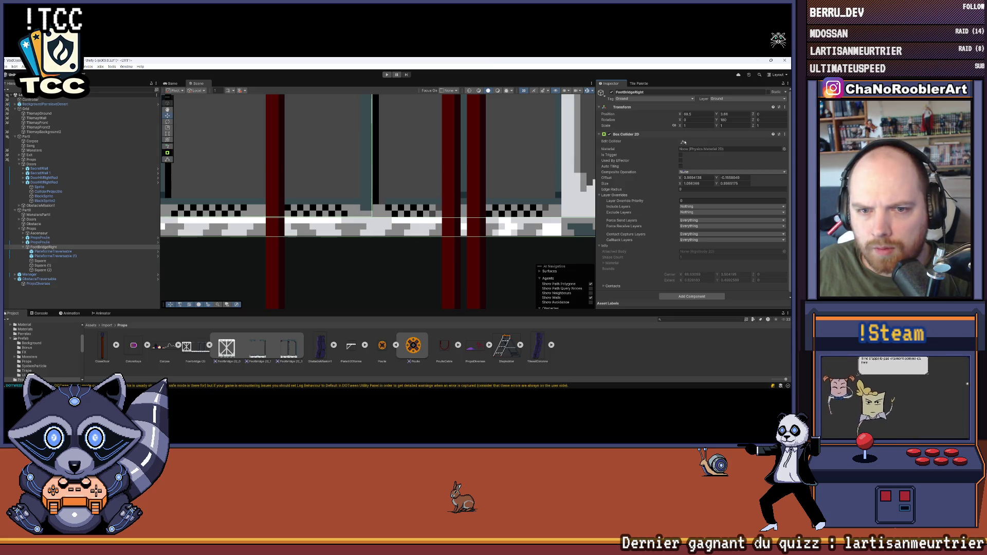
# Remove the Box Collider 2D component from the FootBridgeRight crate.
pyautogui.press('f')
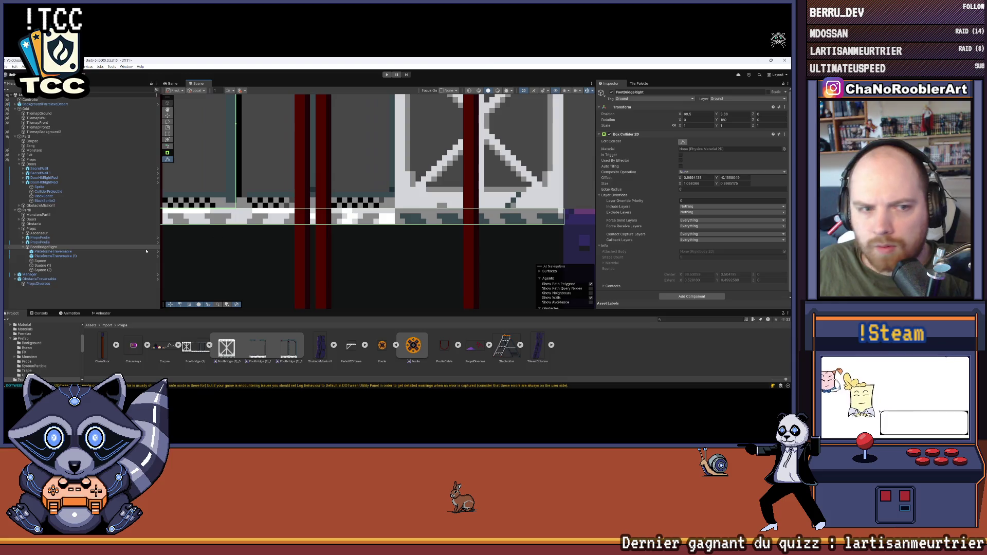
pyautogui.click(53, 251)
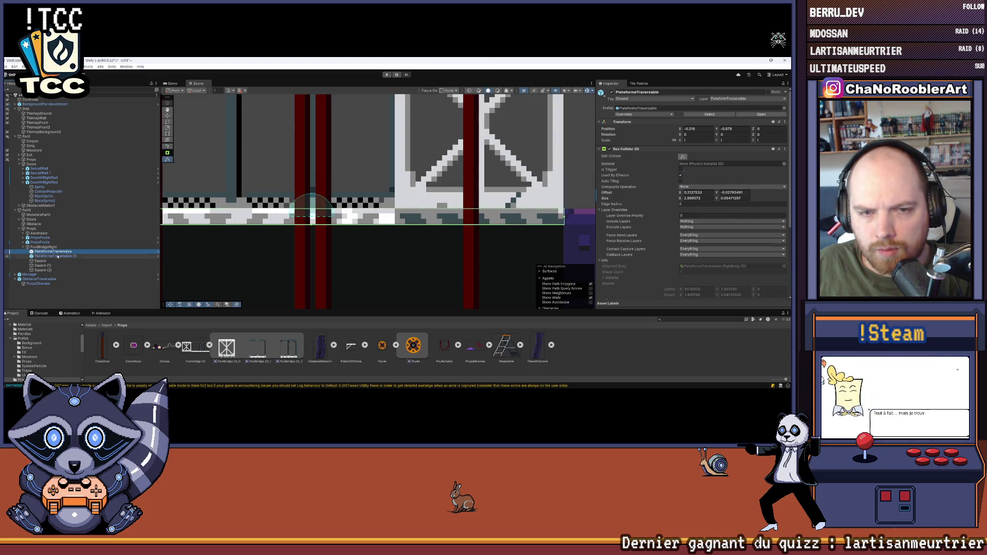
pyautogui.click(56, 256)
pyautogui.click(44, 247)
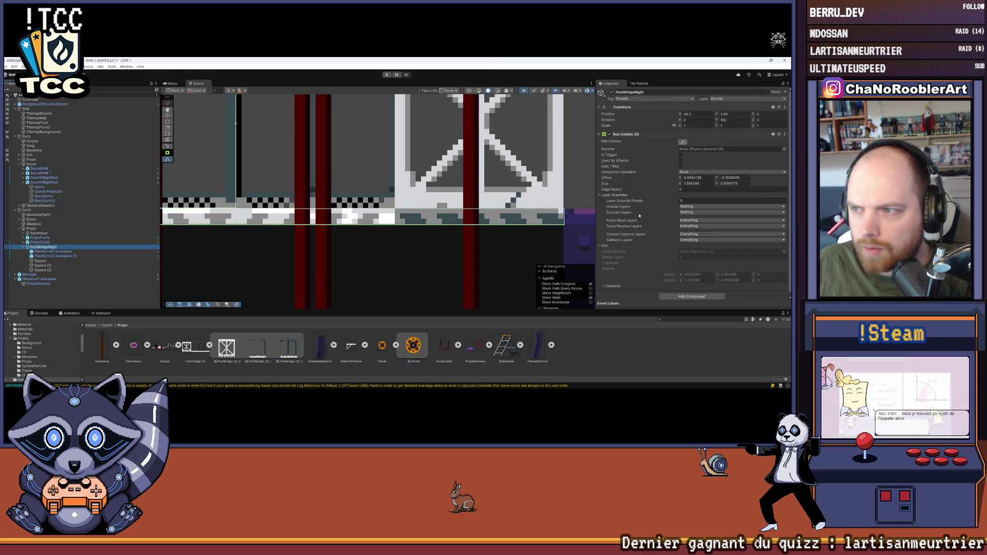
pyautogui.rightClick(631, 134)
pyautogui.click(655, 146)
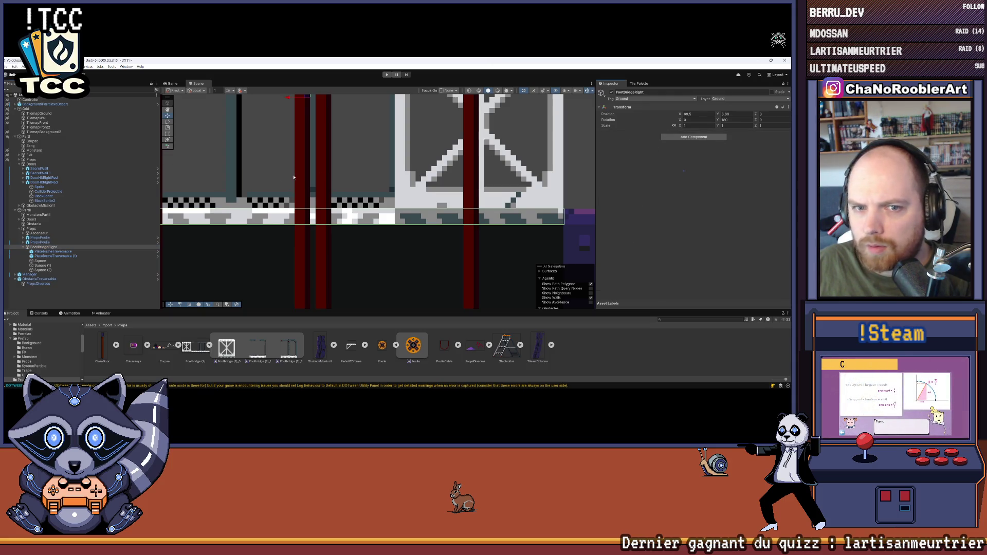
# Lower the bottom edge of PlateformeTraversable's collider to line up with the purple ledge.
pyautogui.press('f')
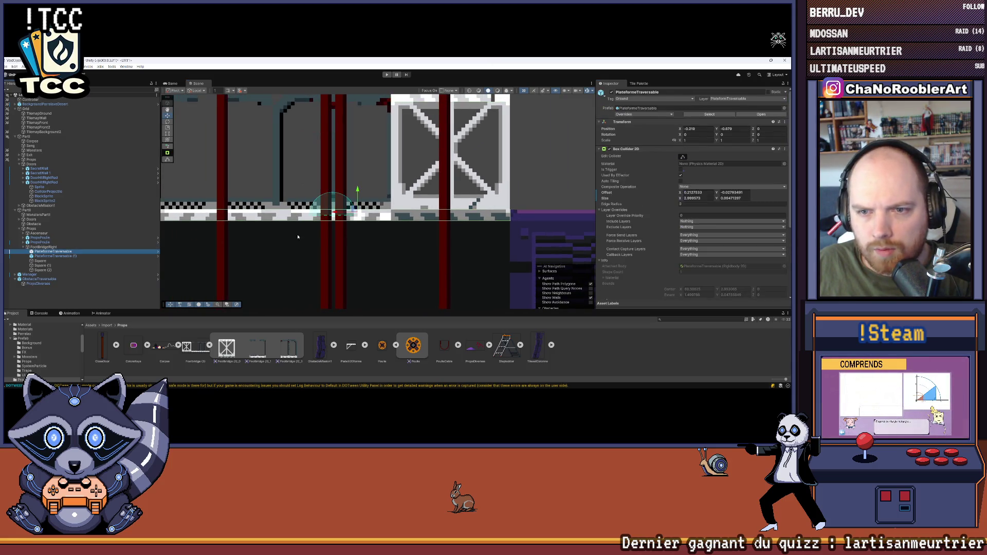
pyautogui.press('f')
pyautogui.moveTo(350, 221); pyautogui.dragTo(327, 202)
pyautogui.press('f')
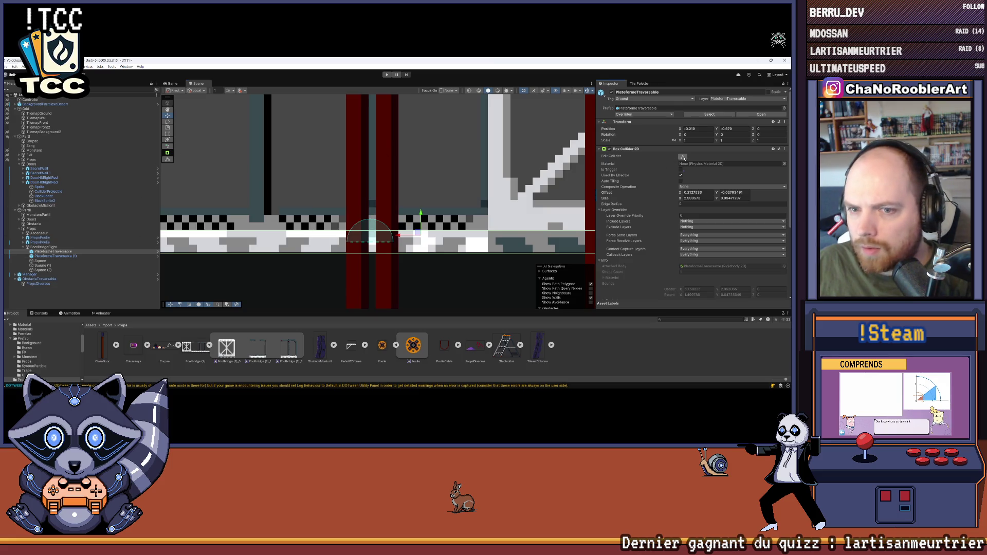
pyautogui.scroll(2, 375, 259)
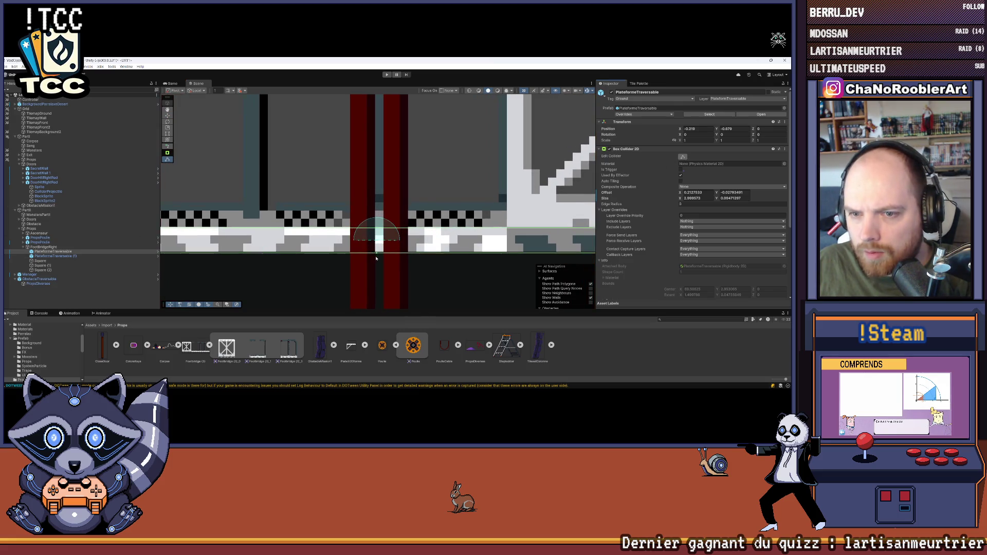
pyautogui.scroll(3, 378, 252)
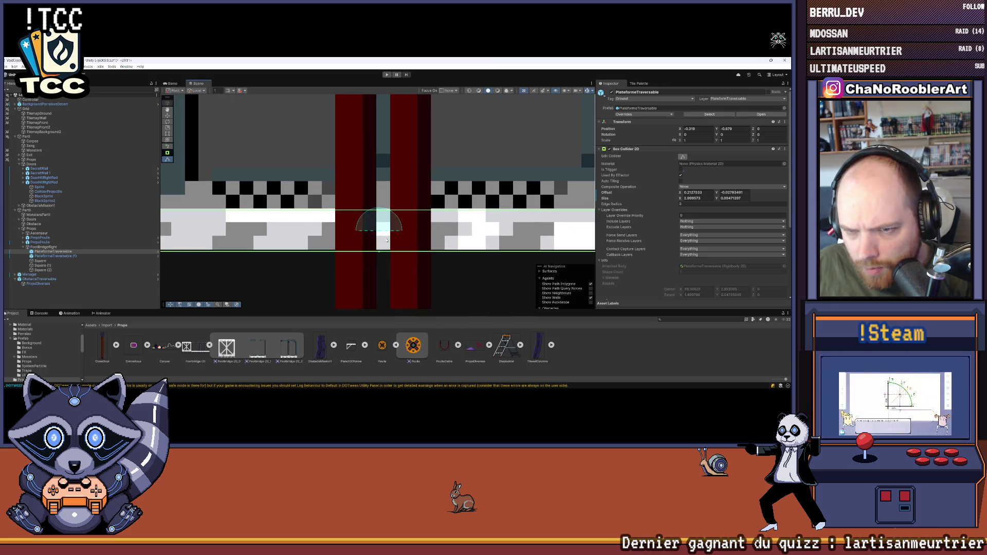
pyautogui.scroll(-2, 380, 252)
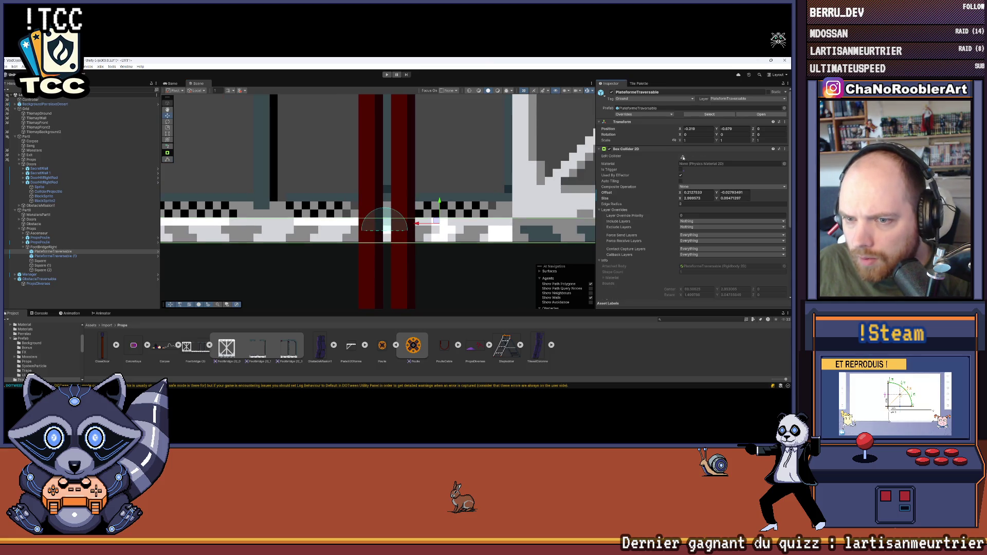
pyautogui.moveTo(380, 246); pyautogui.dragTo(387, 244)
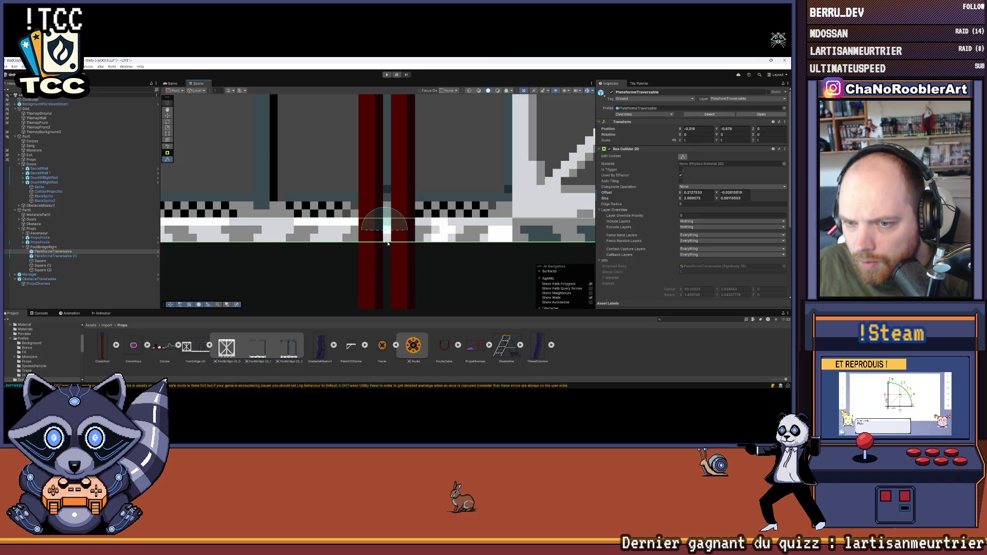
pyautogui.scroll(5, 383, 213)
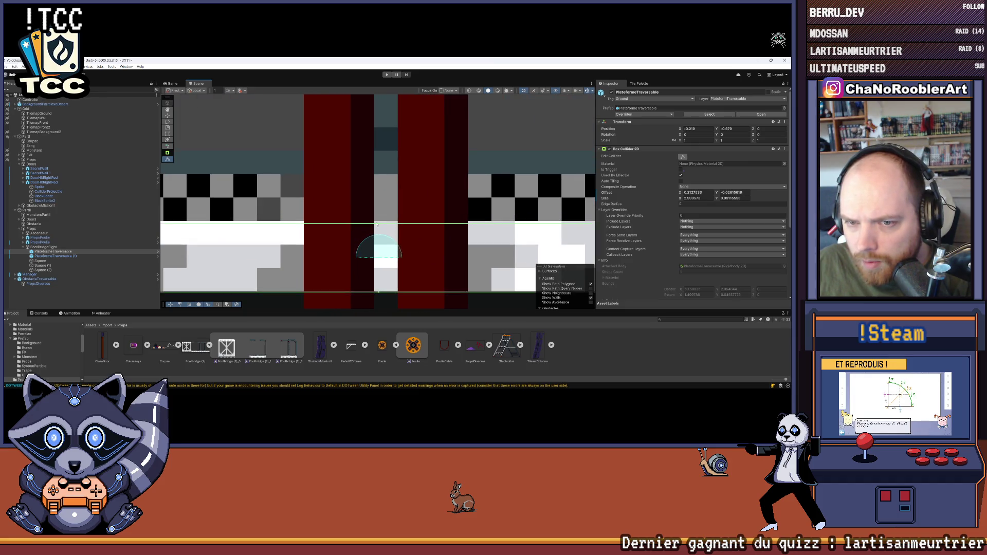
pyautogui.moveTo(379, 226); pyautogui.dragTo(379, 224)
pyautogui.scroll(-3, 447, 216)
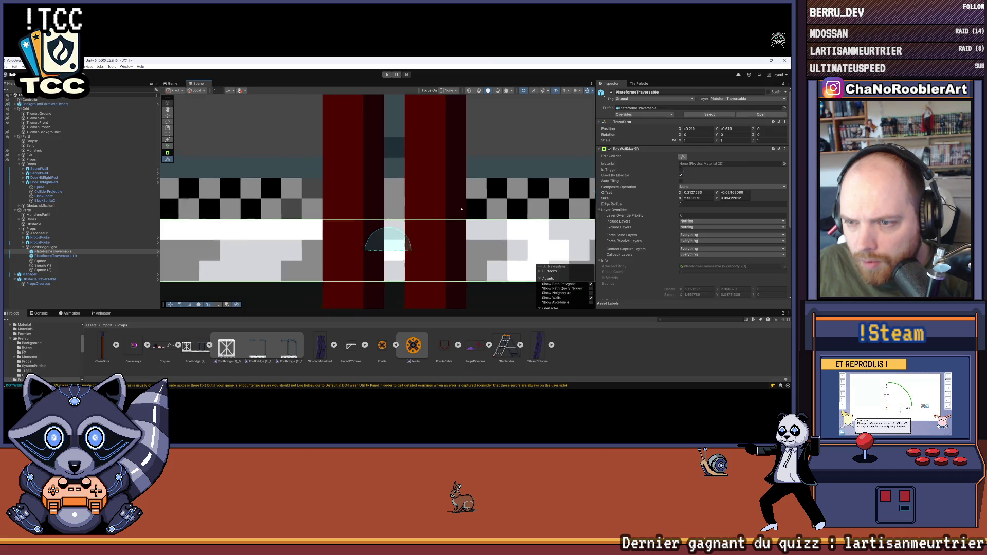
pyautogui.scroll(6, 506, 201)
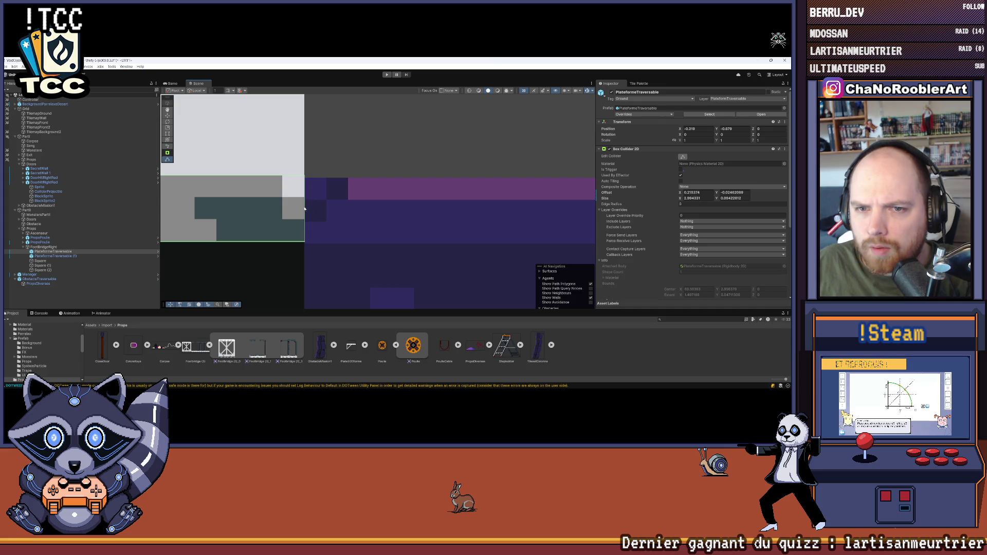
# Lower FootBridgeRight slightly by editing its Transform Position Y value.
pyautogui.moveTo(379, 203); pyautogui.dragTo(473, 219)
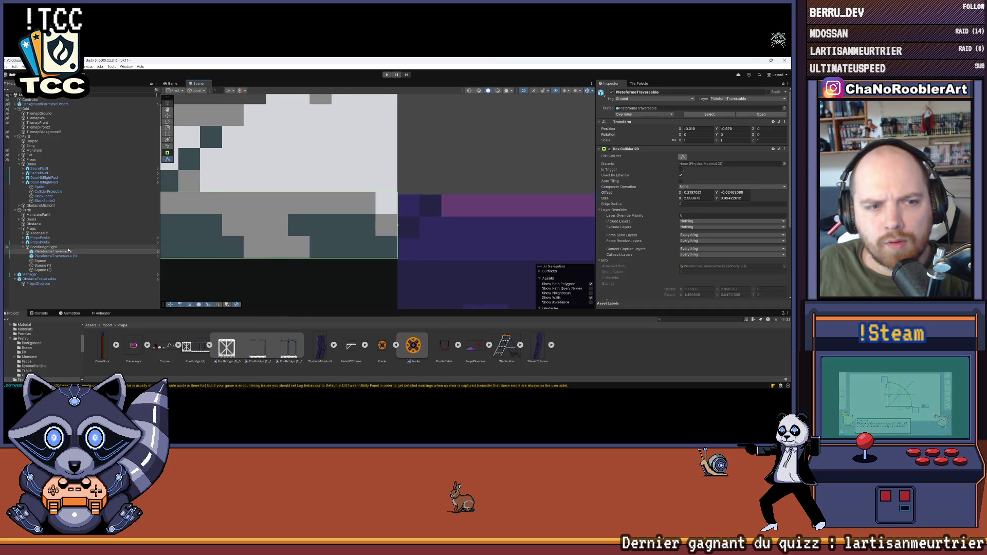
pyautogui.click(474, 209)
pyautogui.scroll(2, 474, 209)
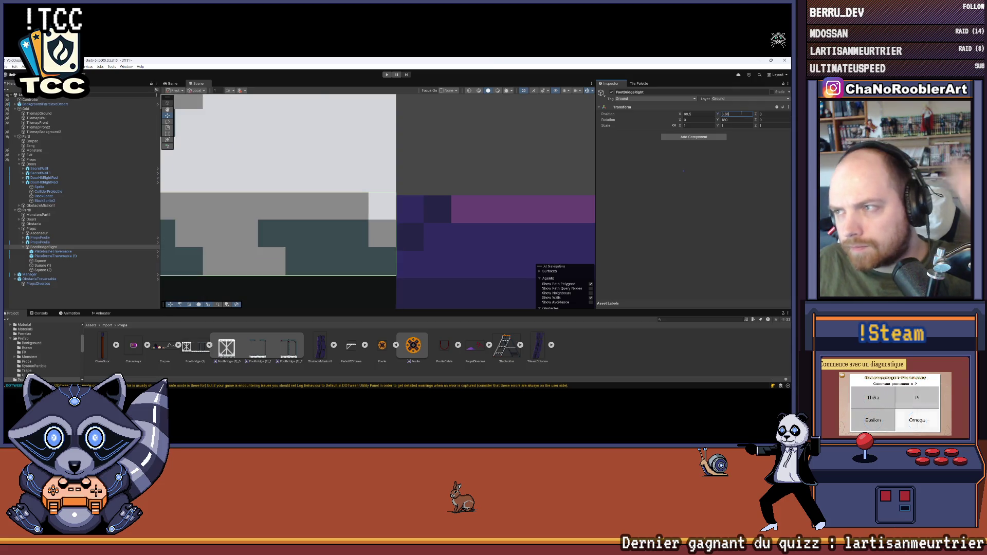
pyautogui.press('BackSpace')
pyautogui.write('5')
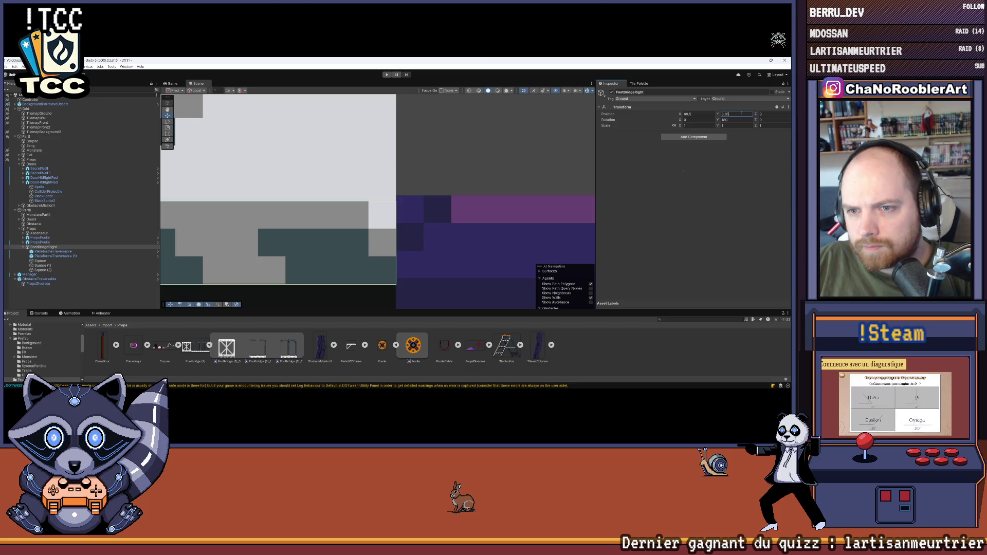
pyautogui.press('BackSpace')
pyautogui.write('7')
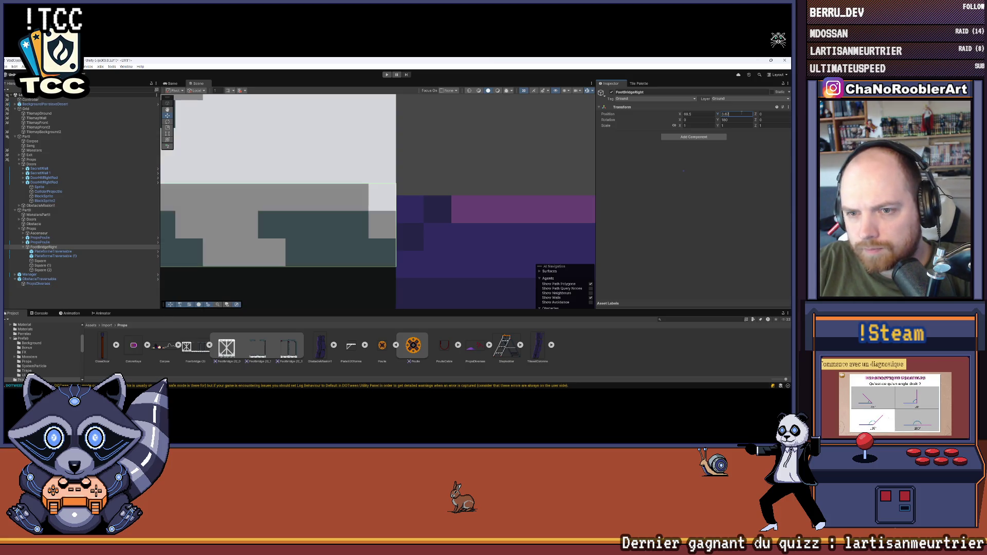
pyautogui.write('6')
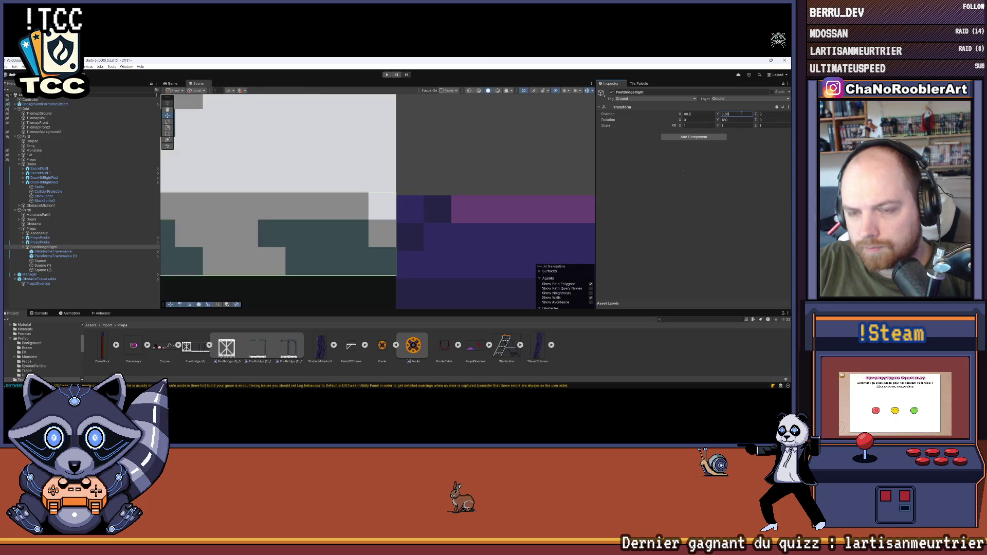
pyautogui.press('BackSpace')
pyautogui.write('5')
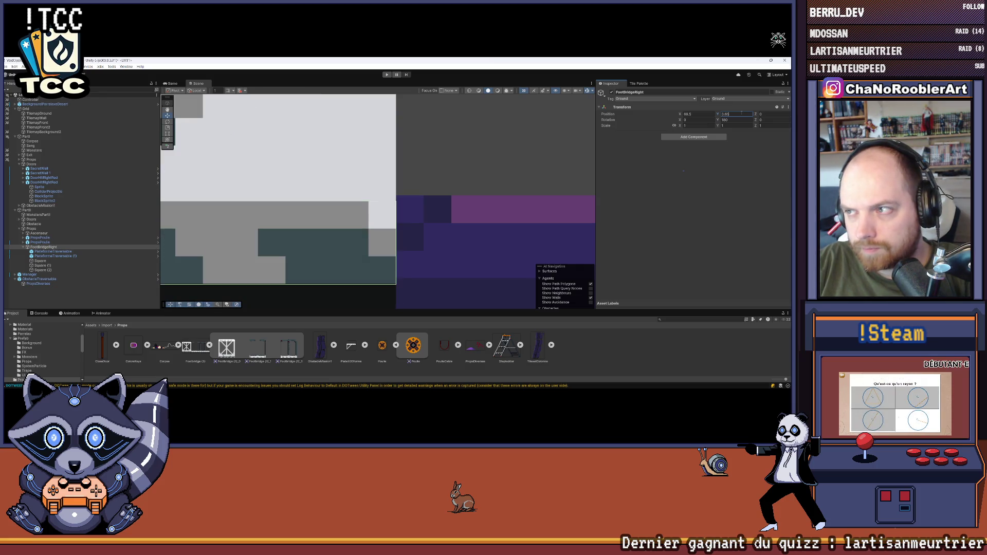
pyautogui.write('5')
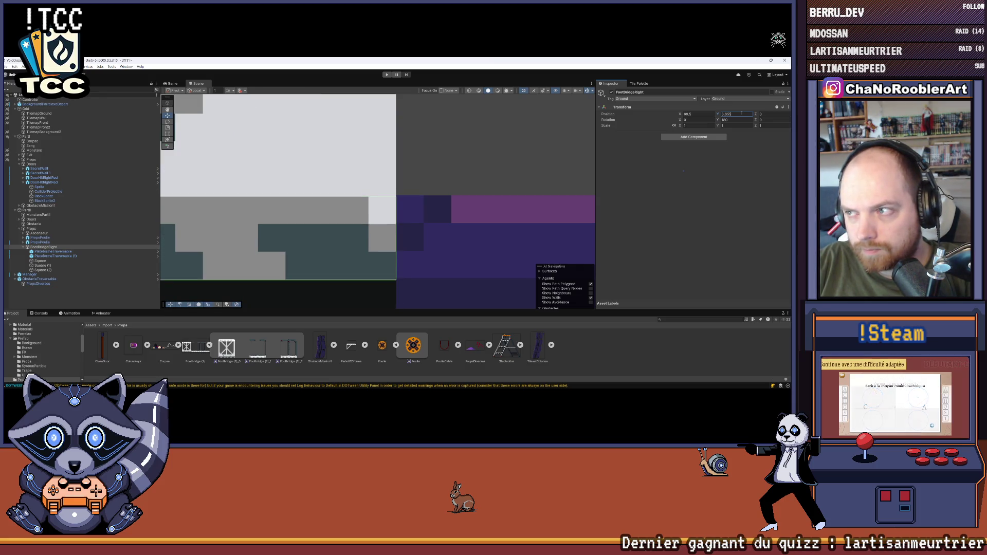
pyautogui.press('BackSpace')
pyautogui.write('7')
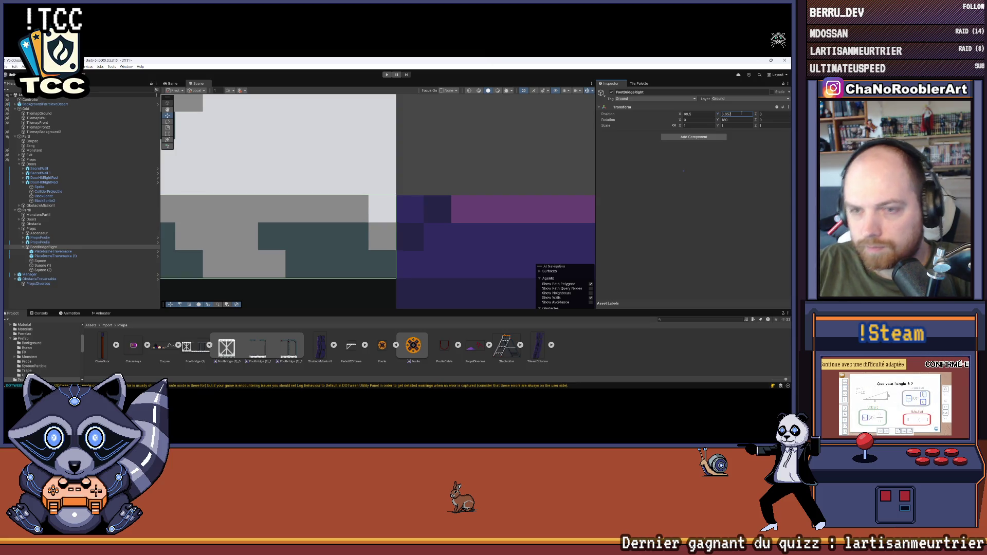
pyautogui.click(662, 159)
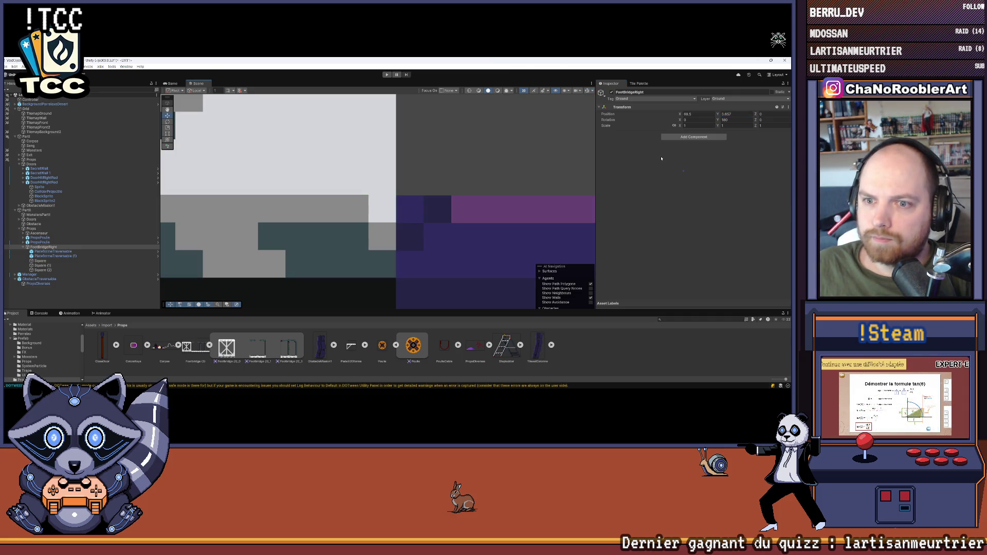
# Fine-tune FootBridgeRight's Y position again, retyping its trailing digits as 385.
pyautogui.press('f')
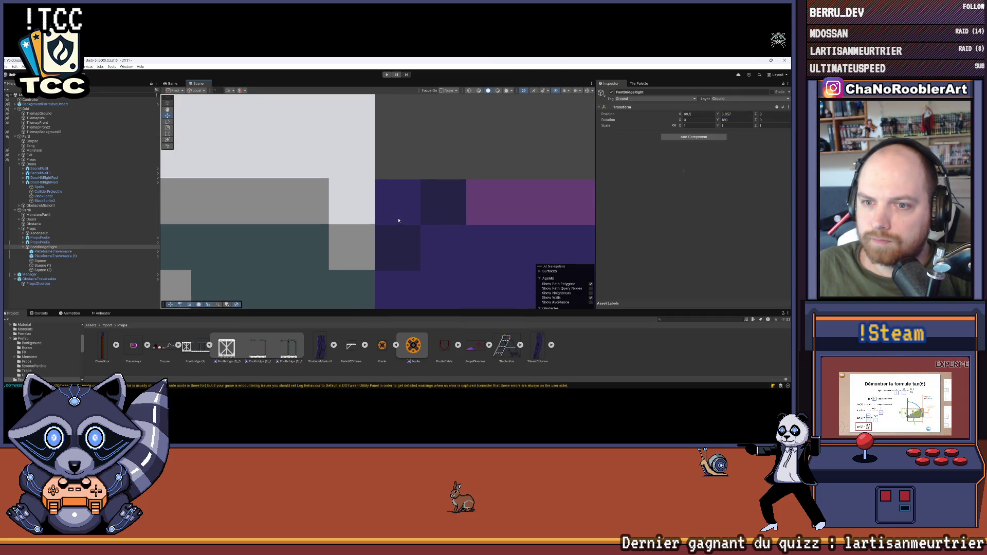
pyautogui.click(735, 113)
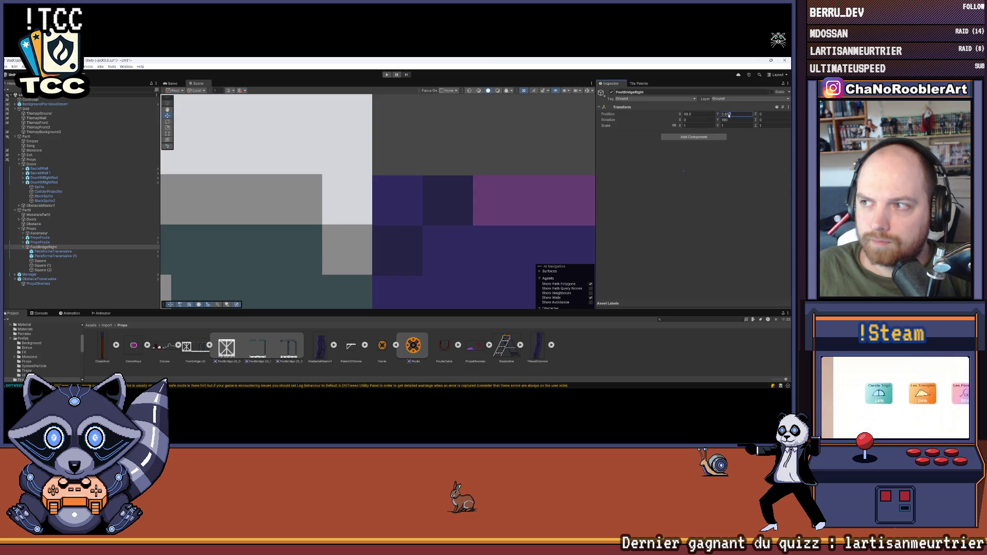
pyautogui.press('BackSpace')
pyautogui.press('BackSpace')
pyautogui.write('38')
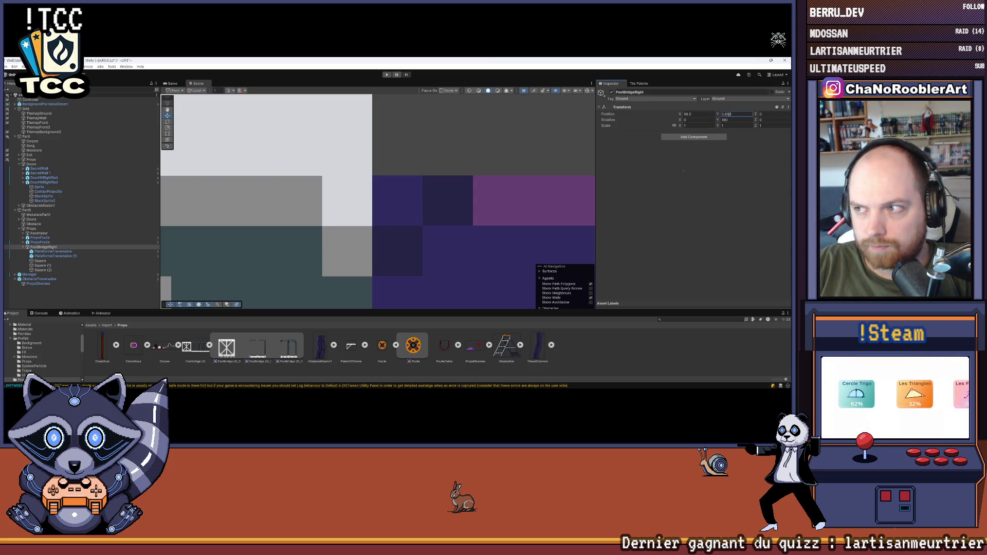
pyautogui.write('5')
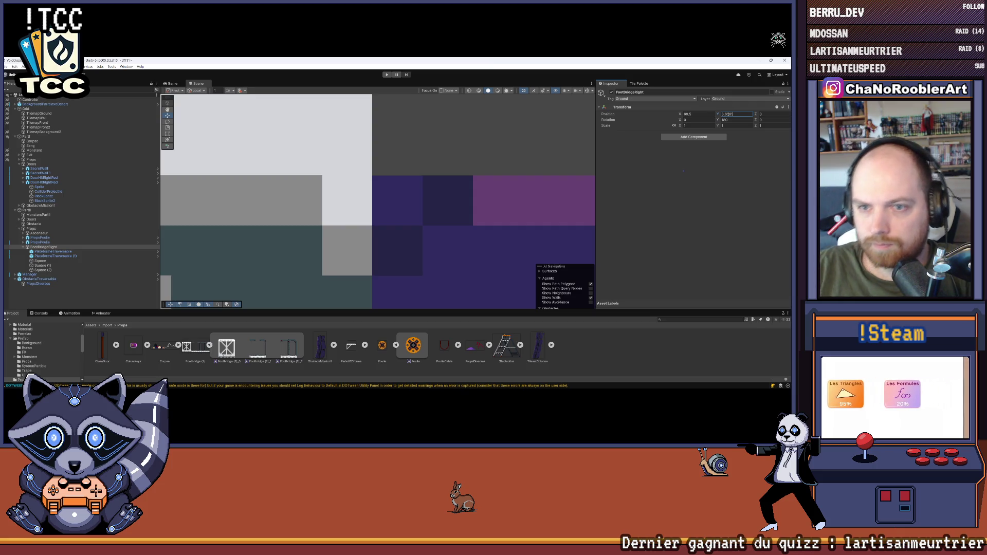
pyautogui.click(449, 147)
pyautogui.scroll(-5, 446, 134)
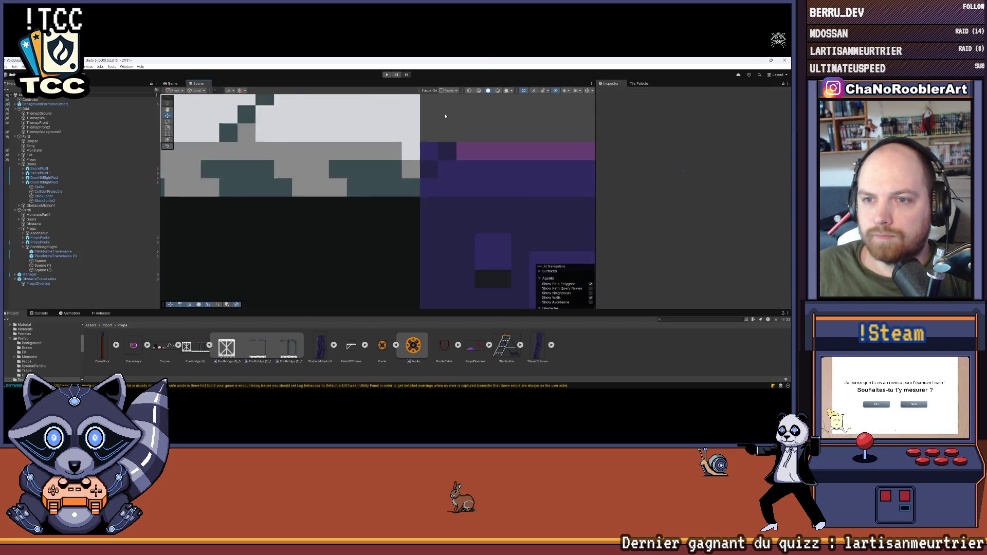
pyautogui.scroll(-6, 445, 117)
pyautogui.moveTo(429, 222)
pyautogui.mouseDown()
pyautogui.moveTo(474, 222)
pyautogui.moveTo(407, 212)
pyautogui.mouseUp()
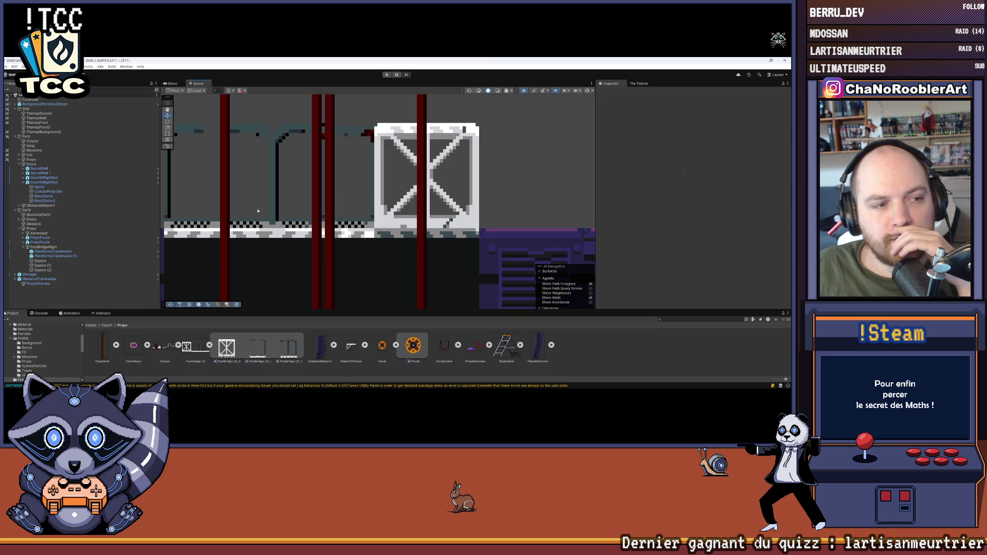
pyautogui.scroll(-1, 308, 201)
pyautogui.scroll(1, 264, 201)
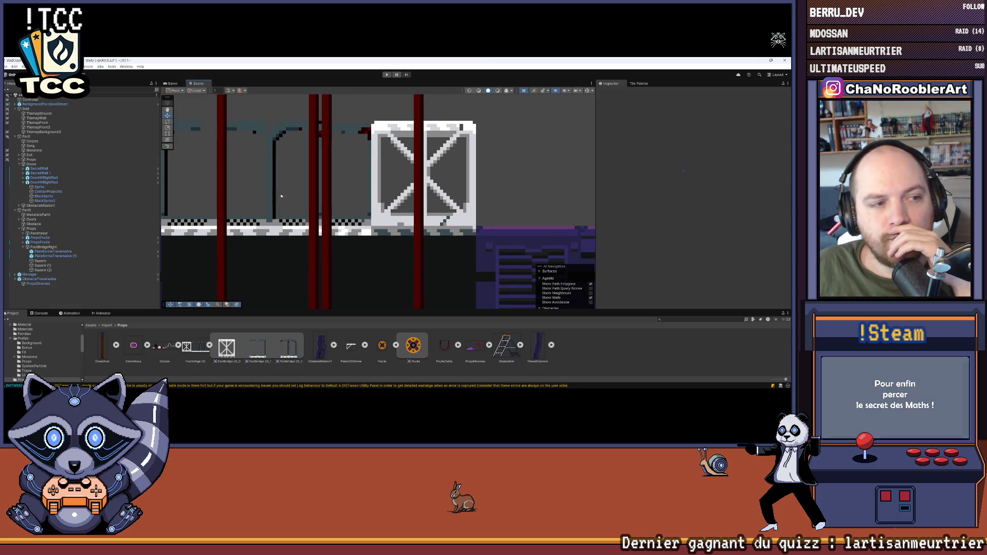
# Pull PlateformeTraversable (1)'s collider right edge inward to about 1 unit wide over the crate.
pyautogui.click(55, 256)
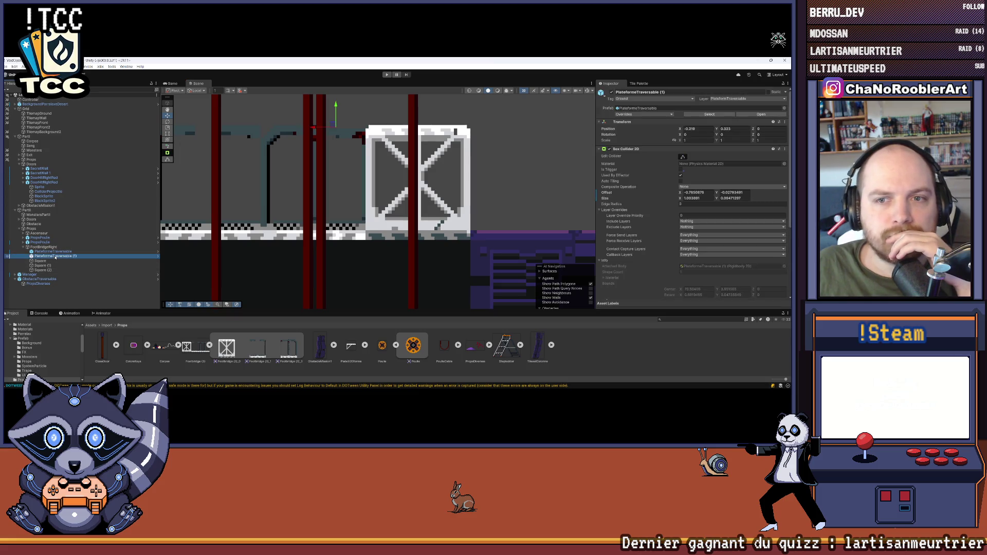
pyautogui.doubleClick(55, 256)
pyautogui.click(53, 255)
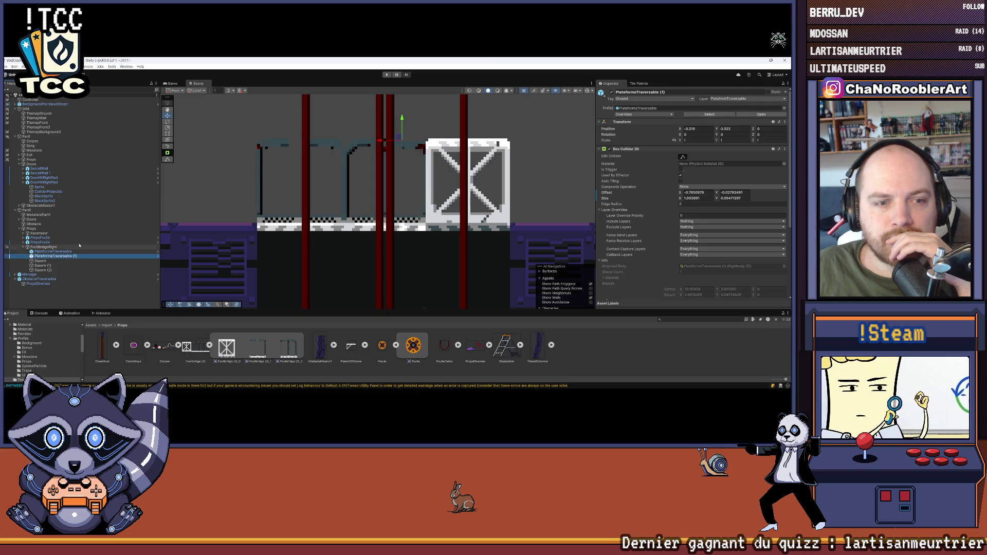
pyautogui.moveTo(540, 175); pyautogui.dragTo(468, 185)
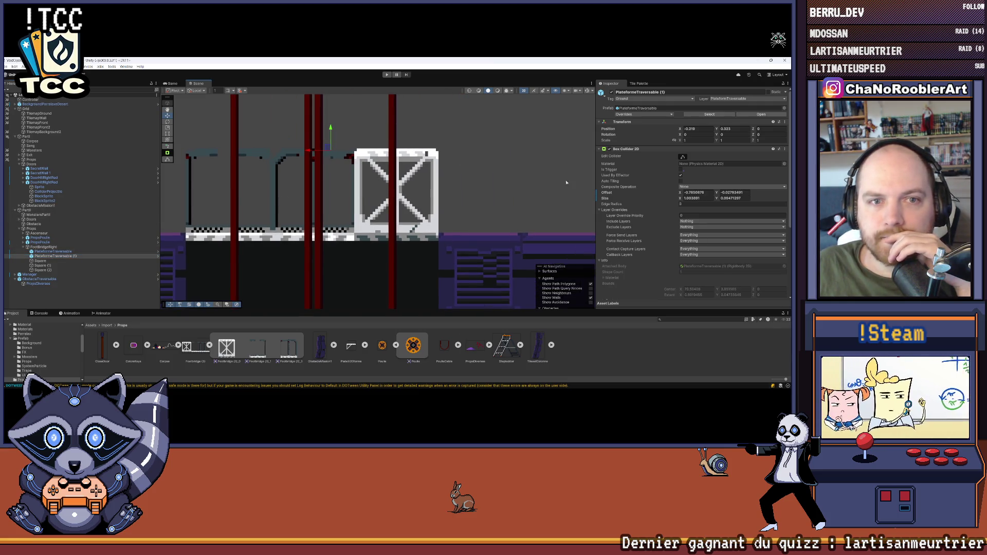
pyautogui.click(682, 157)
pyautogui.scroll(10, 396, 134)
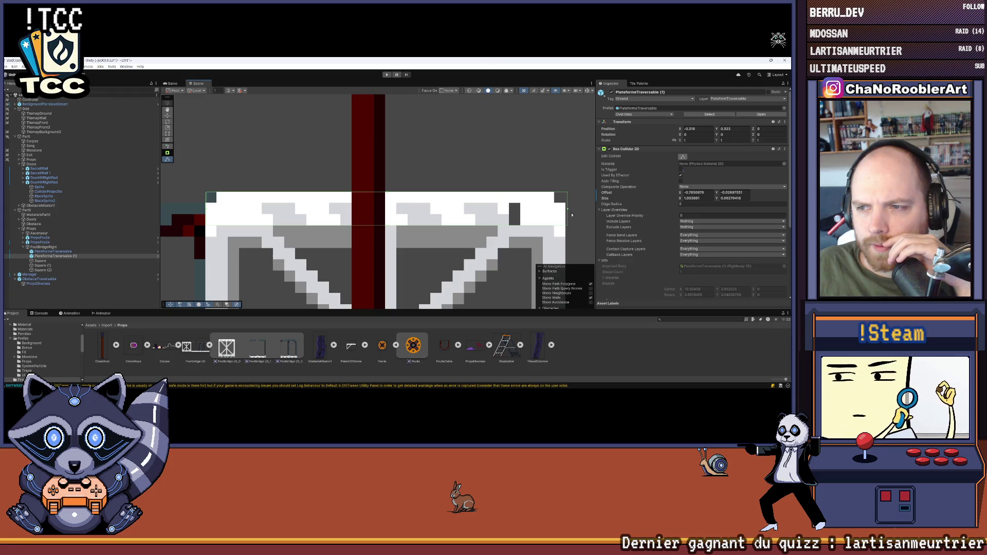
pyautogui.moveTo(568, 209); pyautogui.dragTo(566, 210)
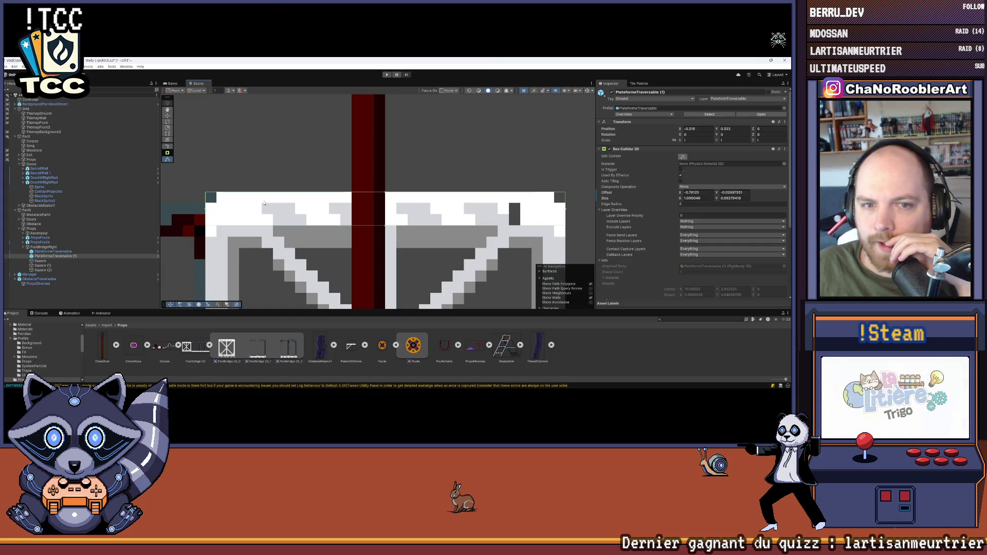
pyautogui.scroll(-5, 263, 203)
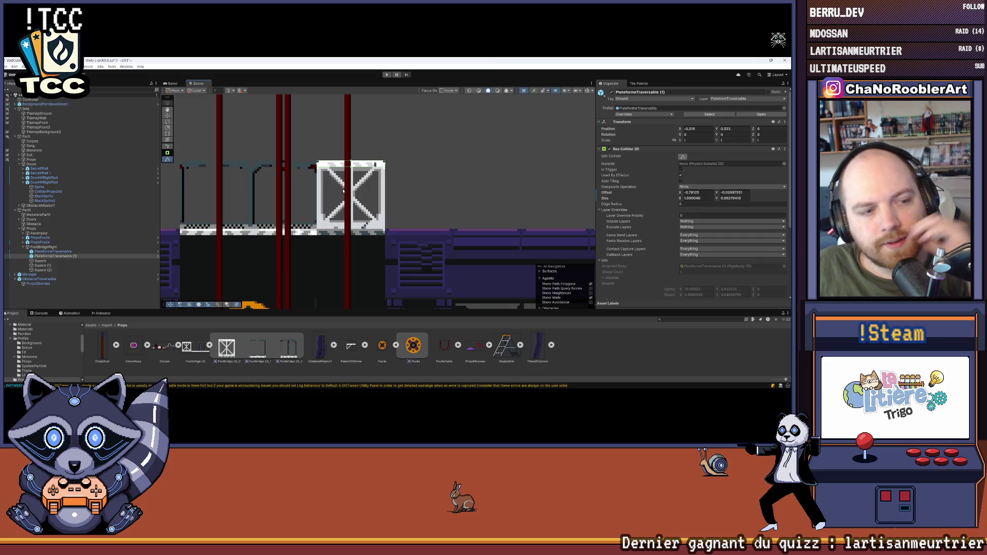
pyautogui.moveTo(377, 185); pyautogui.dragTo(398, 177)
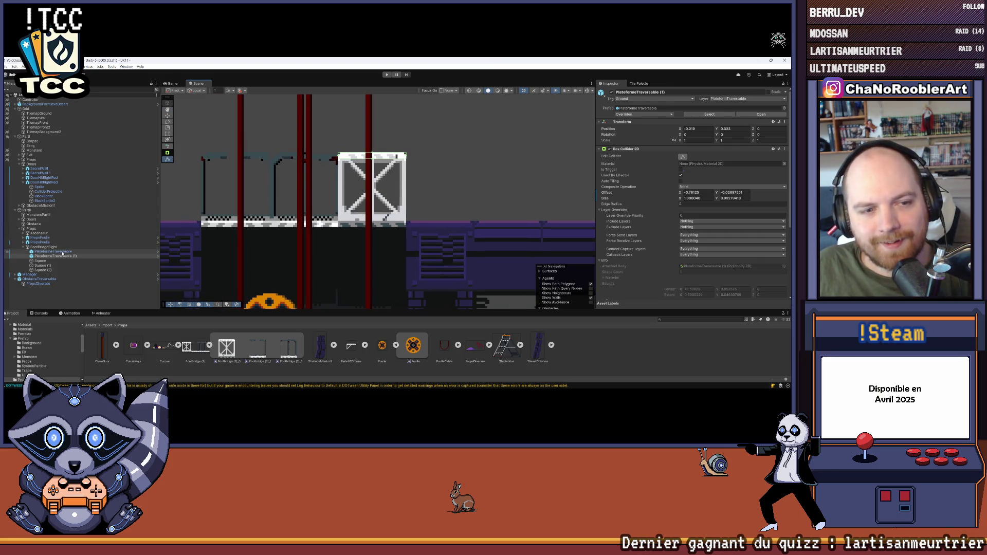
pyautogui.click(312, 247)
pyautogui.scroll(-1, 311, 247)
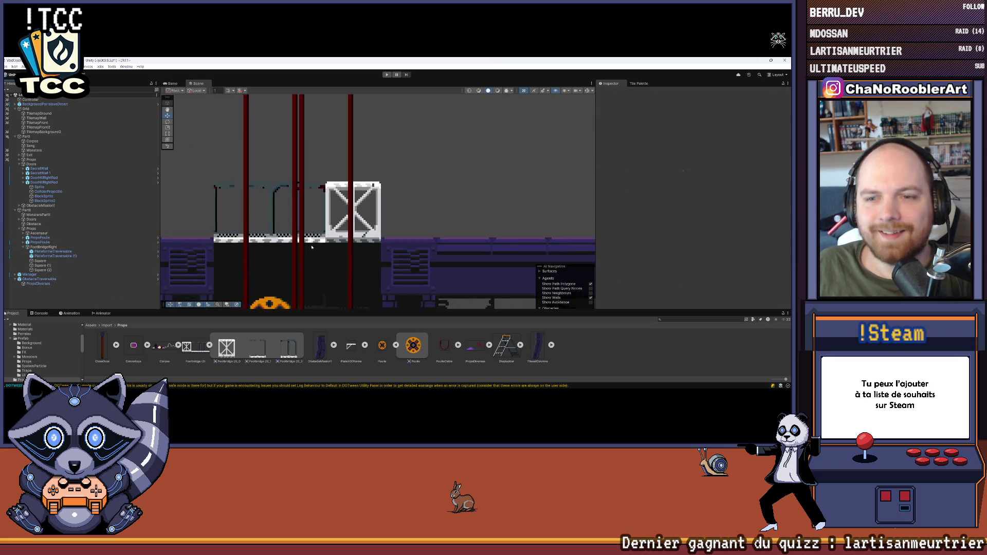
# Collapse FootBridgeRight in the Hierarchy and rename it FootBridge by deleting the 'Right' suffix.
pyautogui.scroll(-10, 311, 247)
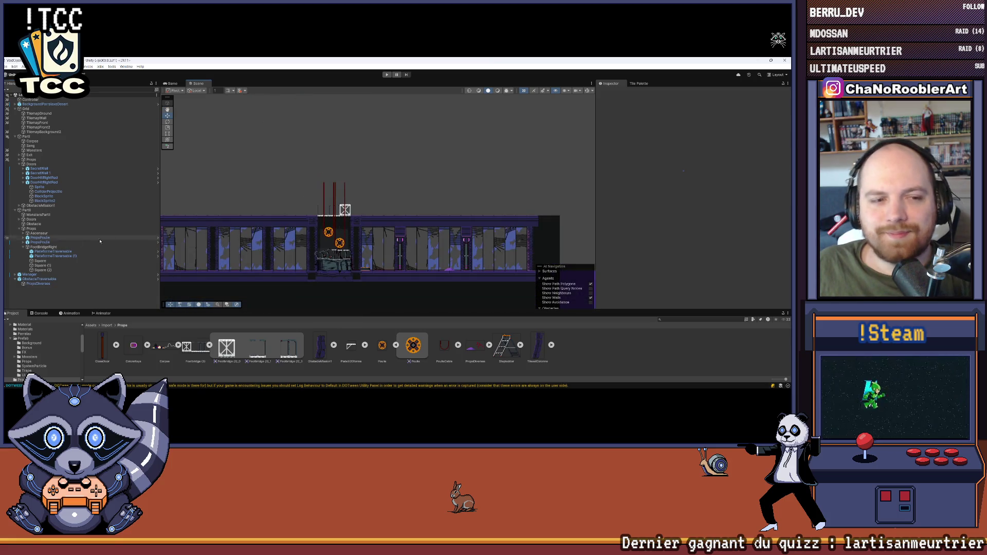
pyautogui.click(25, 247)
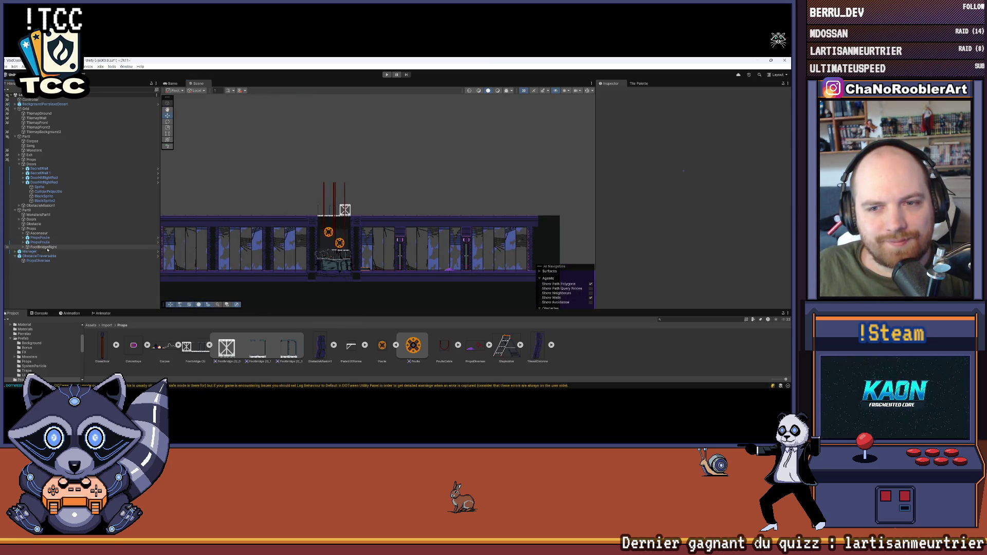
pyautogui.click(48, 247)
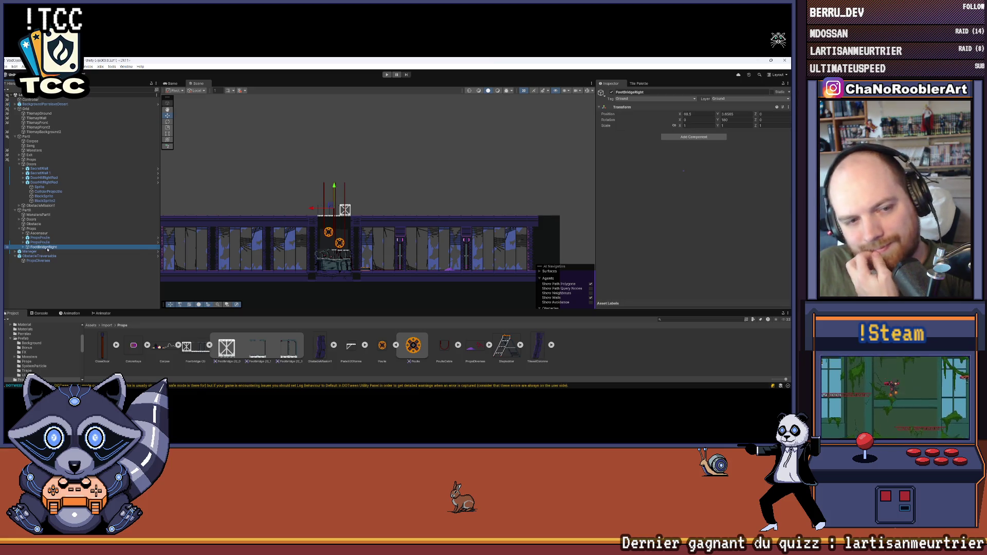
pyautogui.rightClick(47, 250)
pyautogui.click(73, 168)
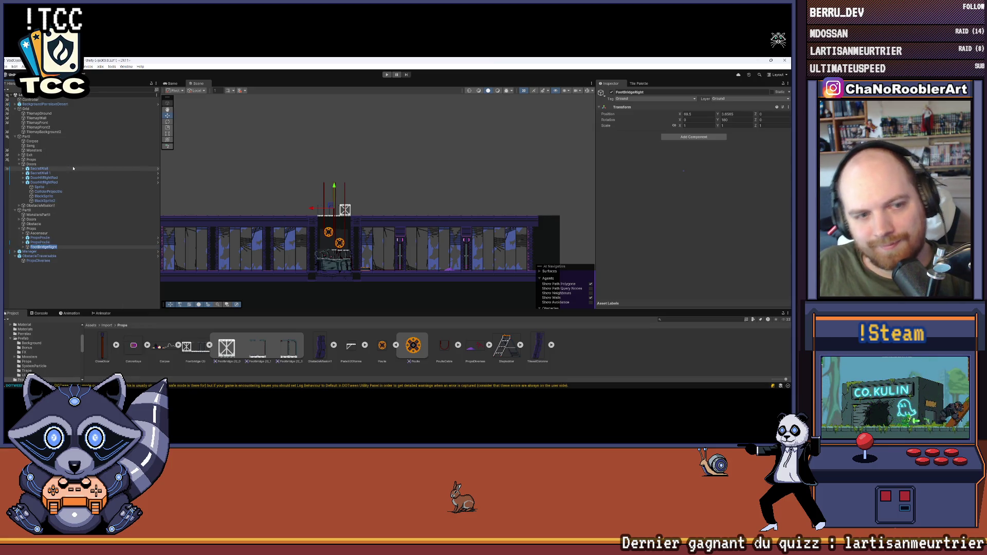
pyautogui.press('BackSpace')
pyautogui.press('Return')
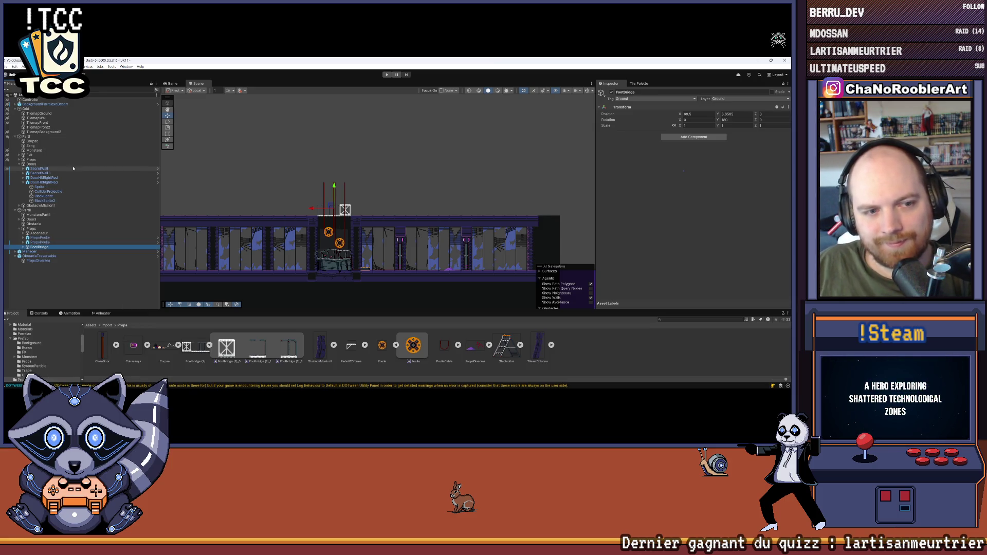
pyautogui.click(77, 283)
pyautogui.click(6, 68)
pyautogui.click(13, 93)
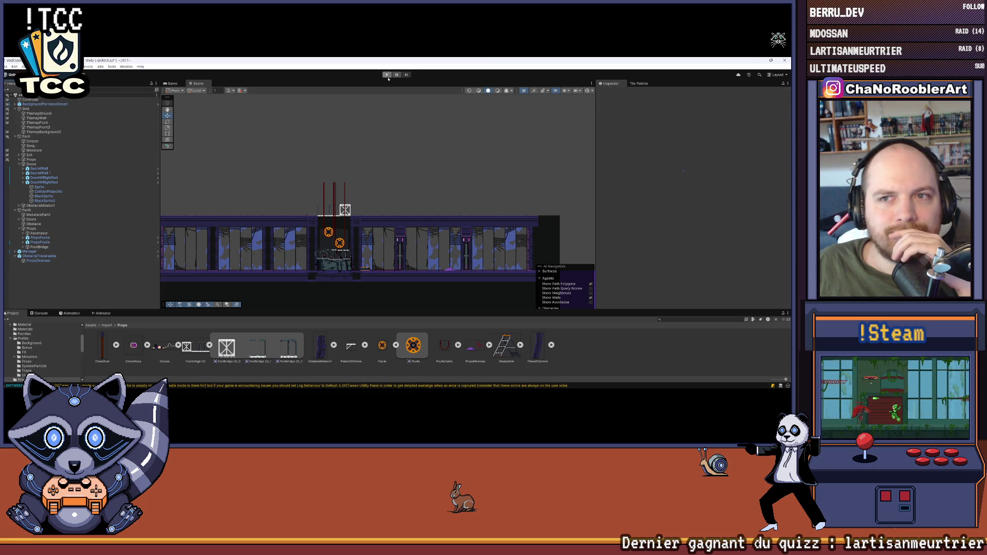
# Start Play mode and maximize the Game view.
pyautogui.click(387, 76)
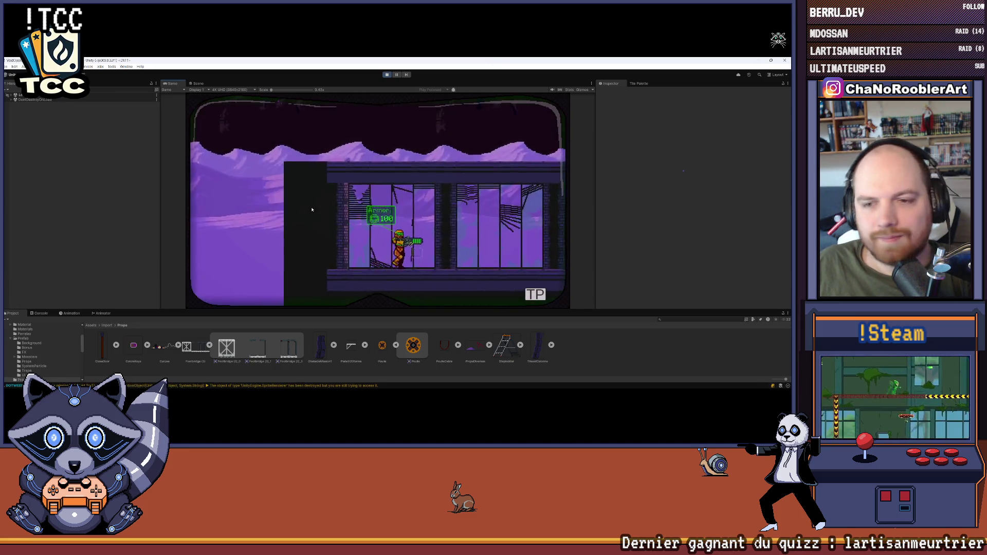
pyautogui.press('Right')
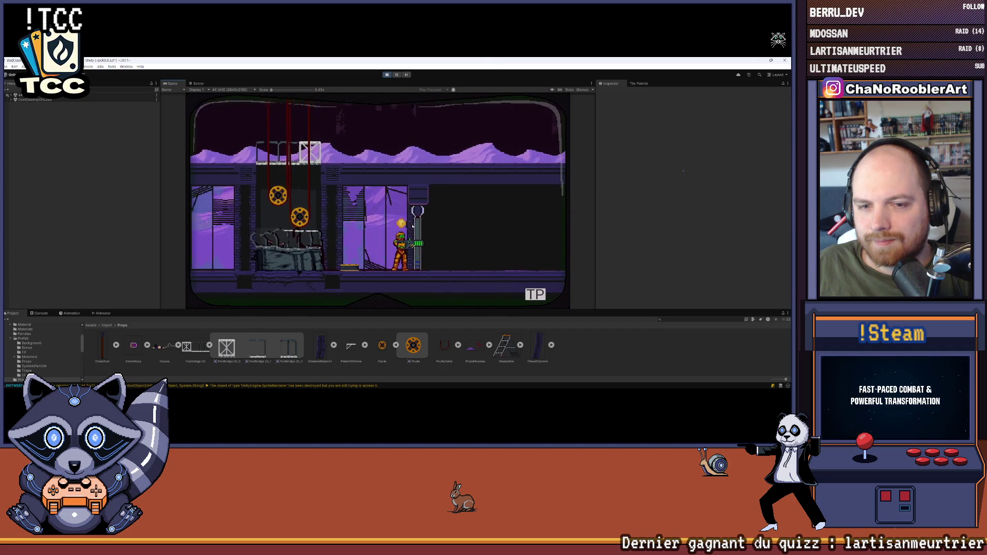
pyautogui.click(591, 83)
pyautogui.click(612, 94)
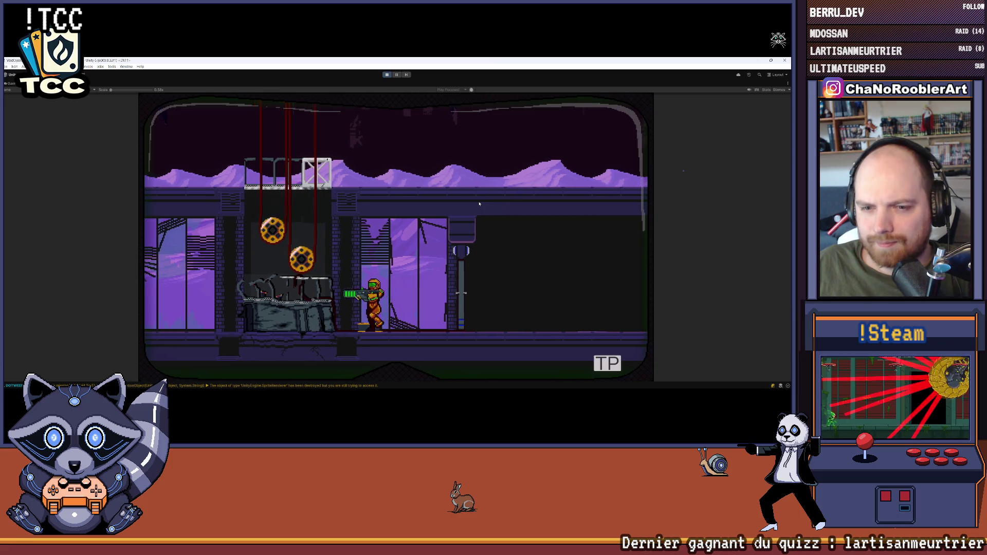
# Run the character into the gear shaft and spin-jump up onto the crate platform.
pyautogui.press('Right')
pyautogui.press('Left')
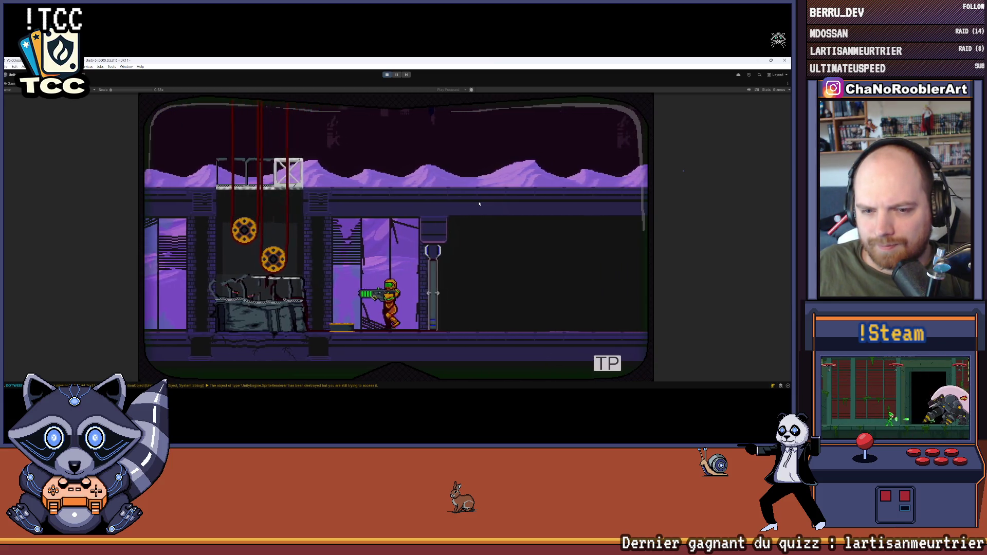
pyautogui.press('Left')
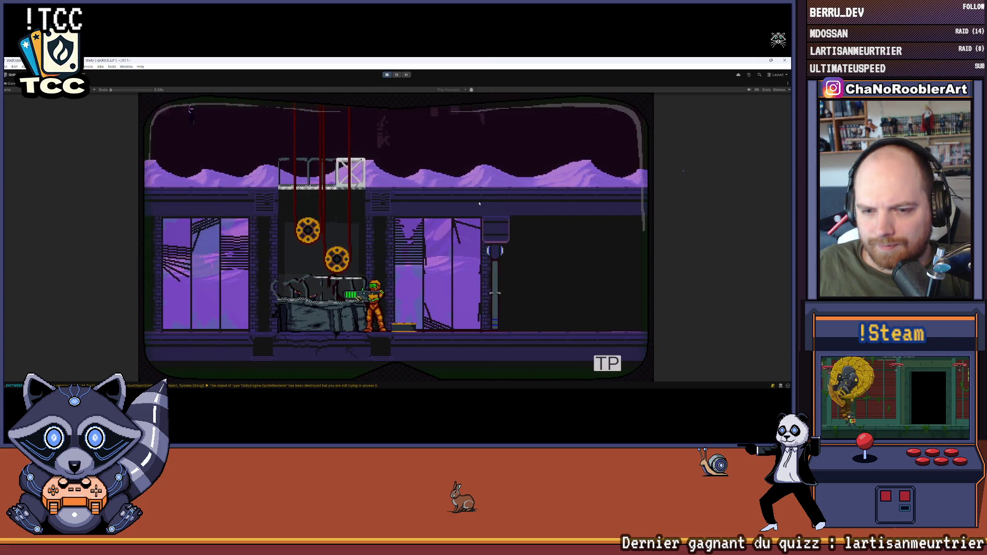
pyautogui.press('Left')
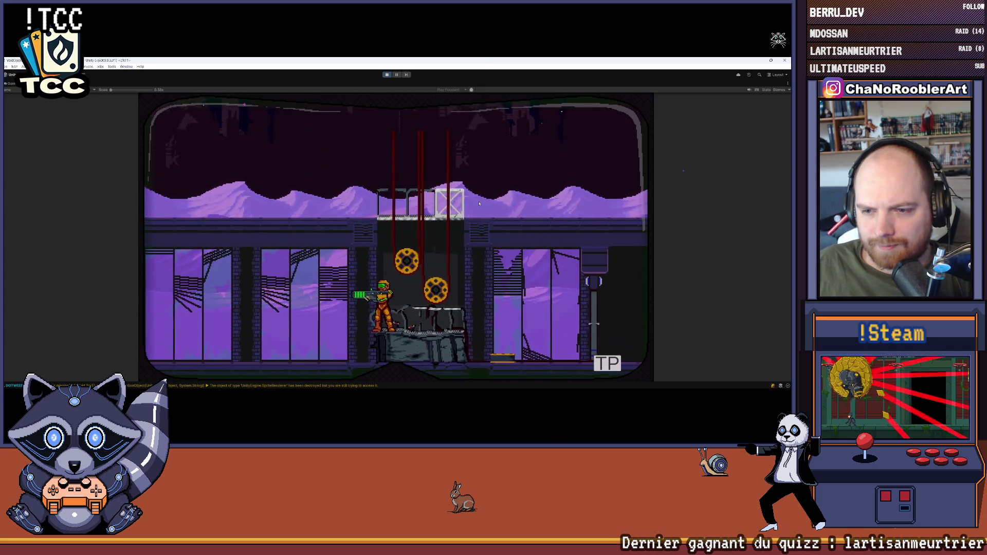
pyautogui.press('Right')
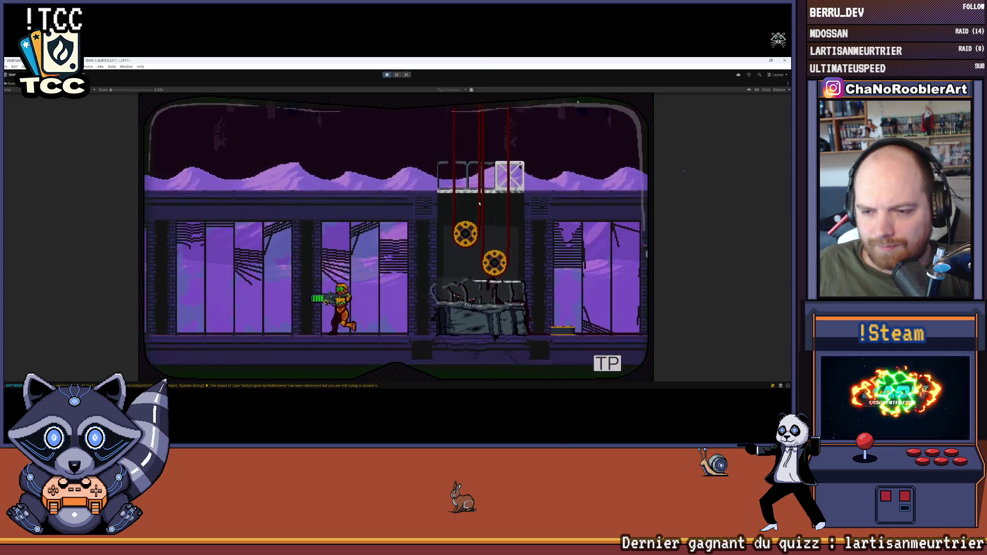
pyautogui.press('Right')
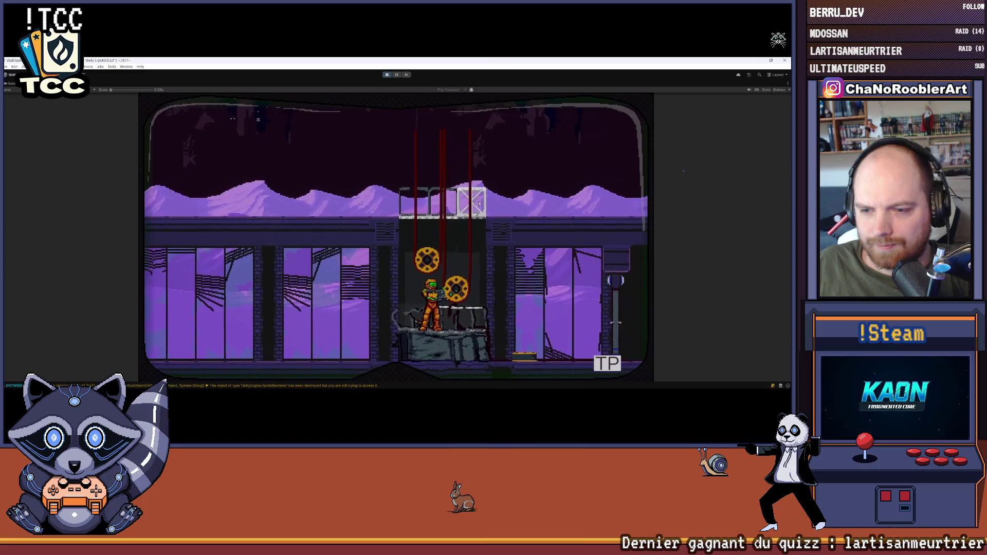
pyautogui.press('space')
pyautogui.press('Left')
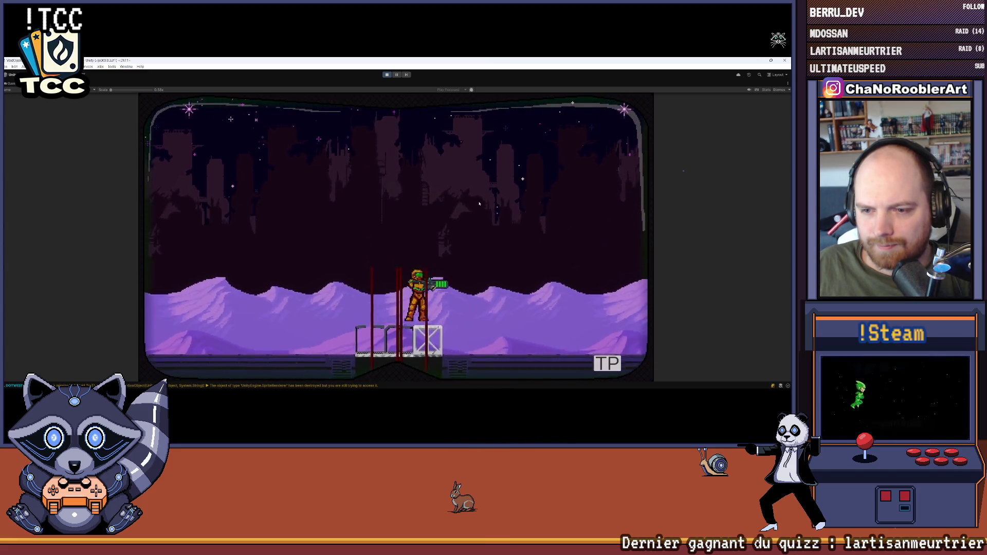
# Walk the character back and forth across the crate platform, then stop the playtest.
pyautogui.press('Left')
pyautogui.press('Right')
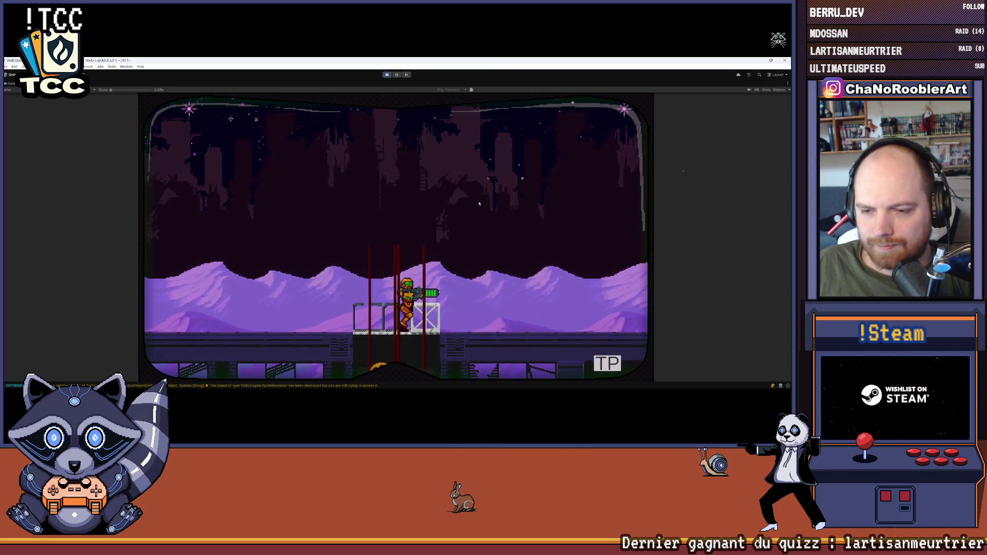
pyautogui.press('Left')
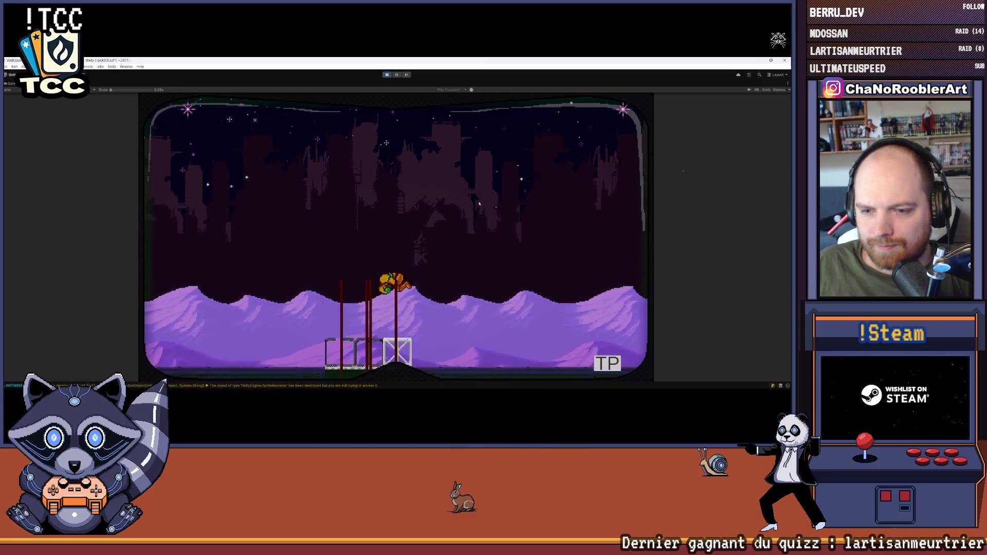
pyautogui.press('Left')
pyautogui.press('Right')
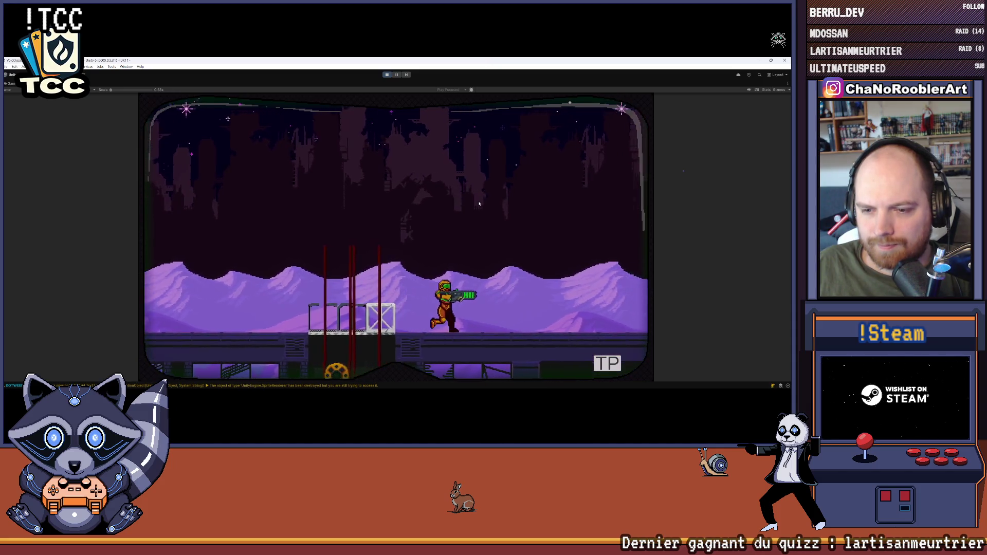
pyautogui.press('Left')
pyautogui.press('Right')
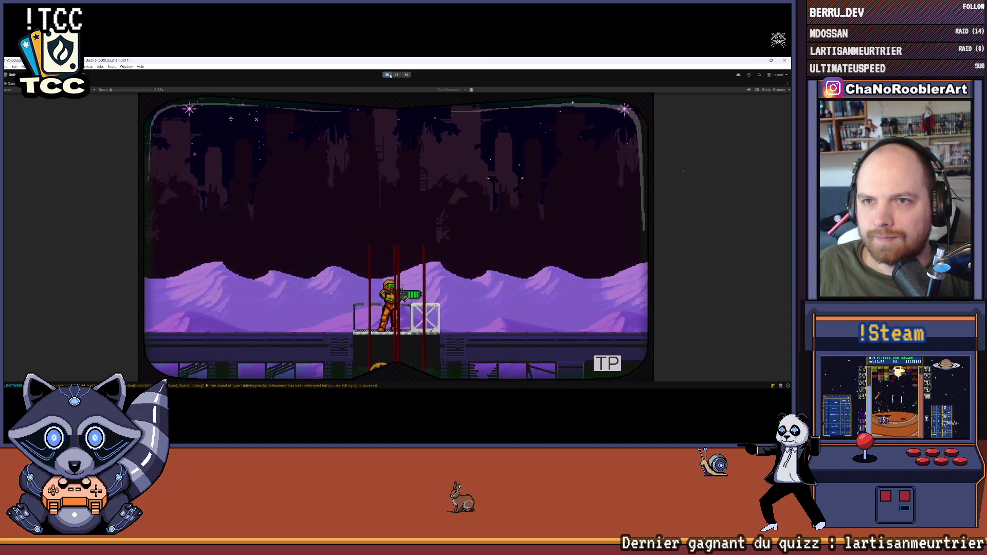
pyautogui.click(390, 76)
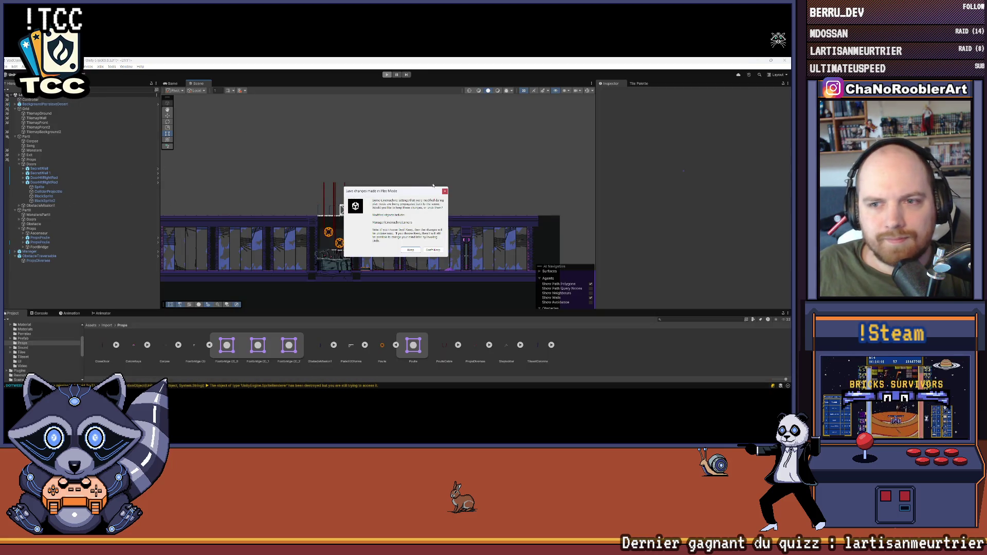
# Dismiss the play-mode changes prompt and select Square (2) under FootBridge.
pyautogui.click(433, 249)
pyautogui.scroll(5, 332, 205)
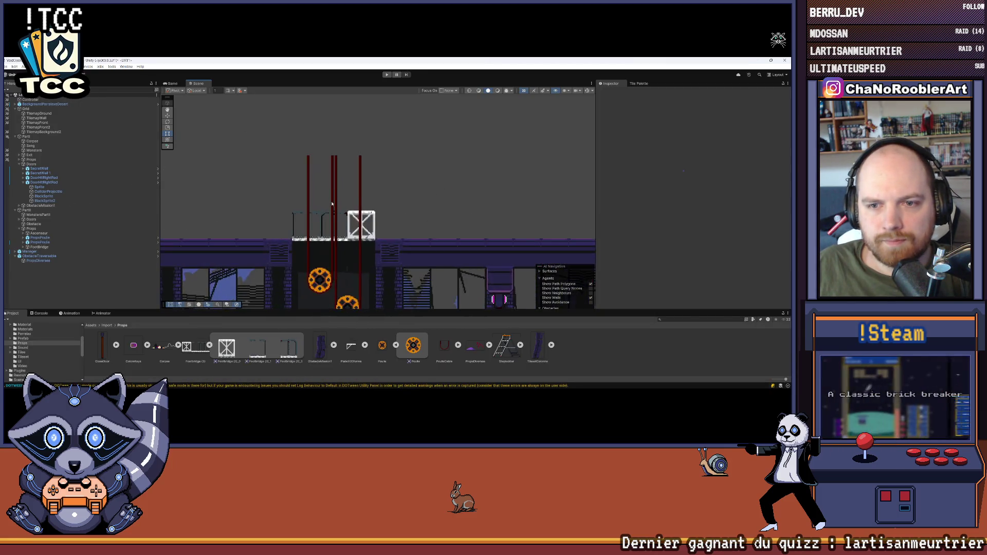
pyautogui.scroll(3, 332, 204)
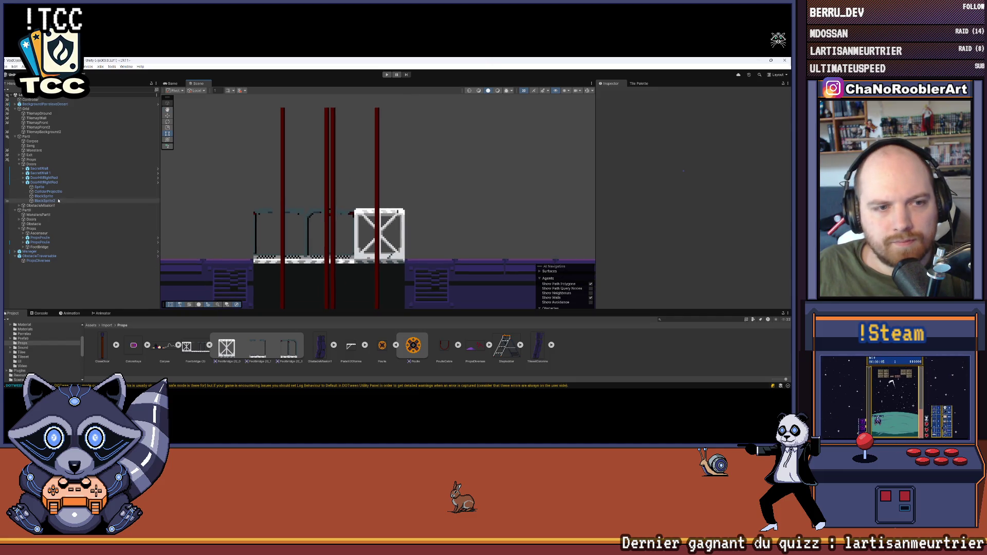
pyautogui.click(27, 243)
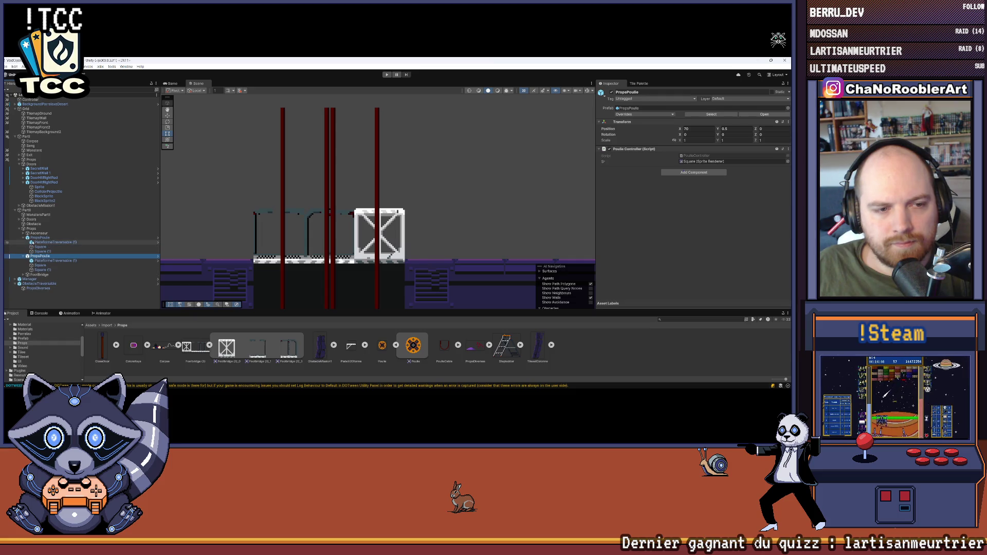
pyautogui.click(24, 242)
pyautogui.click(24, 246)
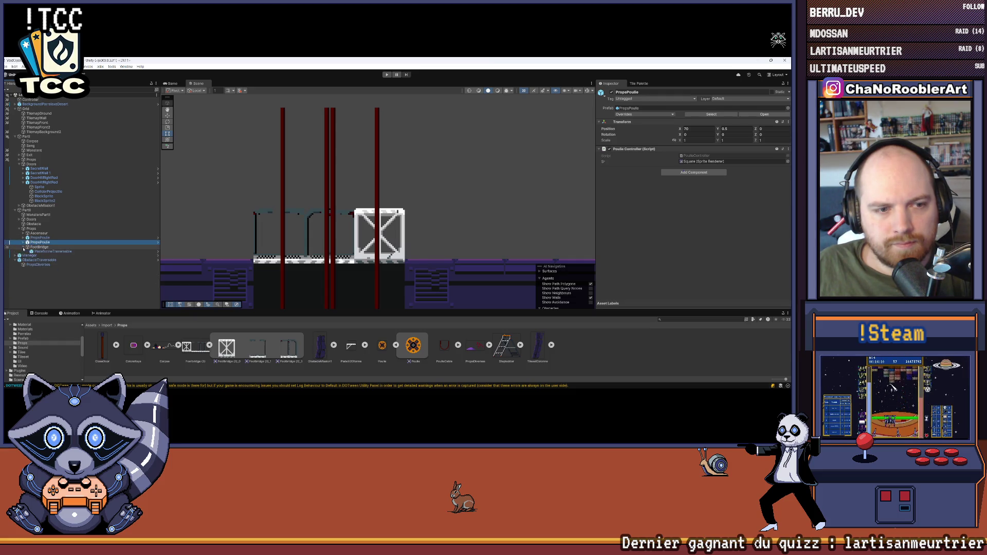
pyautogui.click(48, 260)
pyautogui.click(52, 265)
pyautogui.click(48, 269)
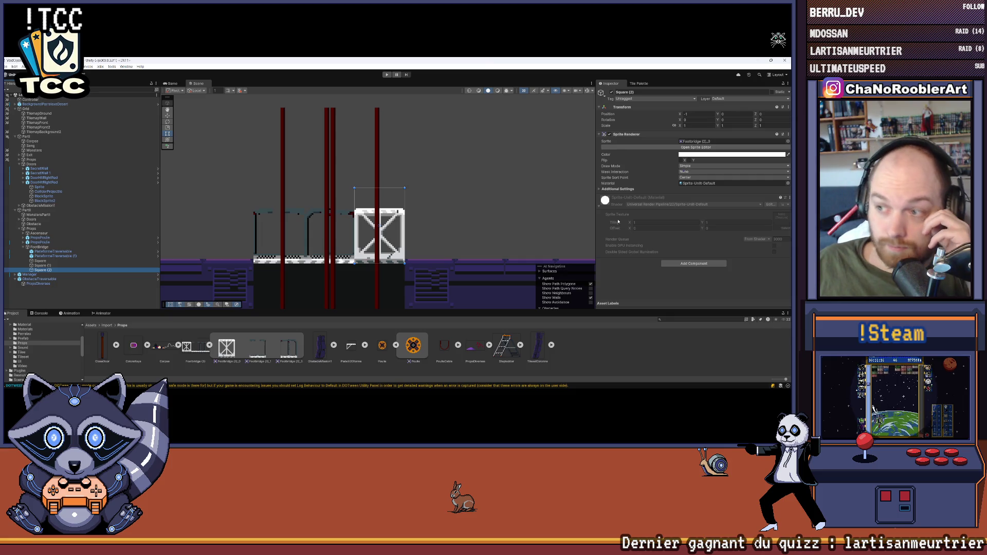
# Set Square (2)'s Sorting Layer to Front and run the game again.
pyautogui.click(600, 189)
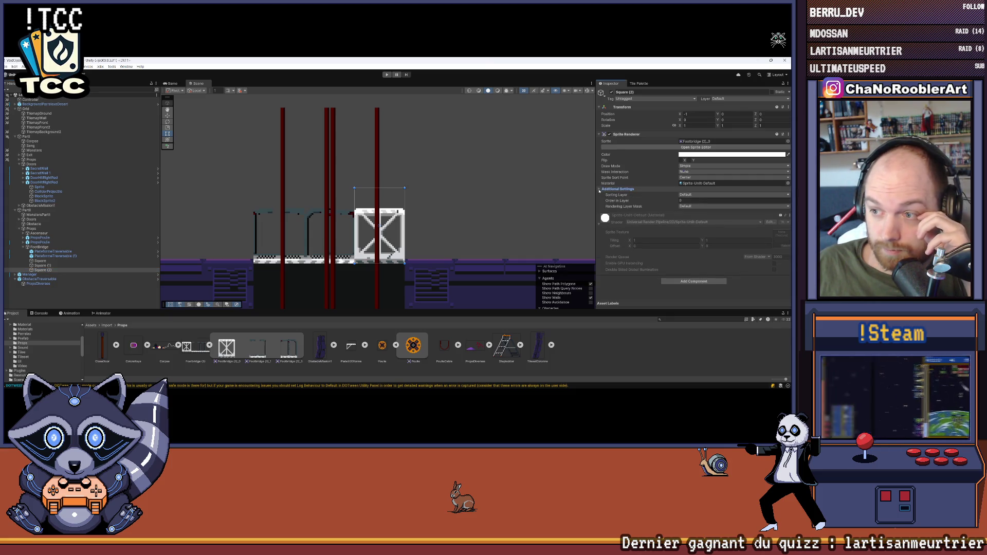
pyautogui.click(699, 195)
pyautogui.click(697, 212)
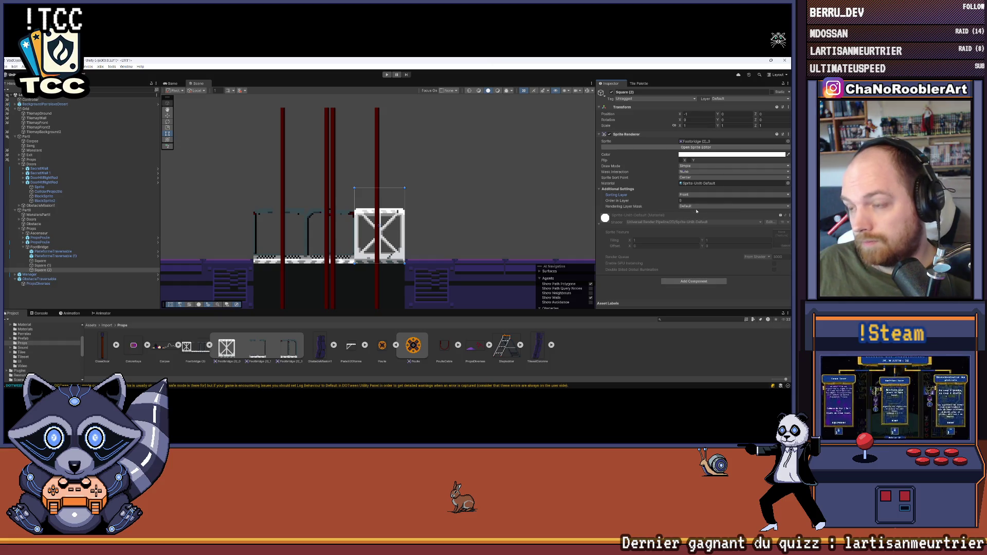
pyautogui.click(387, 75)
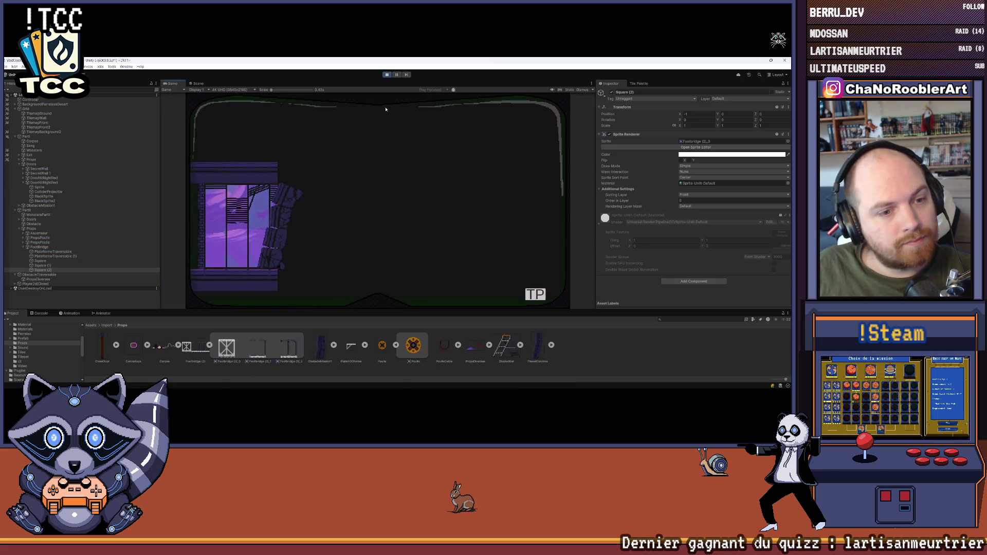
# Teleport into the 2D level and jump the character onto the footbridge by the pulleys.
pyautogui.click(536, 295)
pyautogui.click(240, 219)
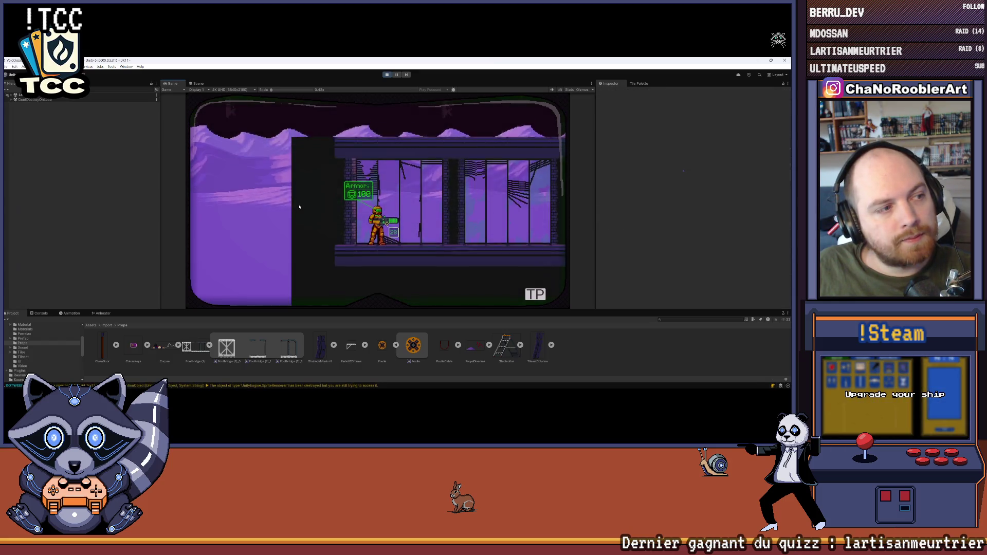
pyautogui.press('Right')
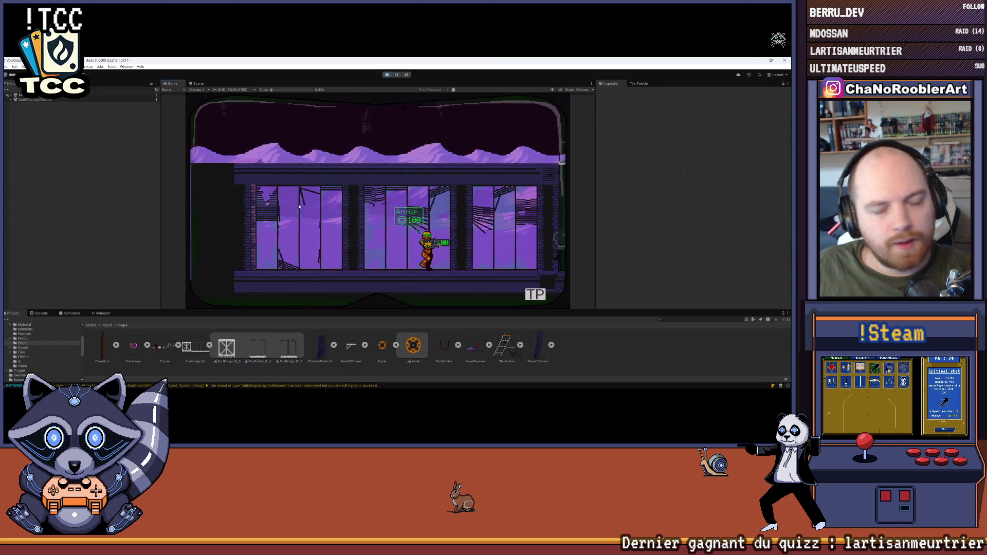
pyautogui.press('space')
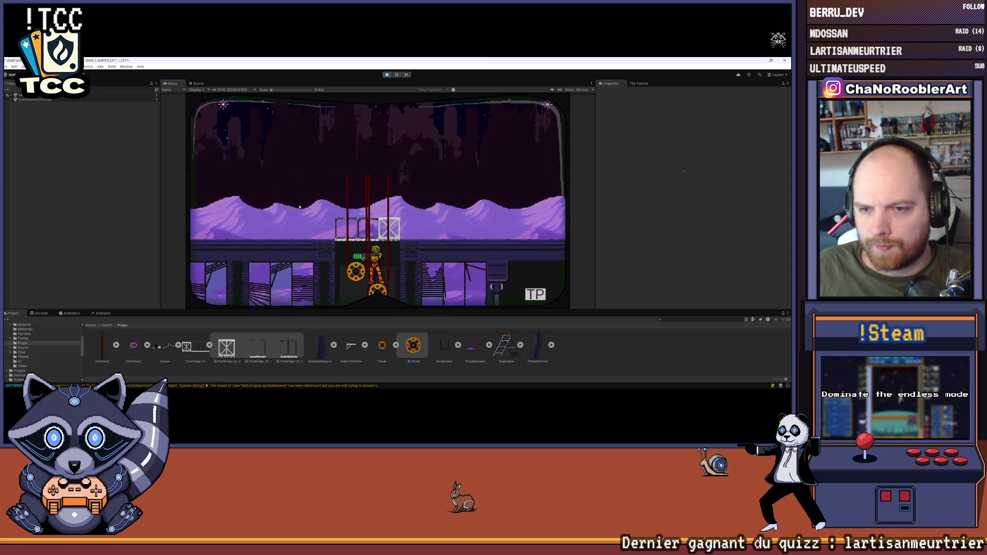
pyautogui.press('space')
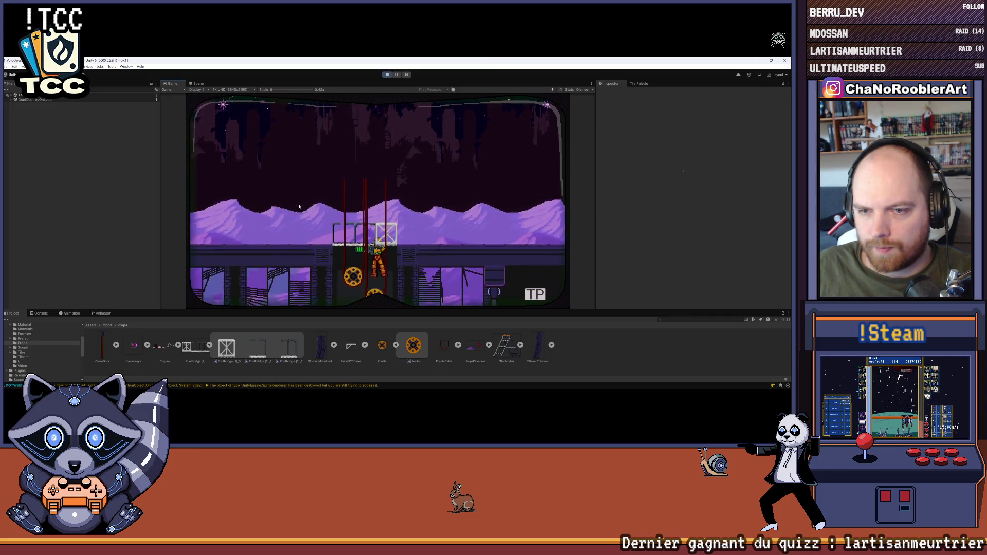
pyautogui.press('space')
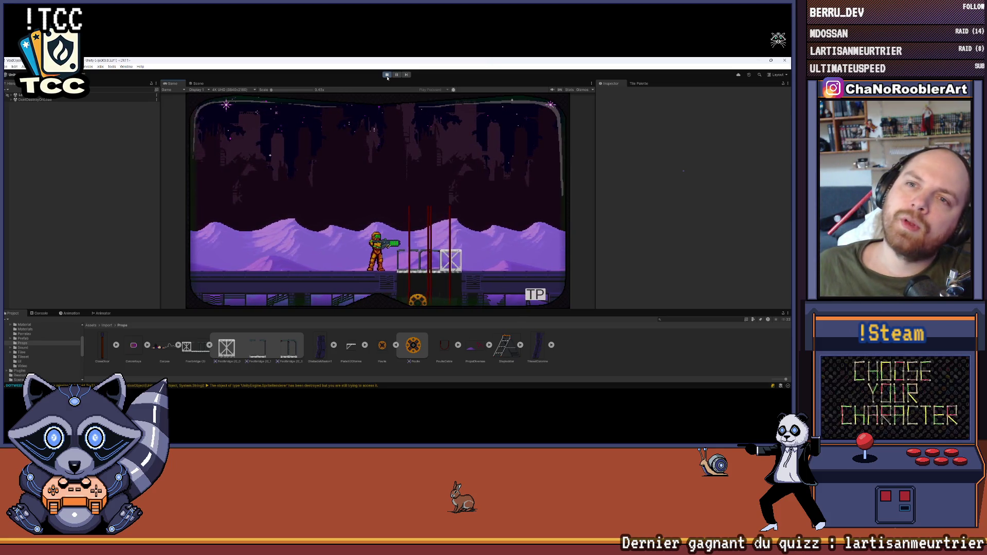
# Stop play mode and return to the level in the Scene view.
pyautogui.click(386, 75)
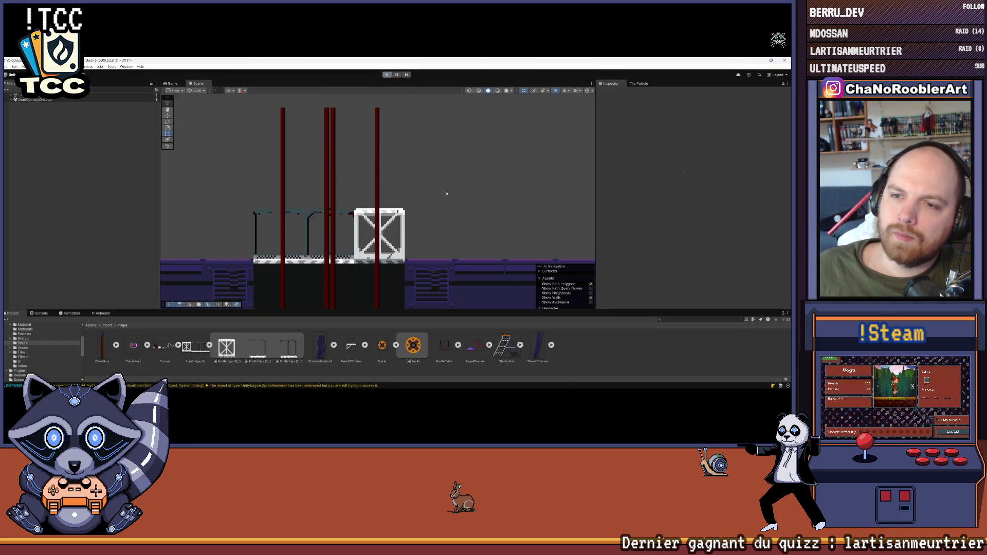
pyautogui.scroll(-5, 446, 193)
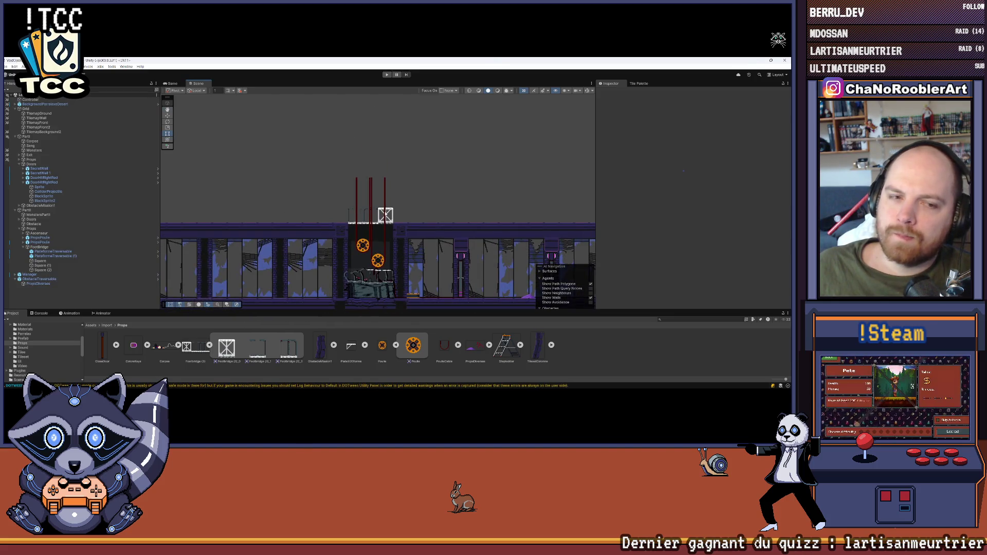
pyautogui.scroll(2, 18, 361)
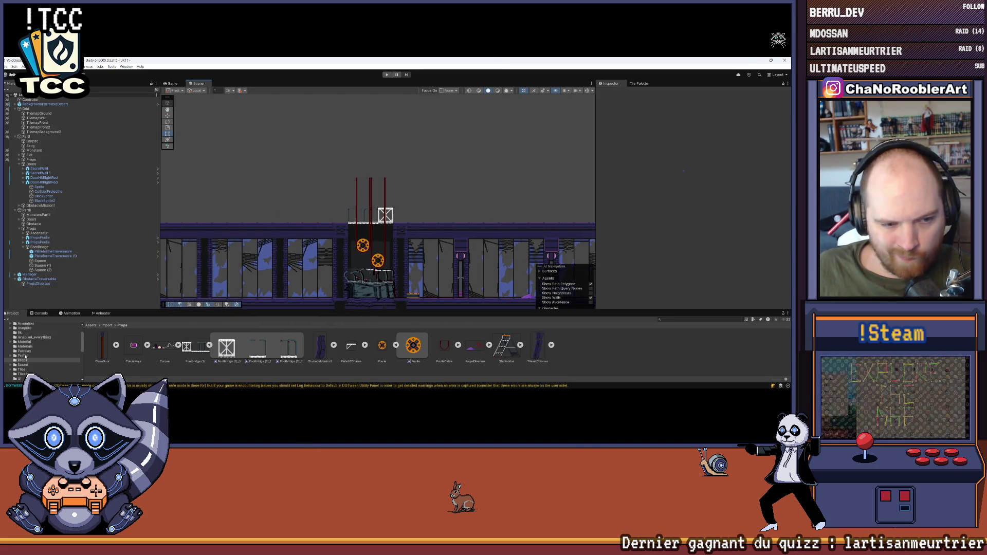
# Drag FootBridge from the Hierarchy into Assets > Import > Prefab > Props to make a prefab.
pyautogui.click(24, 355)
pyautogui.doubleClick(230, 351)
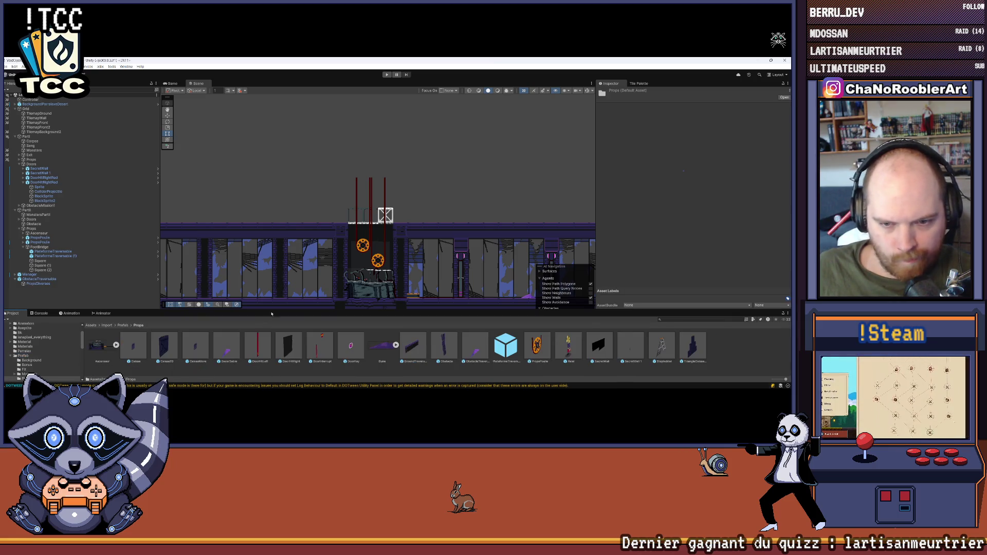
pyautogui.moveTo(272, 308); pyautogui.dragTo(271, 261)
pyautogui.scroll(-2, 41, 222)
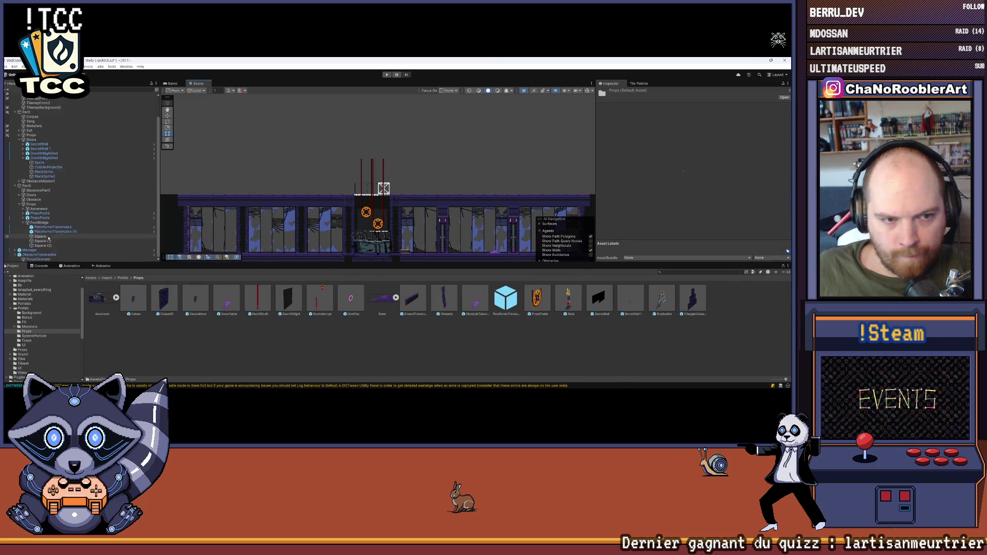
pyautogui.moveTo(41, 222)
pyautogui.mouseDown()
pyautogui.moveTo(232, 288)
pyautogui.moveTo(412, 298)
pyautogui.mouseUp()
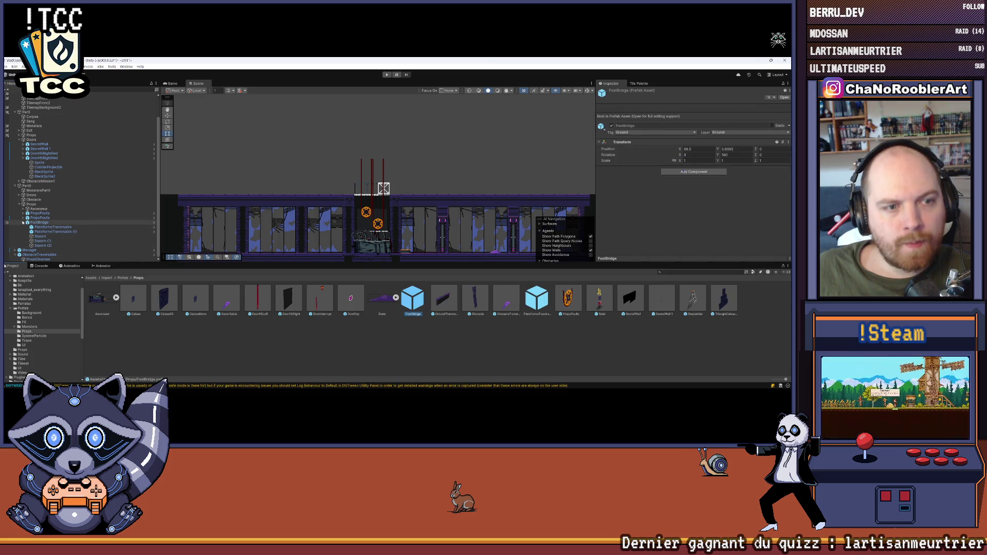
# Collapse FootBridge in the Hierarchy, enlarge the Scene view, and select BlockSprite2.
pyautogui.click(27, 223)
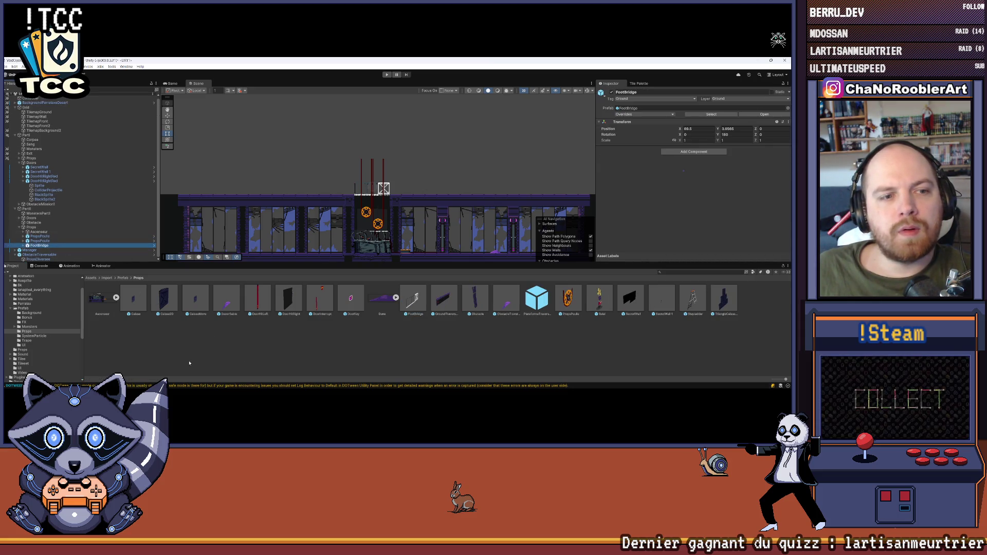
pyautogui.moveTo(374, 262); pyautogui.dragTo(374, 325)
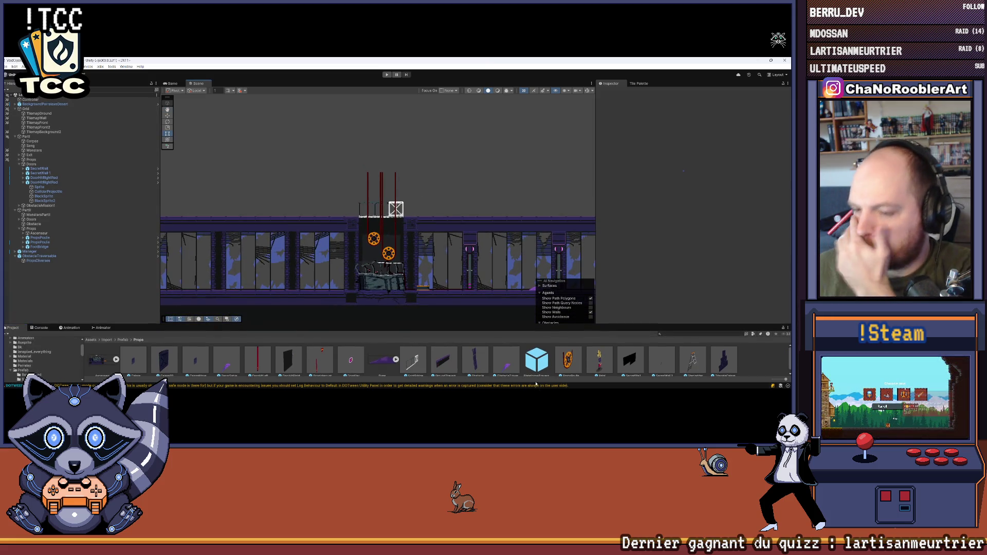
pyautogui.press('super')
pyautogui.press('super')
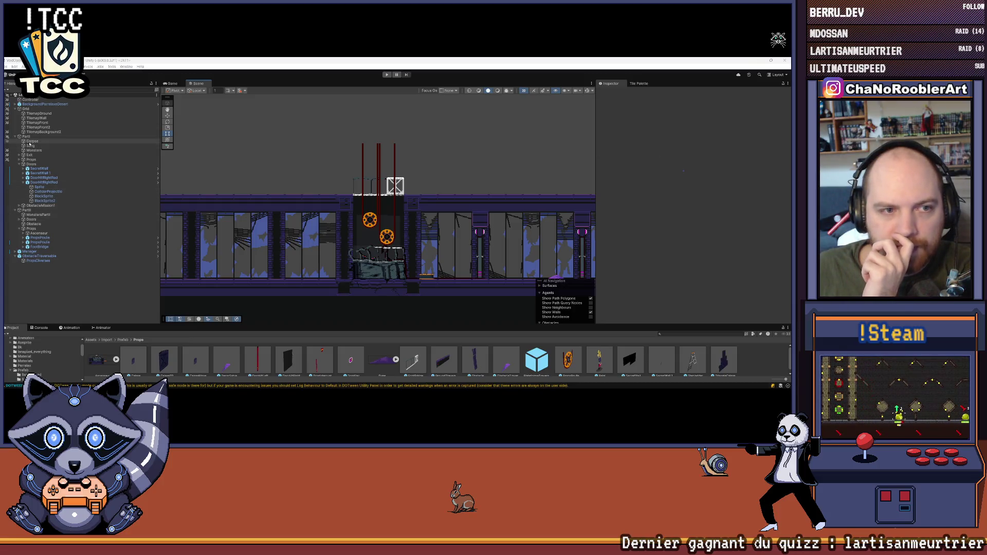
pyautogui.click(44, 201)
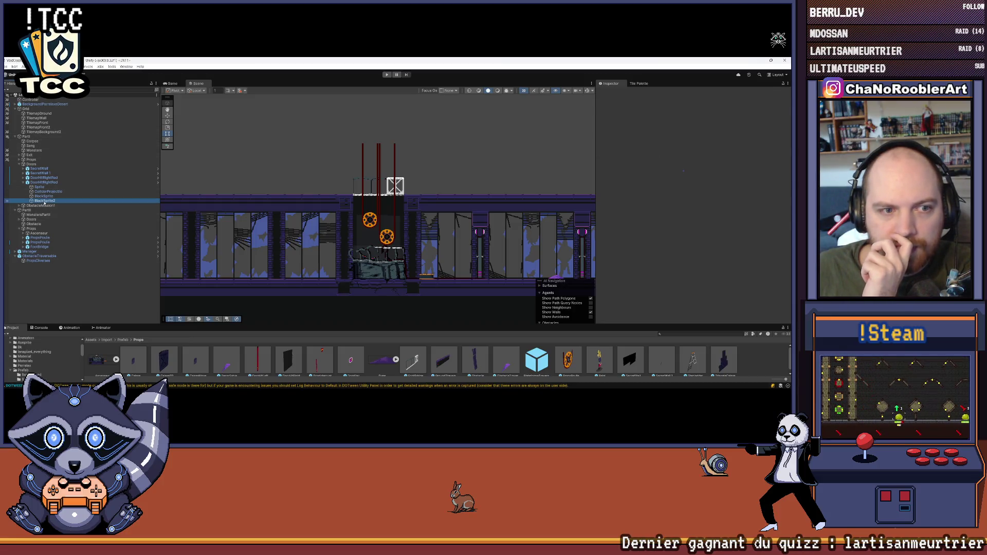
# Select the TilemapBackground2 tilemap and bring up its Tile Palette, zoomed in.
pyautogui.click(44, 132)
pyautogui.click(641, 83)
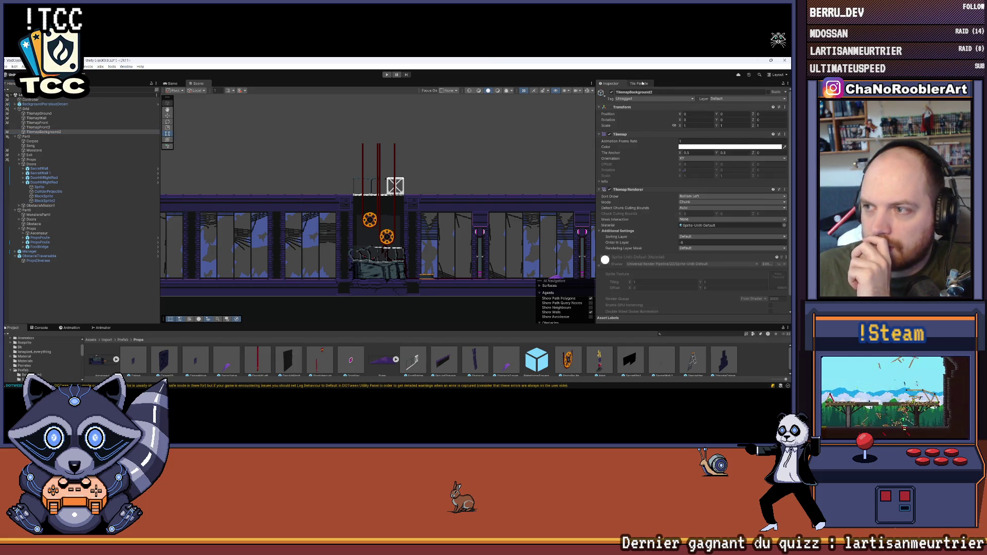
pyautogui.scroll(2, 670, 155)
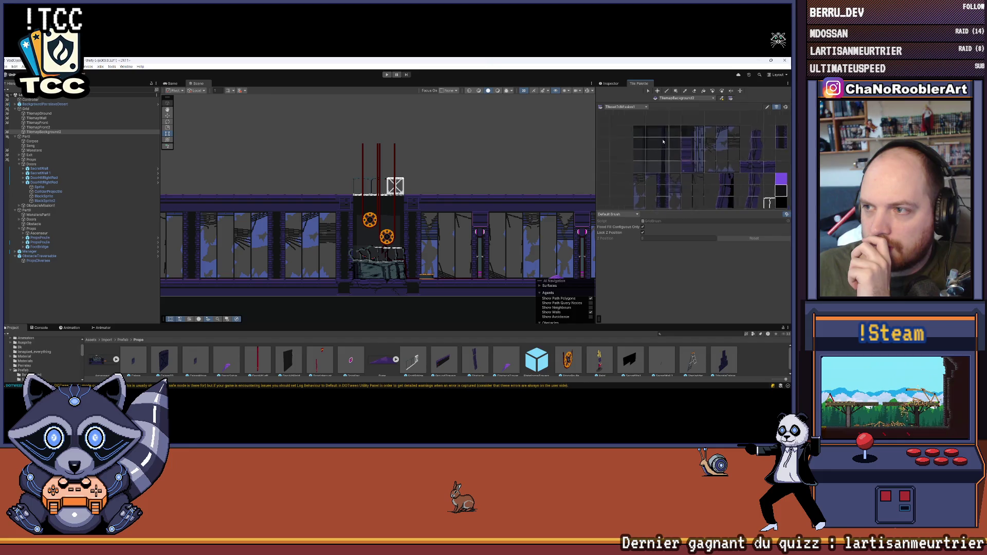
# Try several four-tile vertical columns of background tiles, ending on a single tile.
pyautogui.moveTo(662, 123); pyautogui.dragTo(662, 170)
pyautogui.scroll(1, 390, 219)
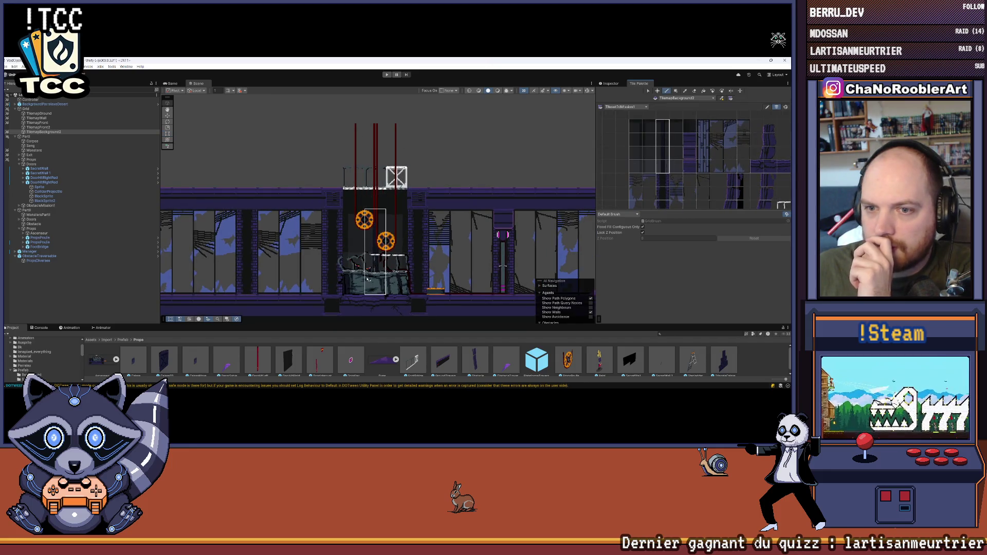
pyautogui.scroll(2, 372, 264)
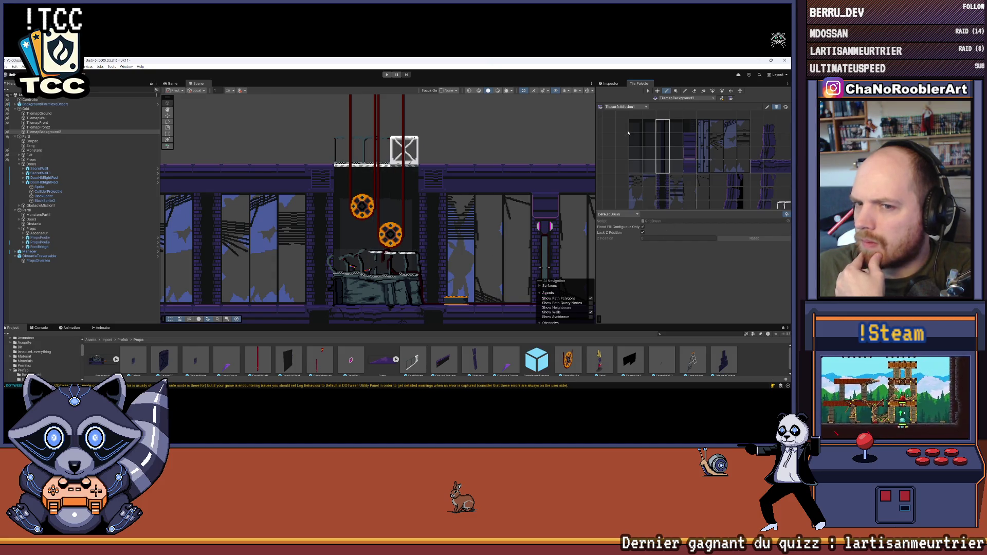
pyautogui.moveTo(643, 125); pyautogui.dragTo(647, 169)
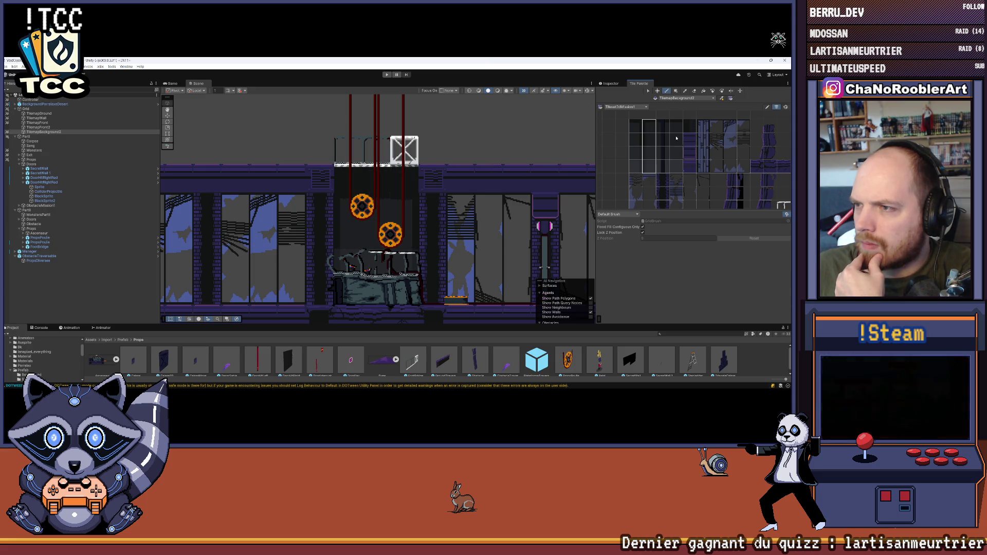
pyautogui.moveTo(665, 126); pyautogui.dragTo(663, 169)
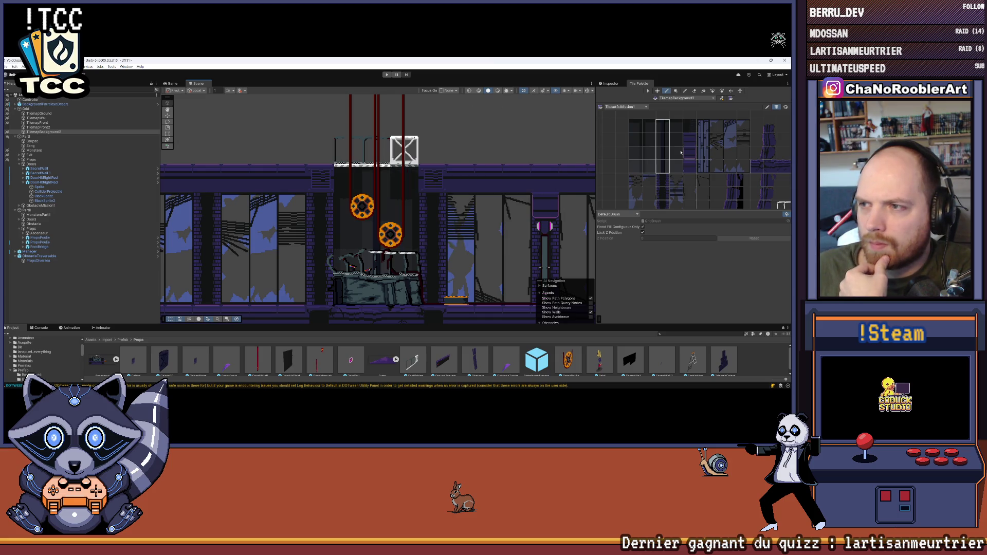
pyautogui.click(676, 126)
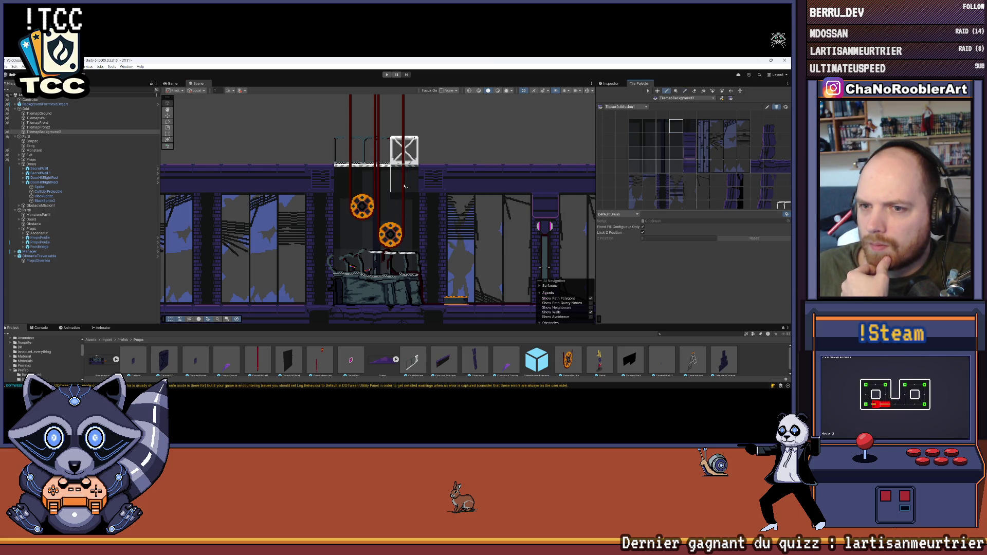
# Try two-tile and three-tile vertical blocks of dark tiles in the palette.
pyautogui.moveTo(636, 139); pyautogui.dragTo(636, 153)
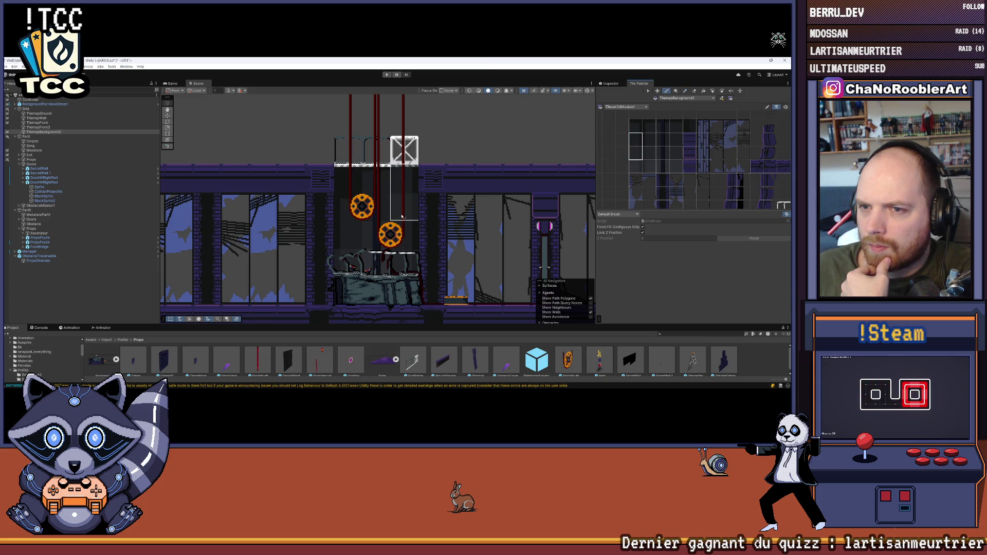
pyautogui.moveTo(636, 126); pyautogui.dragTo(636, 140)
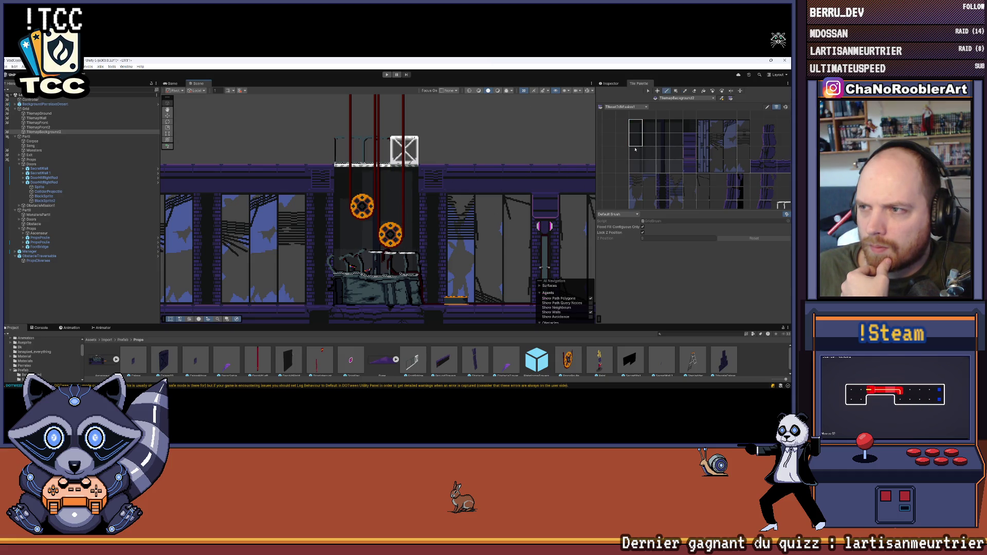
pyautogui.moveTo(653, 128); pyautogui.dragTo(652, 142)
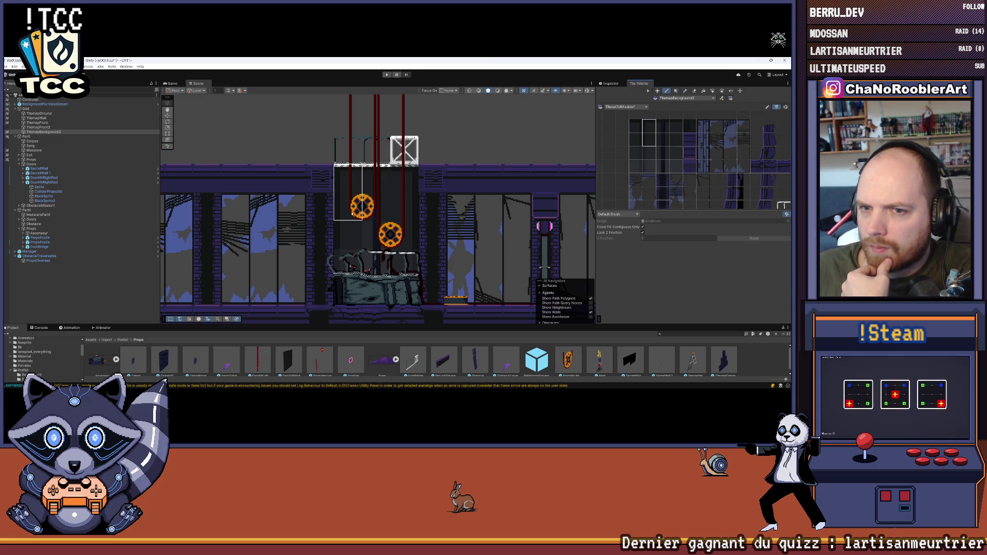
pyautogui.scroll(-2, 492, 183)
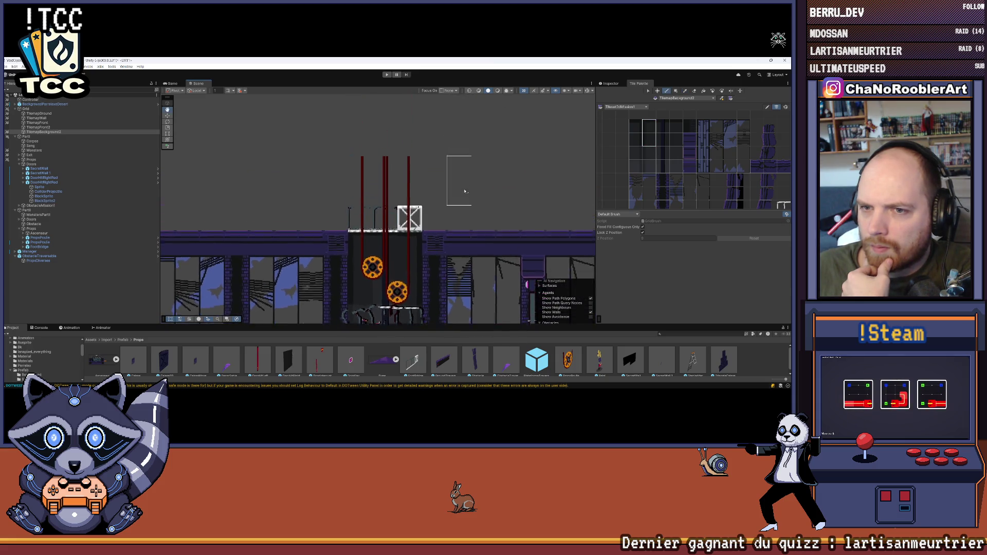
pyautogui.moveTo(663, 138); pyautogui.dragTo(663, 167)
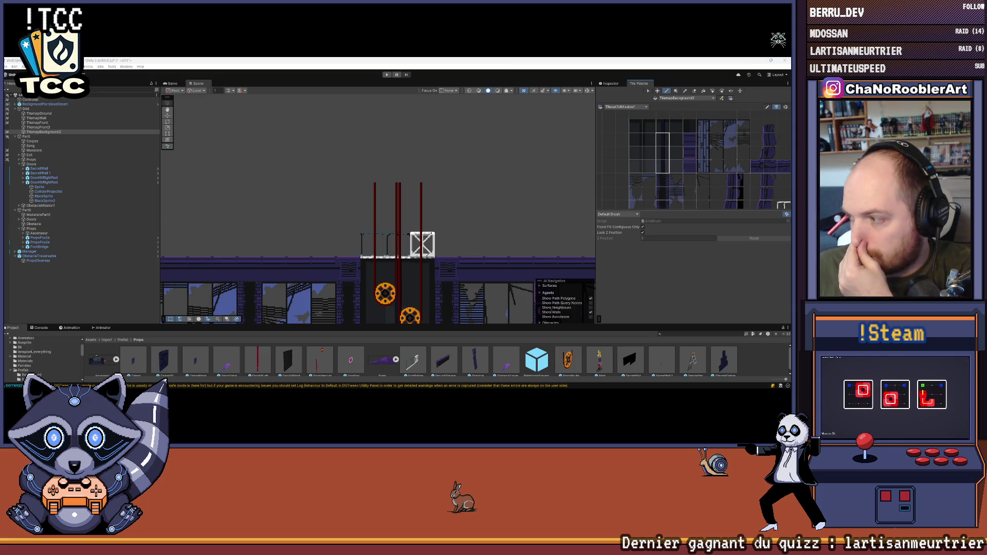
# Bring the elevator shaft into view and pick a single dark tile.
pyautogui.moveTo(406, 251)
pyautogui.mouseDown()
pyautogui.moveTo(406, 188)
pyautogui.moveTo(418, 162)
pyautogui.moveTo(407, 202)
pyautogui.mouseUp()
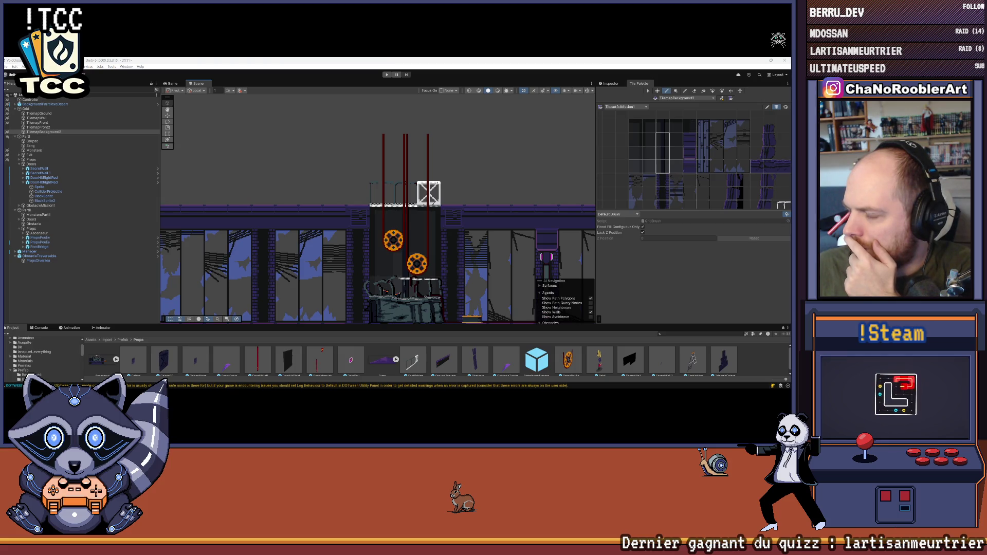
pyautogui.scroll(1, 415, 178)
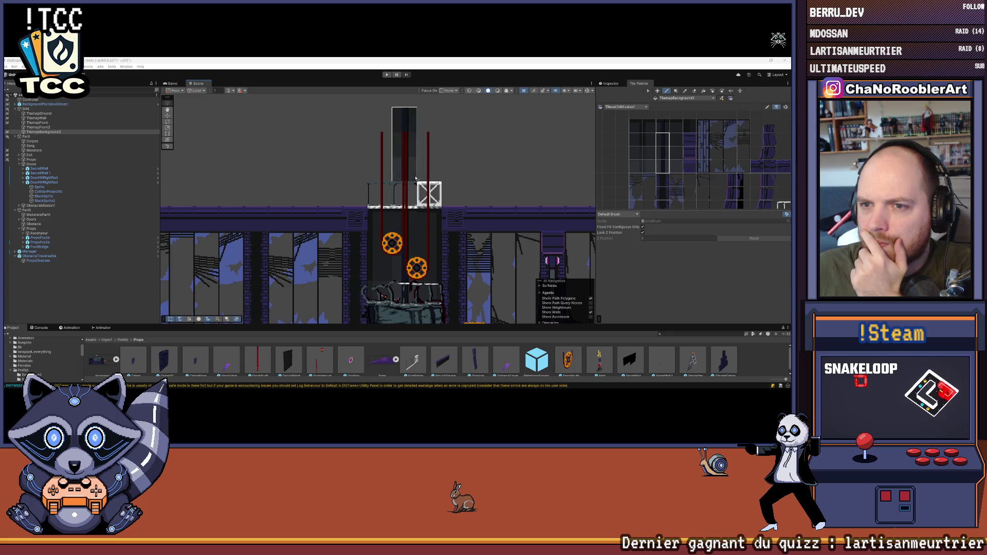
pyautogui.scroll(1, 415, 179)
pyautogui.moveTo(432, 180); pyautogui.dragTo(394, 238)
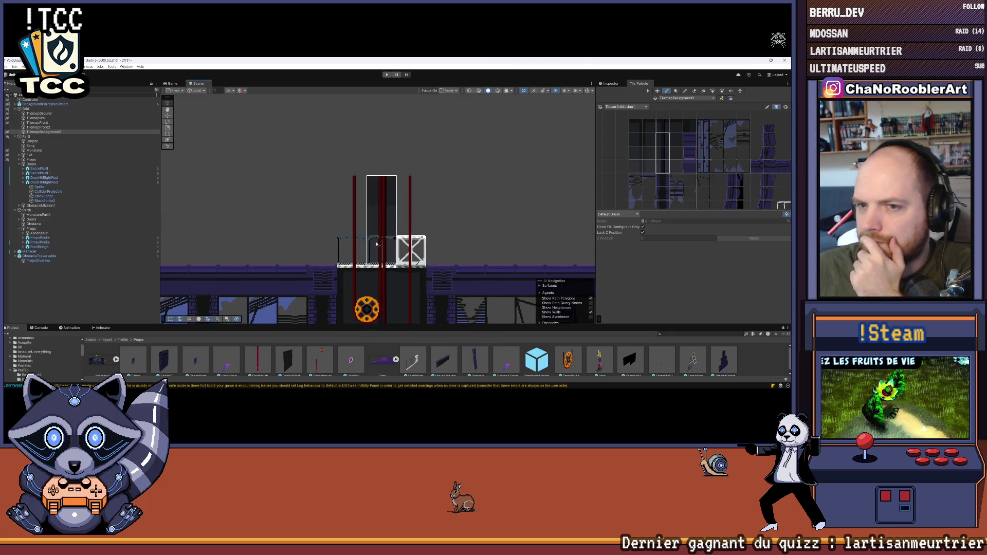
pyautogui.moveTo(377, 244); pyautogui.dragTo(395, 268)
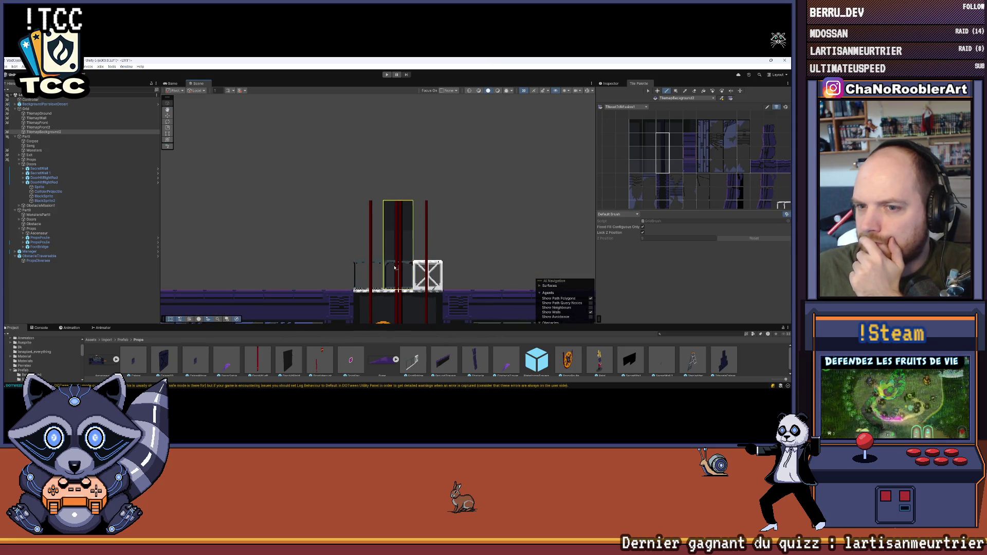
pyautogui.click(662, 126)
pyautogui.scroll(-1, 482, 173)
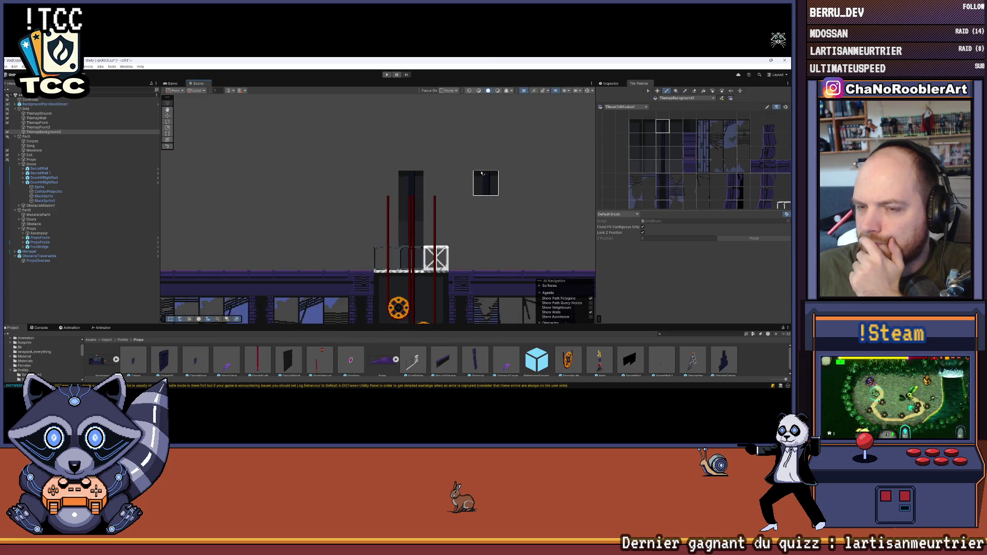
# Bring the elevator area back into view with the brush tool active.
pyautogui.scroll(-3, 482, 173)
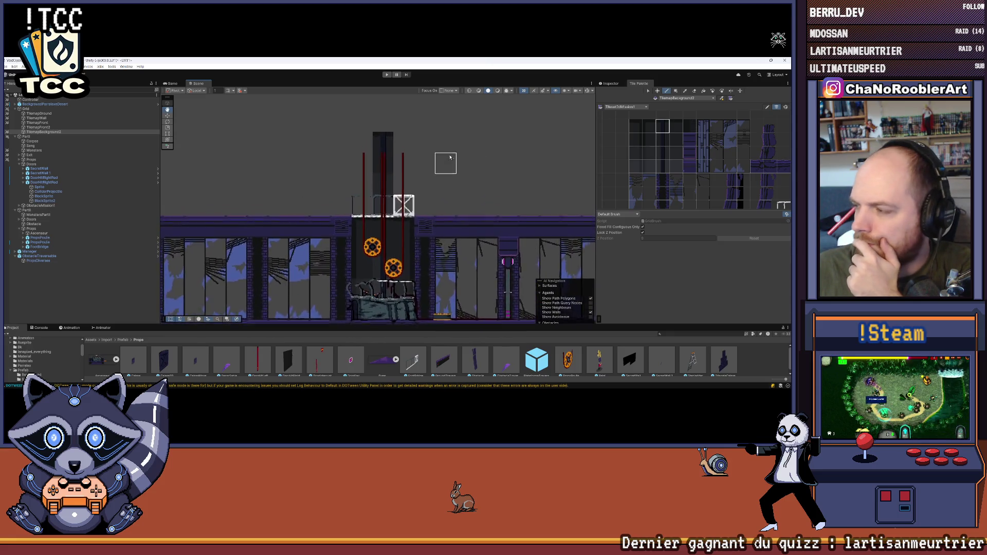
pyautogui.scroll(2, 450, 157)
pyautogui.moveTo(488, 173)
pyautogui.mouseDown()
pyautogui.moveTo(492, 143)
pyautogui.moveTo(511, 133)
pyautogui.mouseUp()
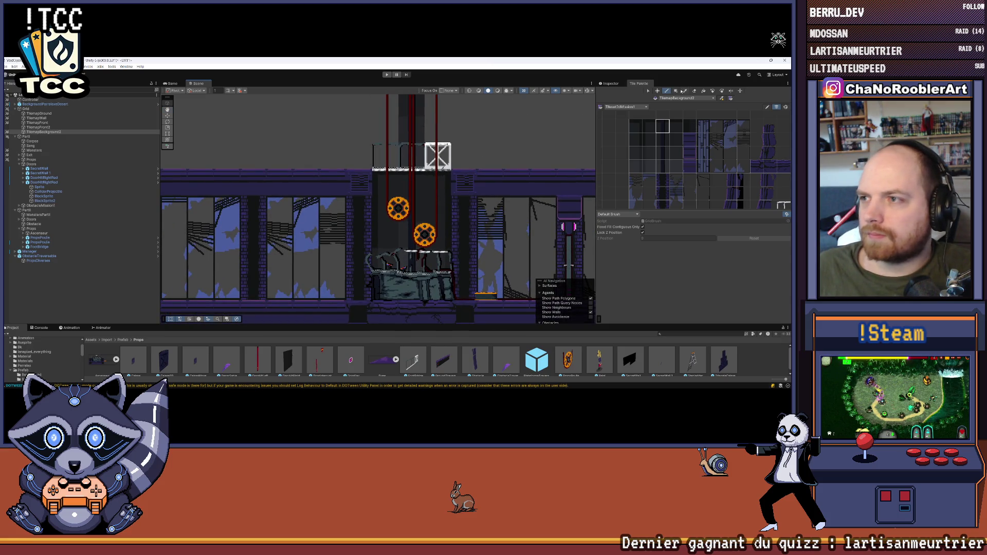
pyautogui.press('b')
pyautogui.moveTo(438, 262); pyautogui.dragTo(393, 321)
pyautogui.moveTo(431, 235); pyautogui.dragTo(478, 144)
# Pick the dark tile column above the elevator directly from the scene.
pyautogui.press('i')
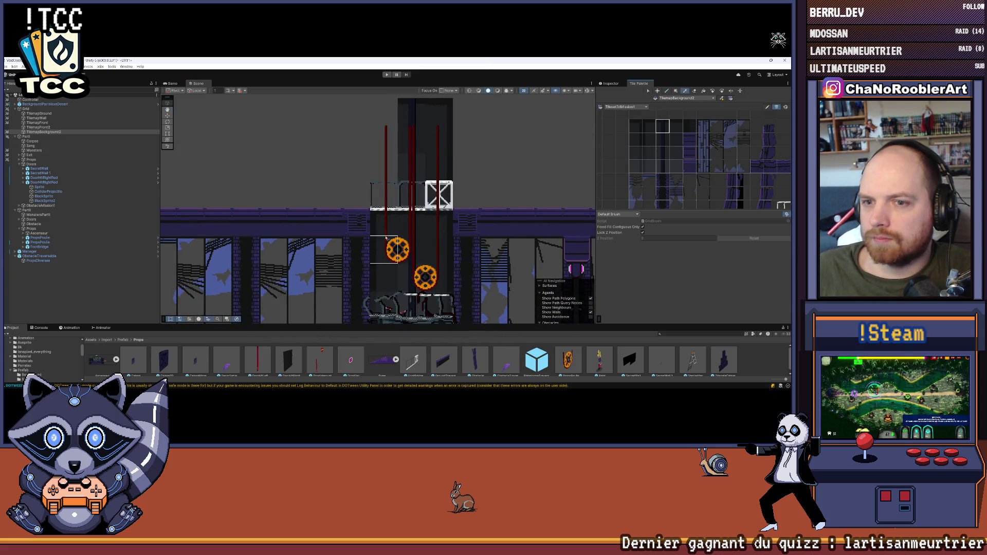
pyautogui.moveTo(377, 298); pyautogui.dragTo(379, 297)
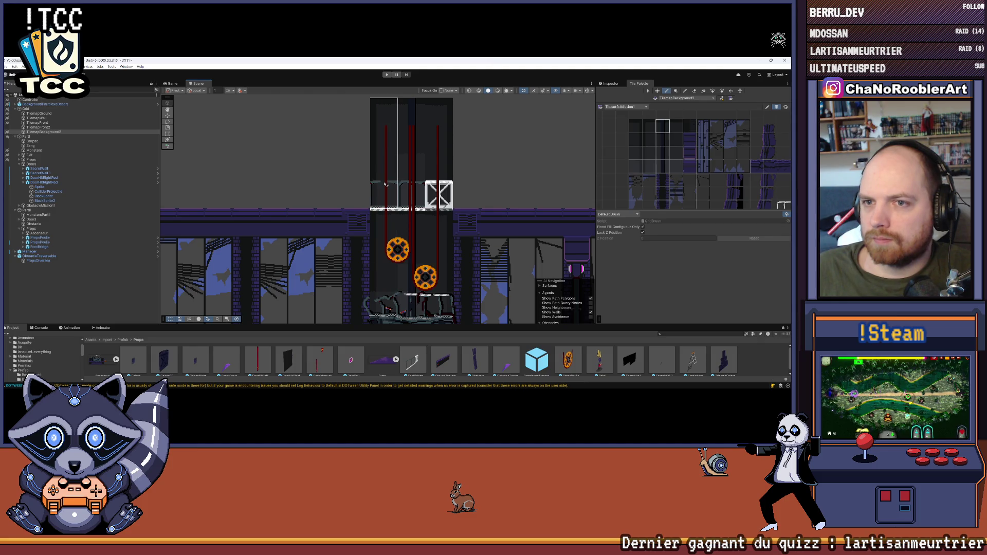
pyautogui.scroll(-3, 473, 192)
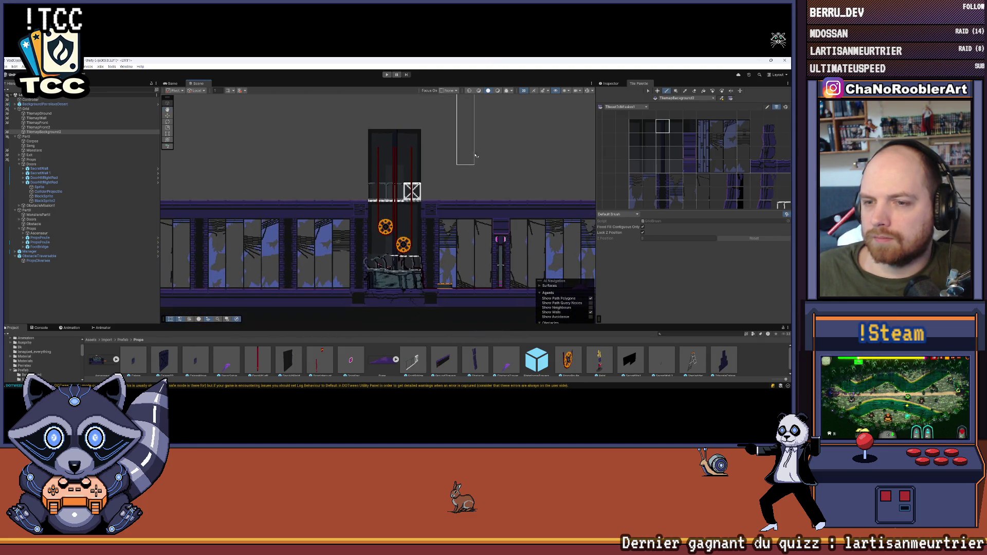
pyautogui.scroll(-2, 456, 176)
pyautogui.scroll(2, 456, 177)
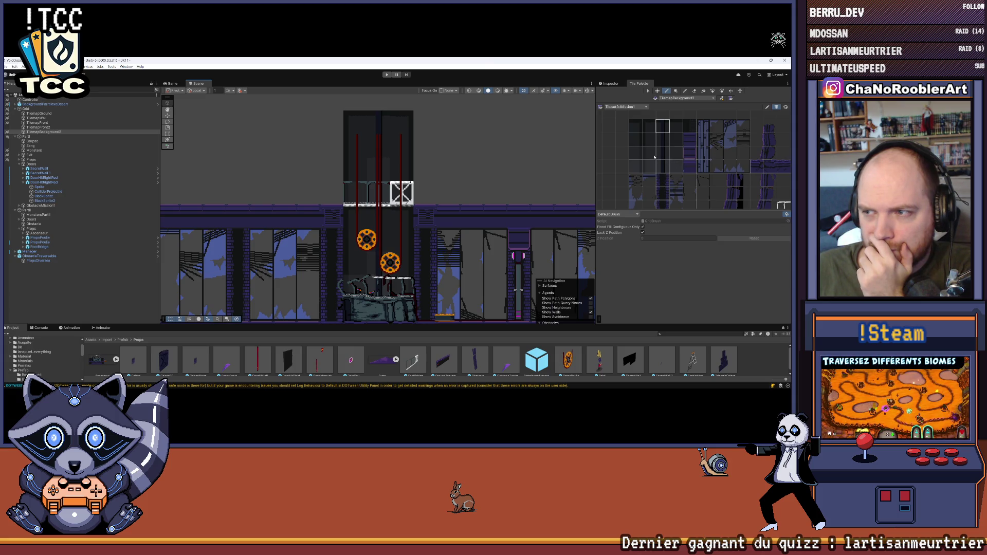
# Choose single and two-tile dark blocks from the palette, then switch to the ground tilemap.
pyautogui.click(636, 170)
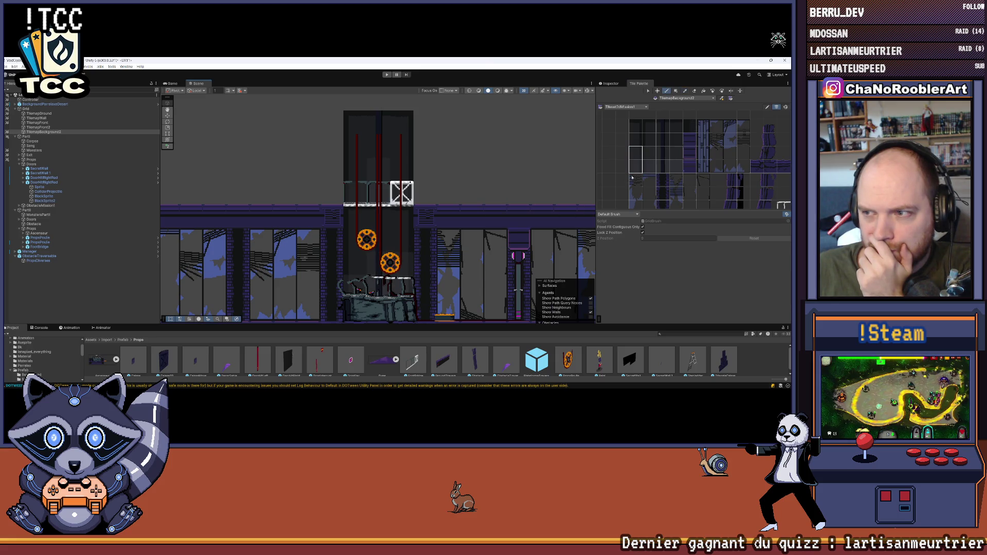
pyautogui.moveTo(652, 162); pyautogui.dragTo(651, 165)
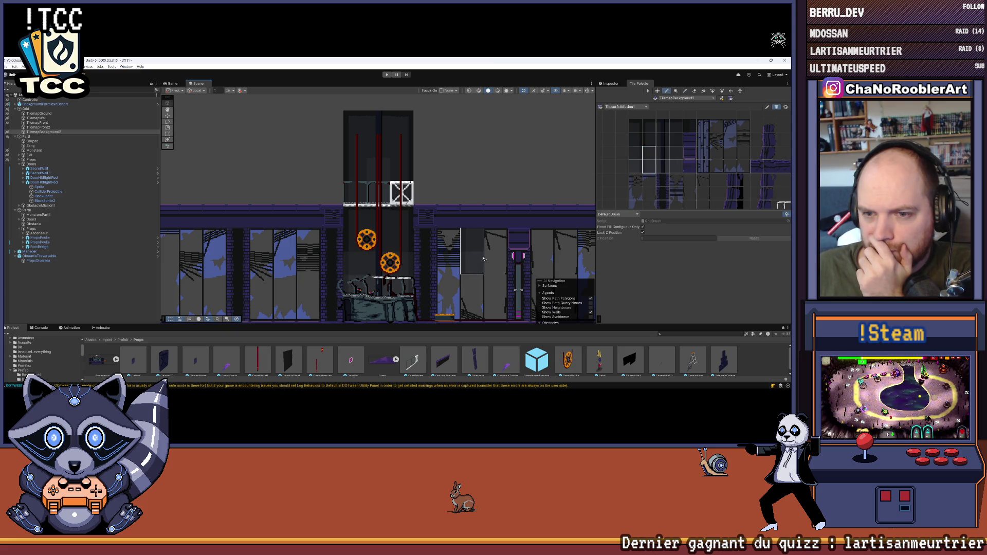
pyautogui.scroll(2, 540, 216)
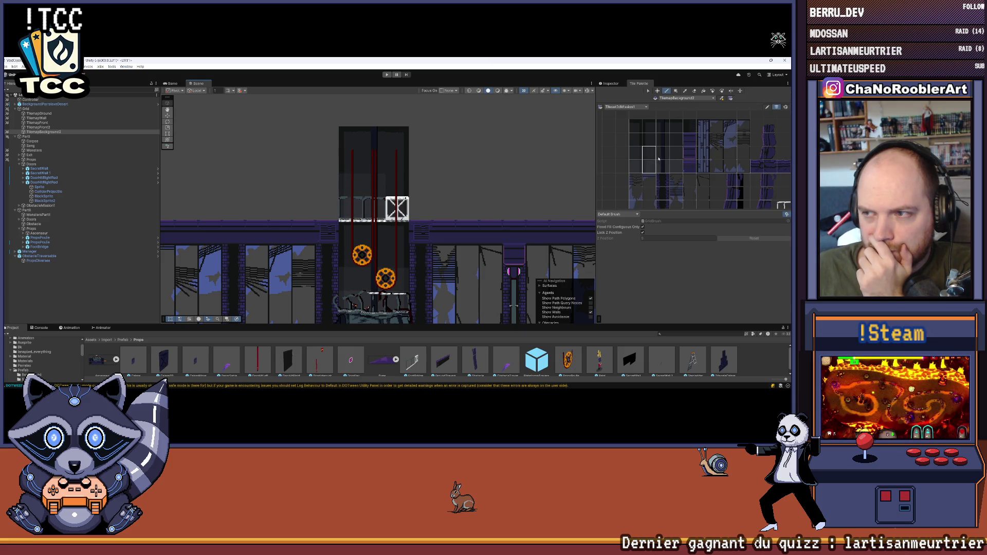
pyautogui.moveTo(634, 163); pyautogui.dragTo(631, 154)
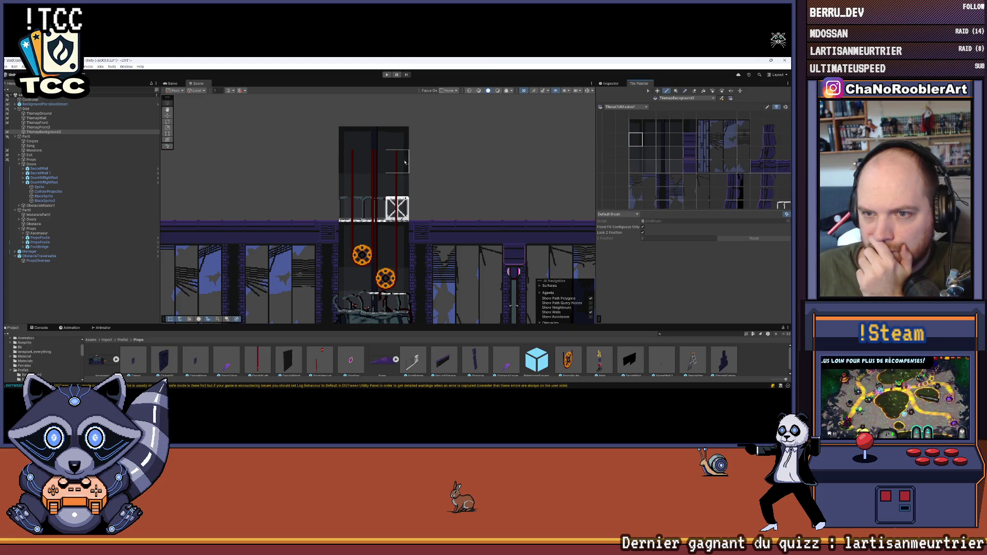
pyautogui.scroll(-6, 405, 162)
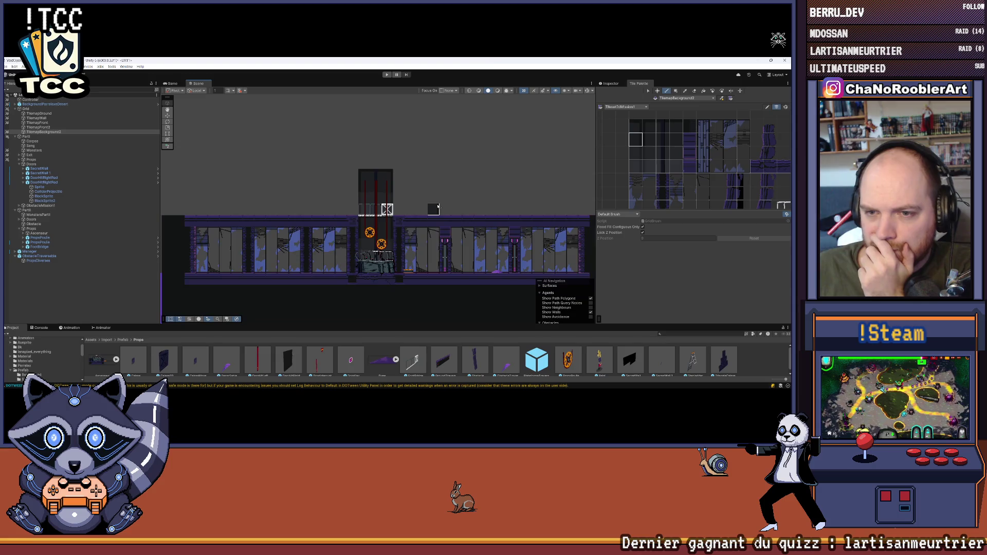
pyautogui.scroll(-1, 437, 206)
pyautogui.scroll(-1, 439, 192)
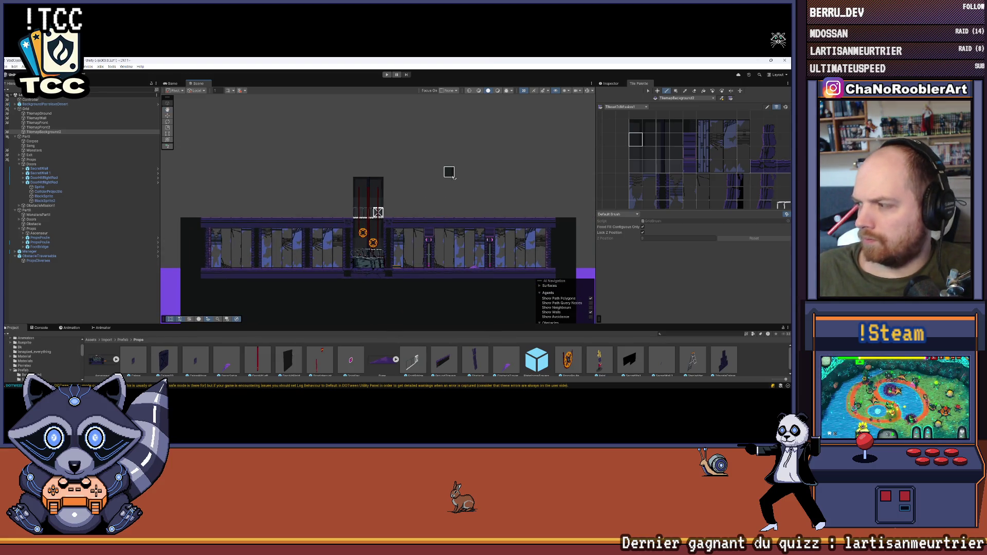
pyautogui.scroll(5, 449, 173)
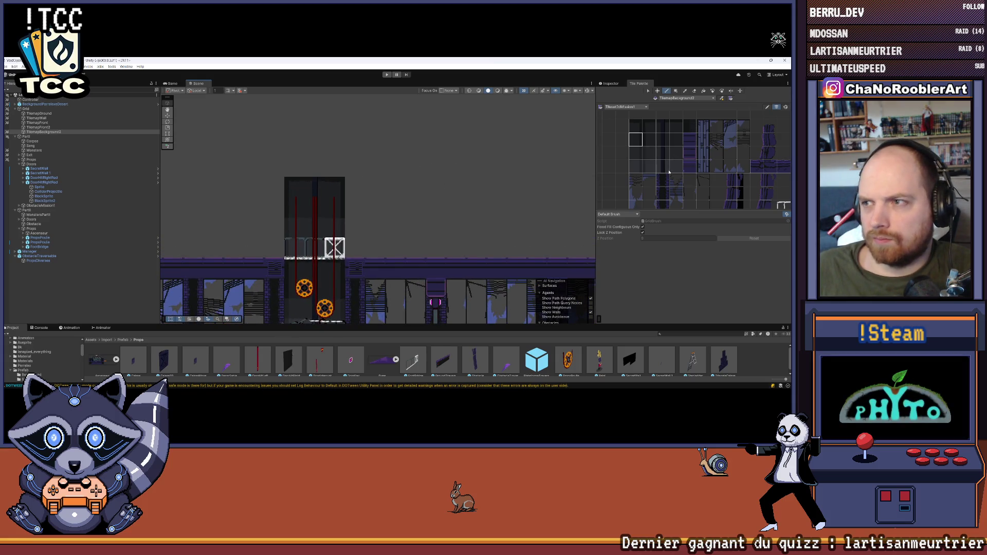
pyautogui.scroll(-4, 669, 172)
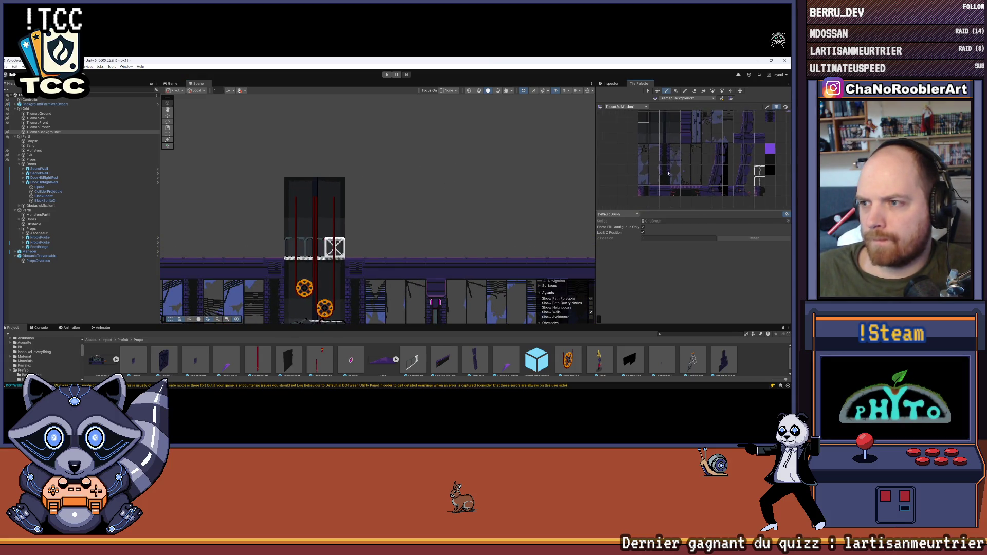
pyautogui.scroll(1, 344, 187)
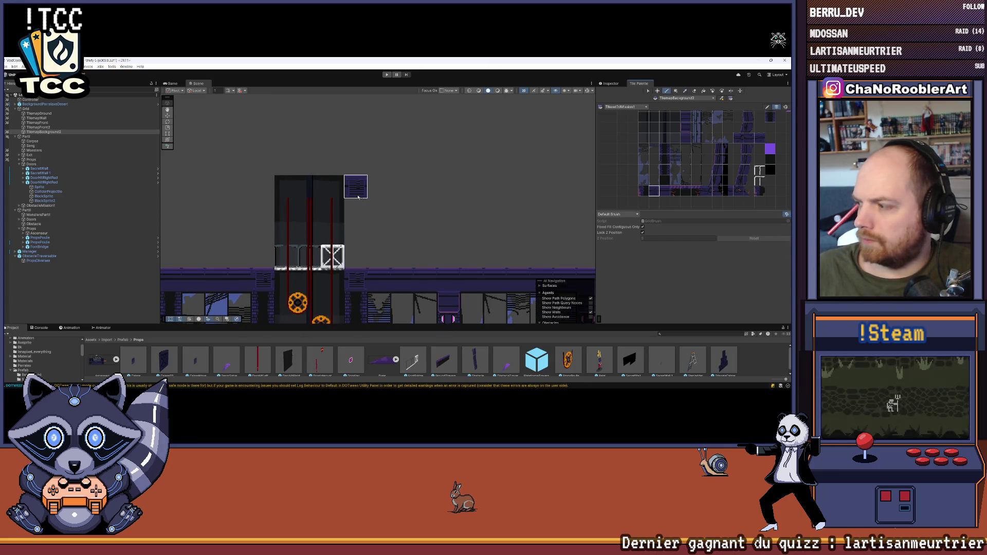
pyautogui.press('Up')
pyautogui.press('Up')
pyautogui.press('Up')
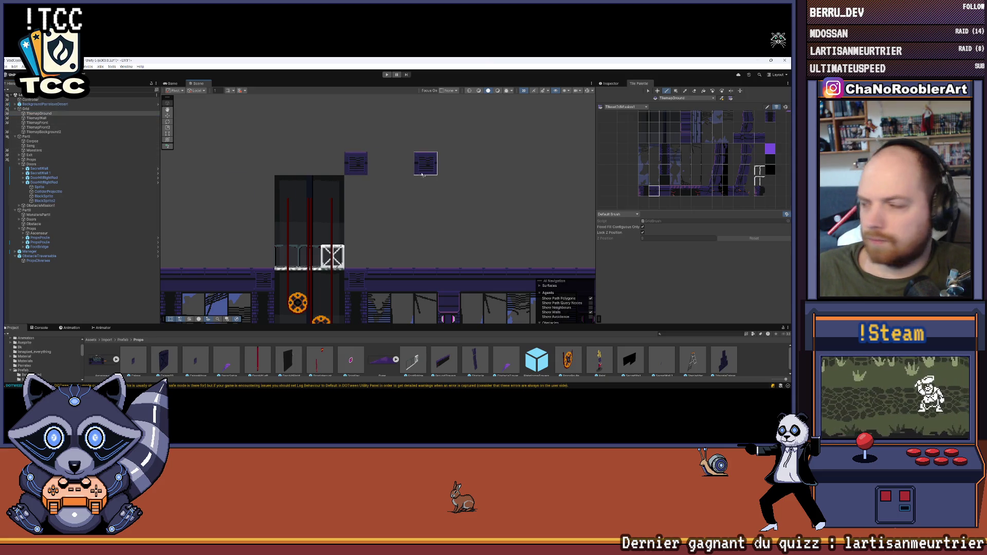
# Paint a row of ground roof tiles across the upper level.
pyautogui.press('f')
pyautogui.click(668, 192)
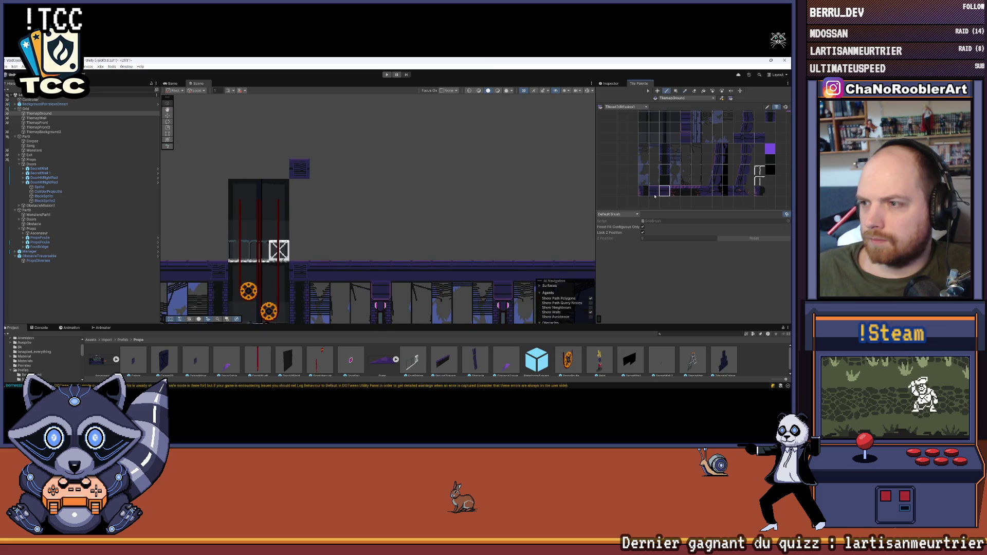
pyautogui.scroll(-2, 293, 170)
pyautogui.moveTo(250, 167)
pyautogui.mouseDown()
pyautogui.moveTo(222, 167)
pyautogui.moveTo(412, 167)
pyautogui.mouseUp()
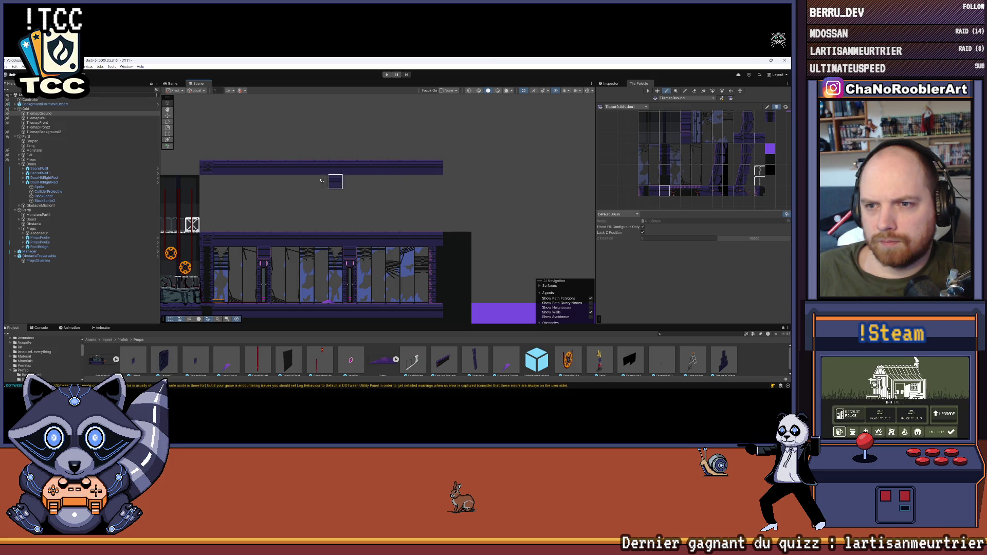
pyautogui.press('Left')
pyautogui.press('Left')
pyautogui.press('Left')
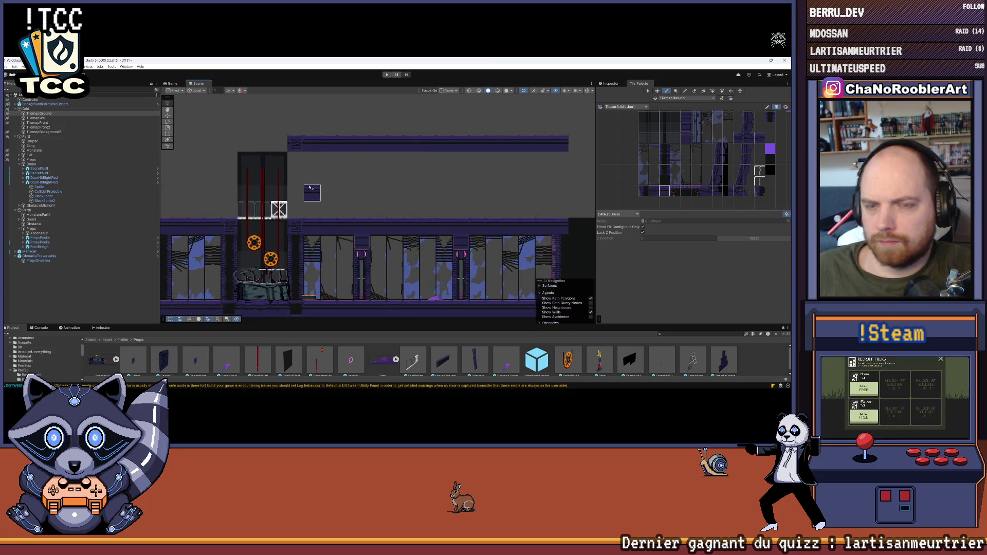
pyautogui.scroll(1, 310, 188)
pyautogui.press('Left')
pyautogui.press('Left')
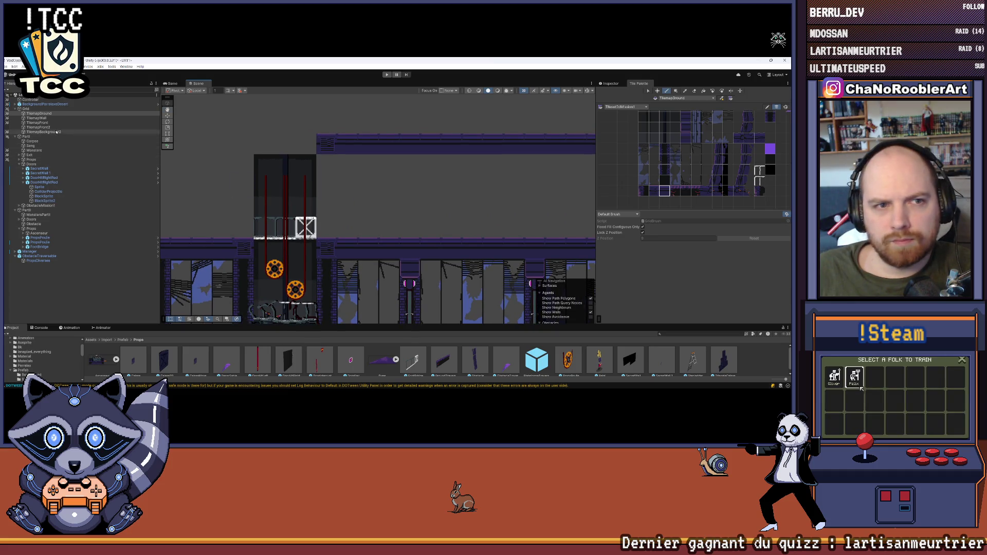
# On TilemapBackground2, box-fill dark background columns beneath the roof along the corridor.
pyautogui.click(57, 132)
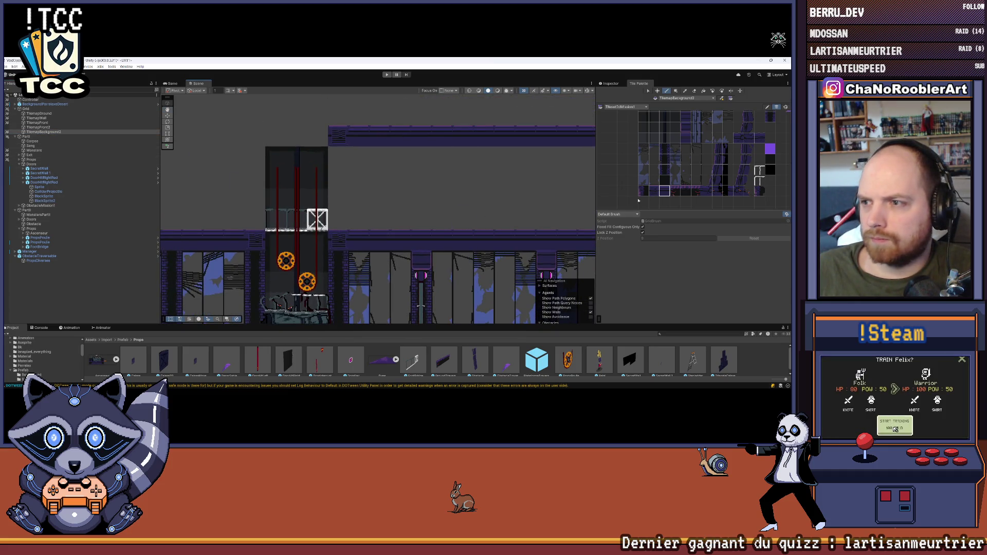
pyautogui.press('u')
pyautogui.moveTo(354, 220); pyautogui.dragTo(349, 298)
pyautogui.moveTo(354, 118); pyautogui.dragTo(359, 183)
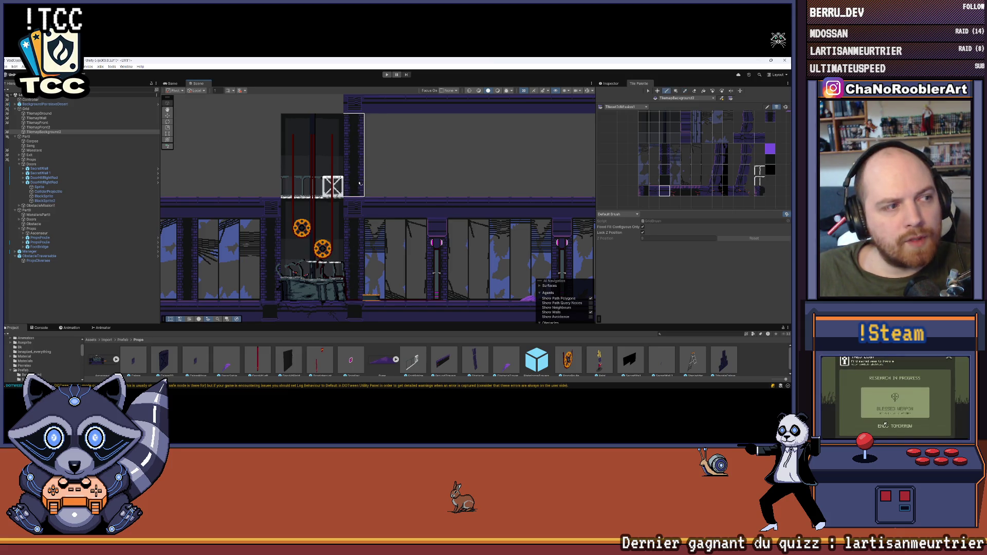
pyautogui.moveTo(483, 181)
pyautogui.mouseDown()
pyautogui.moveTo(402, 189)
pyautogui.moveTo(409, 182)
pyautogui.mouseUp()
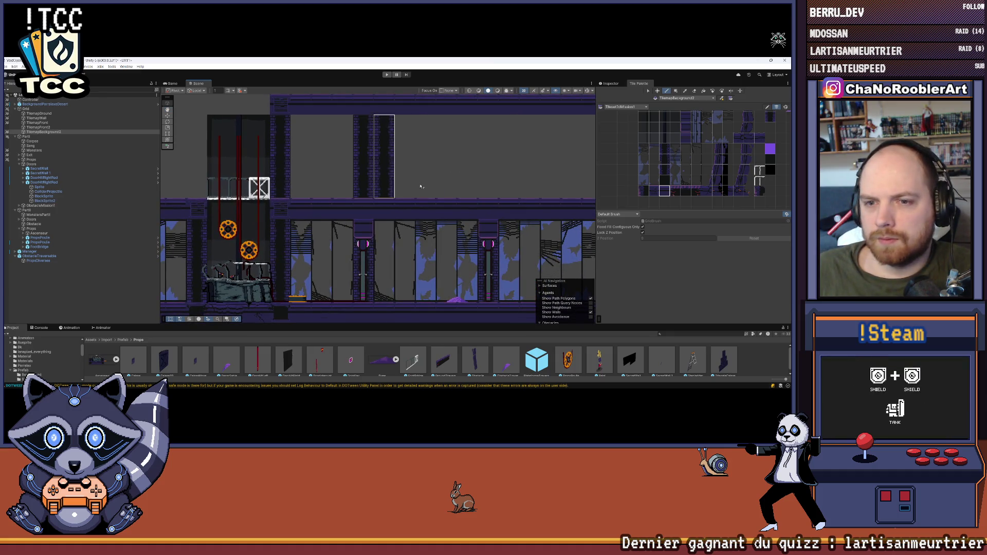
pyautogui.click(497, 188)
pyautogui.scroll(-1, 498, 189)
pyautogui.moveTo(497, 188); pyautogui.dragTo(340, 185)
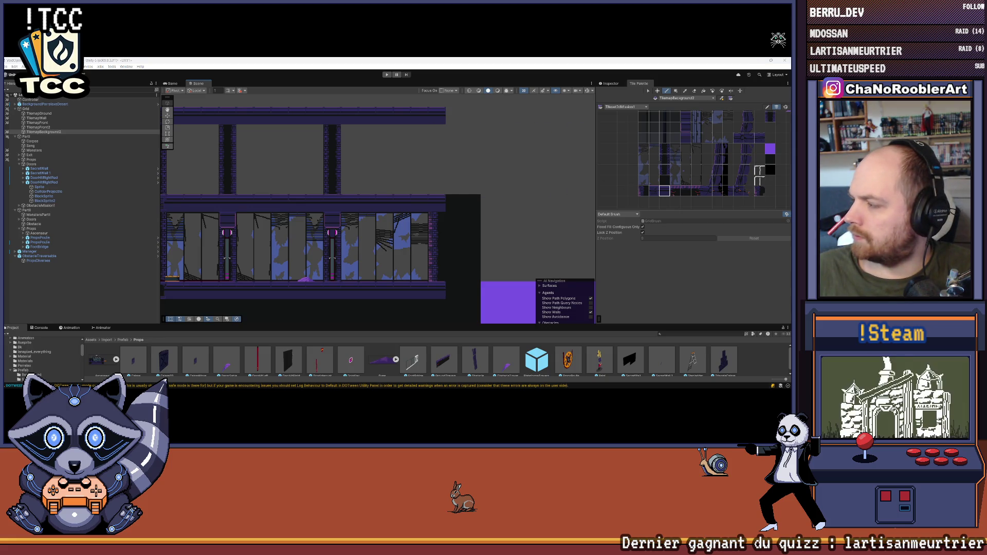
pyautogui.scroll(1, 433, 185)
# Pick a wall tile on TilemapWall, then return to the ground tilemap with the eraser.
pyautogui.click(36, 117)
pyautogui.scroll(1, 530, 178)
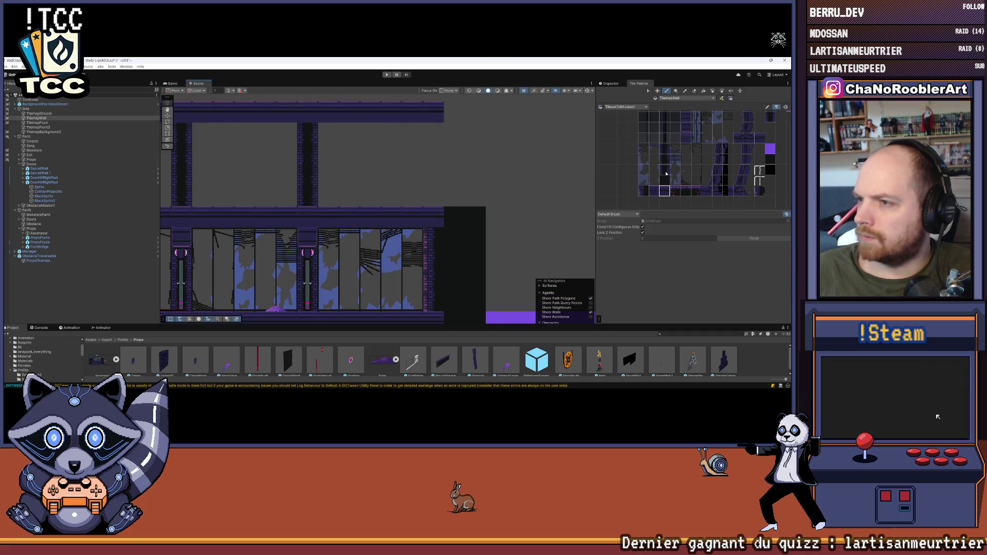
pyautogui.click(643, 190)
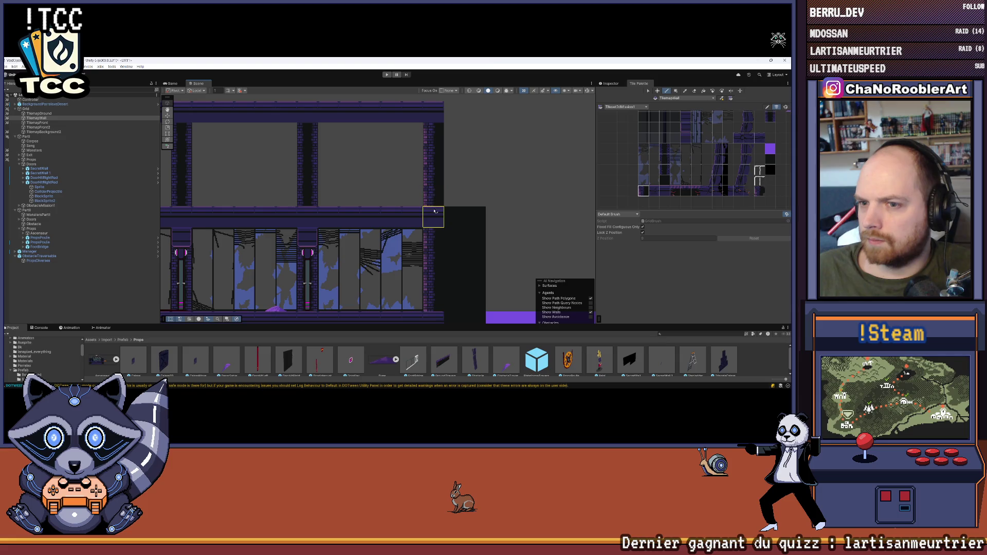
pyautogui.scroll(-2, 473, 178)
pyautogui.press('pageup')
pyautogui.press('pageup')
pyautogui.press('pageup')
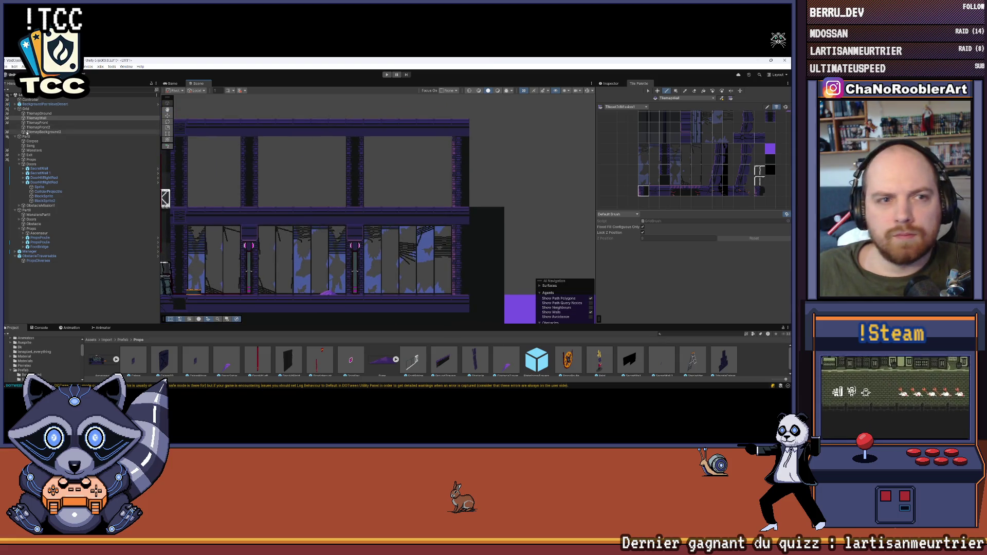
pyautogui.press('d')
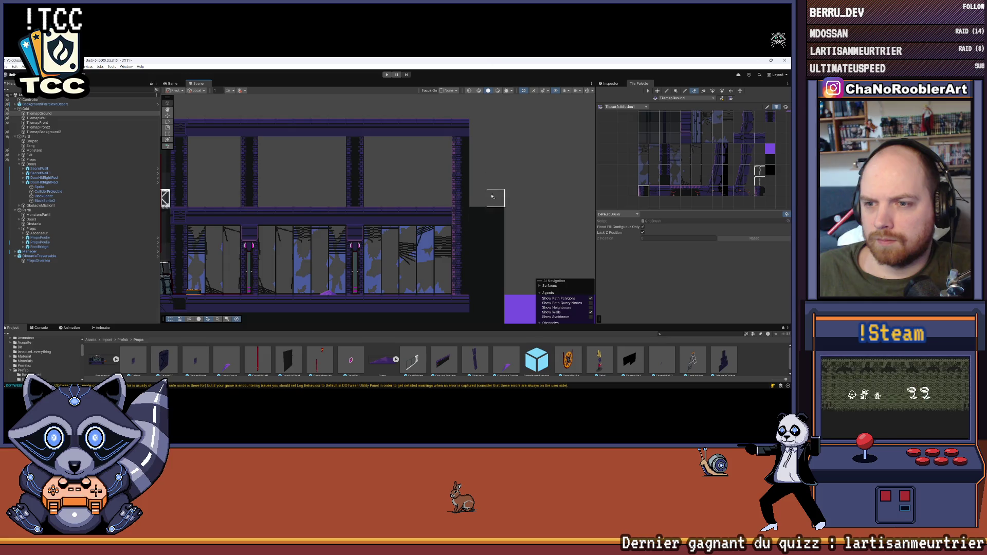
pyautogui.scroll(-3, 463, 211)
pyautogui.scroll(-1, 404, 194)
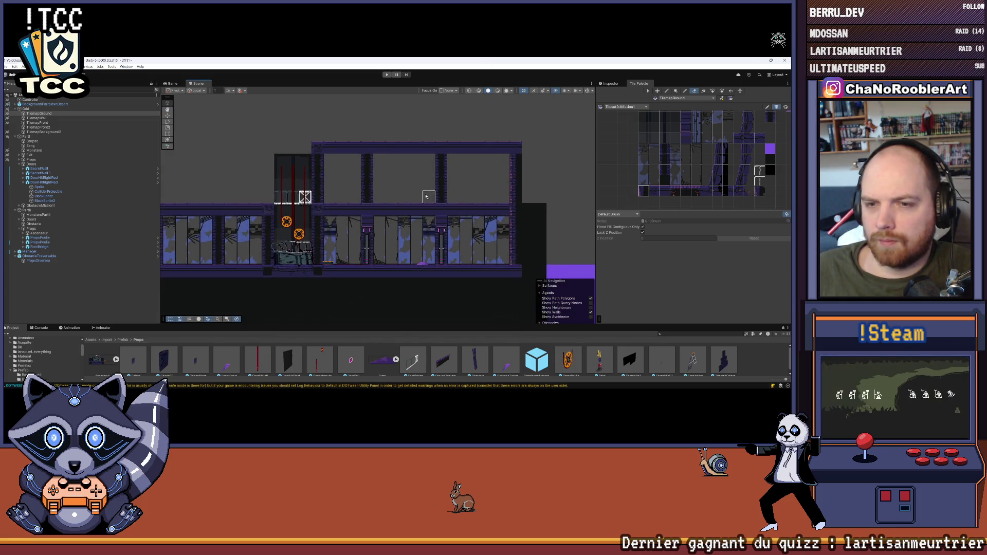
pyautogui.scroll(3, 338, 170)
pyautogui.scroll(1, 338, 169)
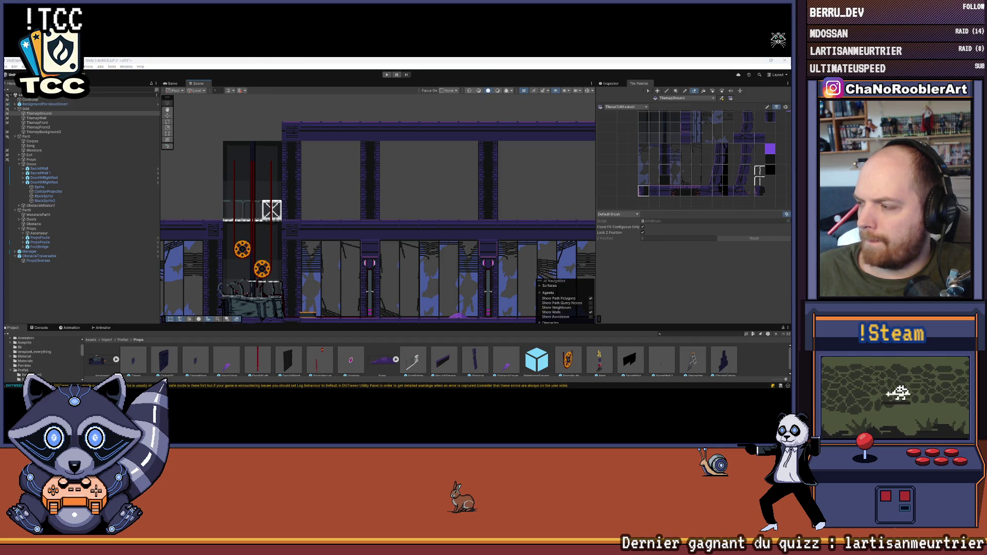
pyautogui.scroll(1, 319, 174)
# On TilemapBackground2, paint a three-tile-tall dark column into the upper level.
pyautogui.click(44, 131)
pyautogui.scroll(1, 376, 180)
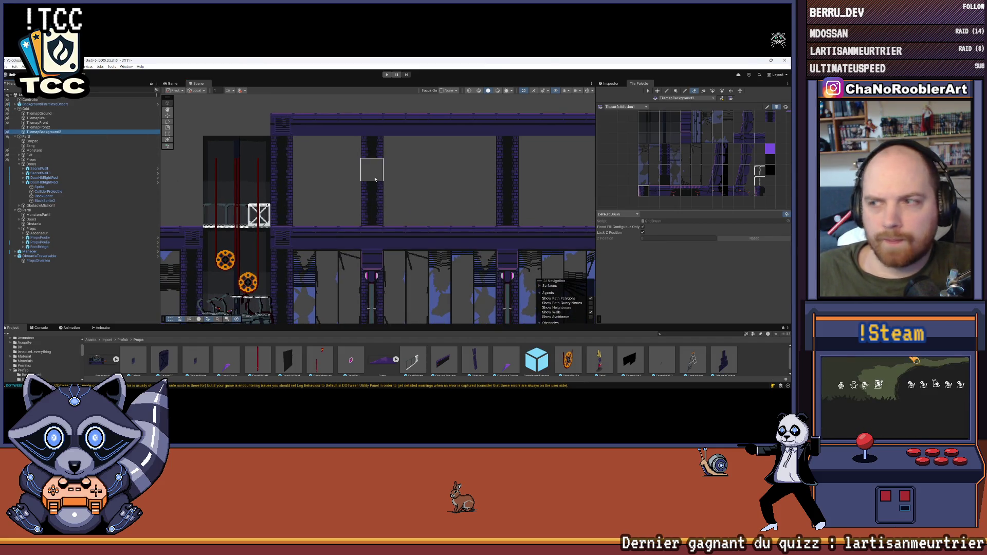
pyautogui.scroll(2, 668, 165)
pyautogui.moveTo(655, 146); pyautogui.dragTo(655, 179)
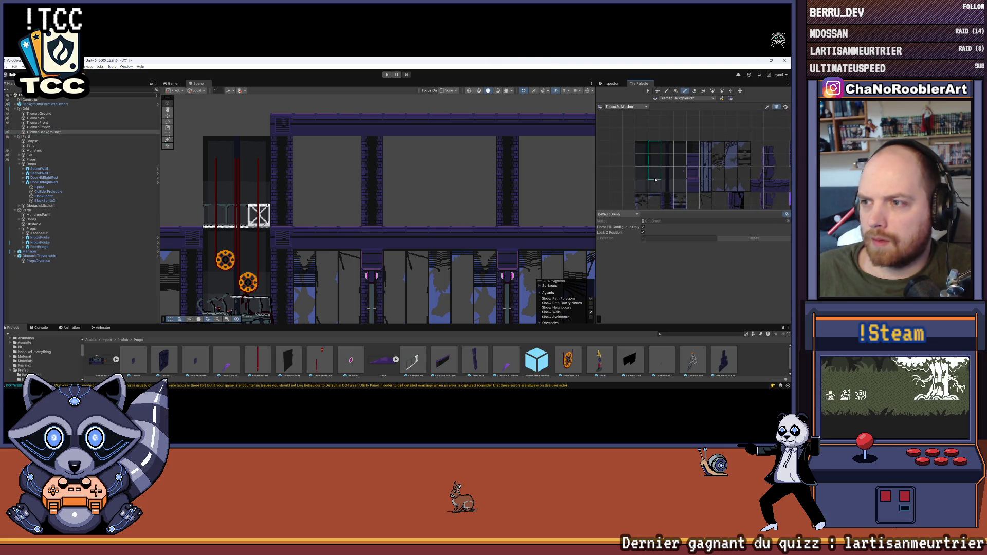
pyautogui.click(298, 222)
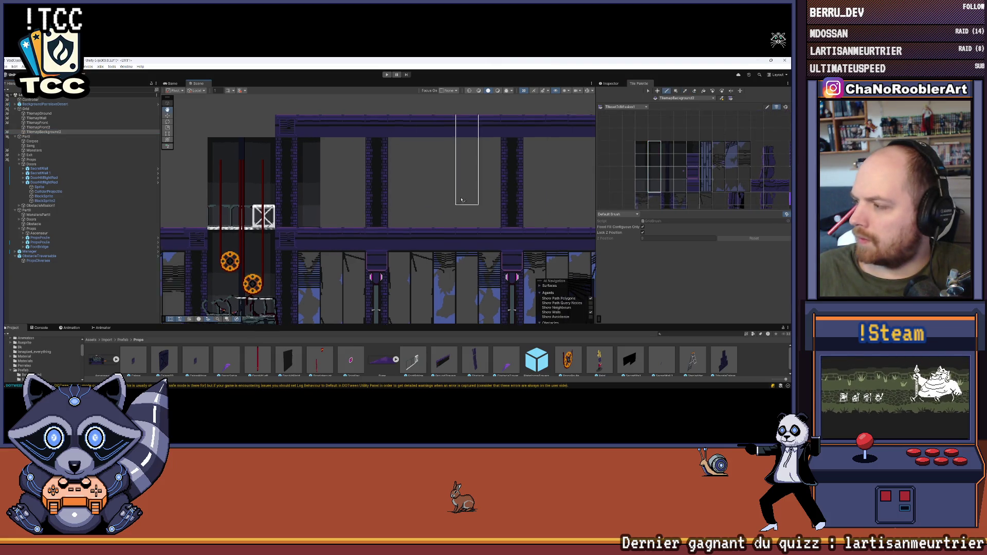
pyautogui.moveTo(461, 200); pyautogui.dragTo(500, 210)
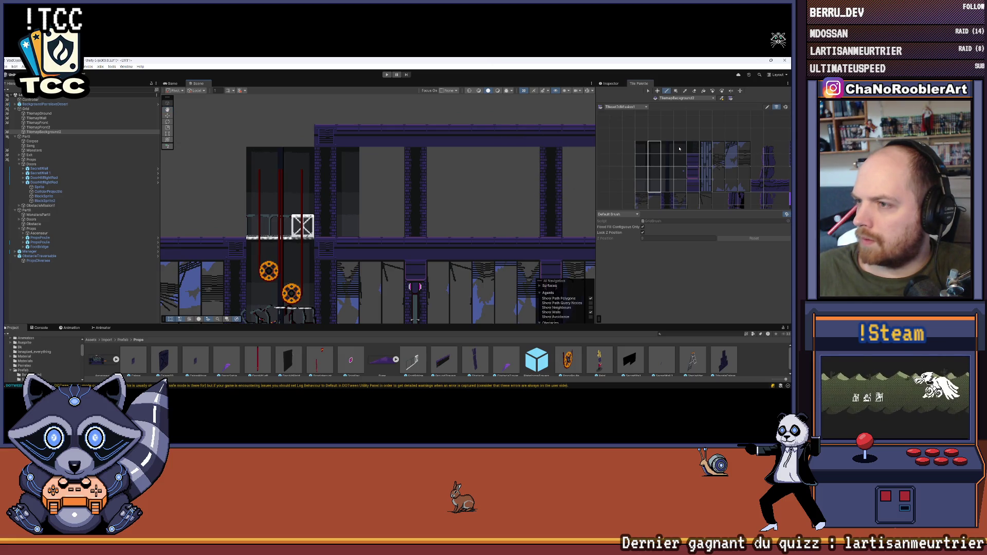
# Try other three-tile background columns while panning along the upper level.
pyautogui.moveTo(679, 149); pyautogui.dragTo(679, 184)
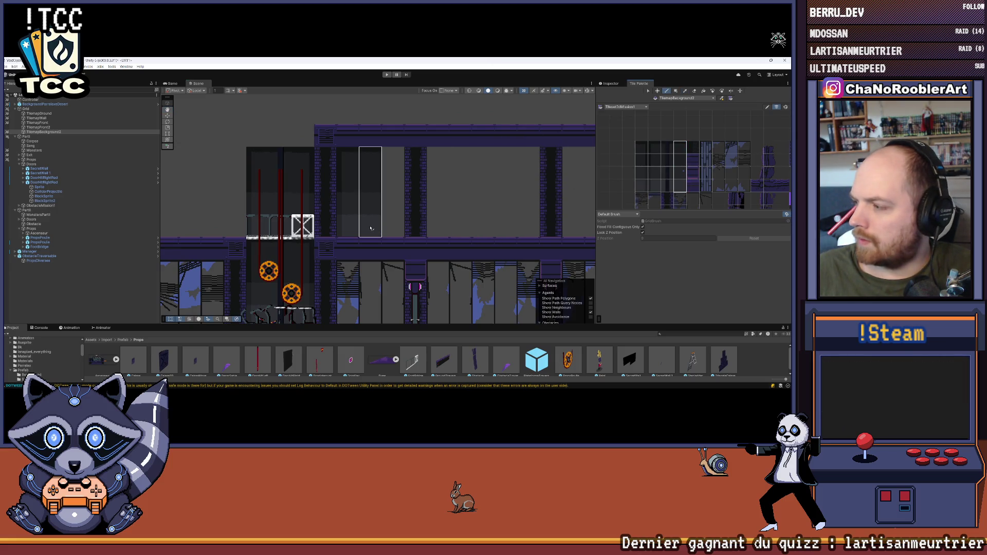
pyautogui.moveTo(473, 226); pyautogui.dragTo(484, 223)
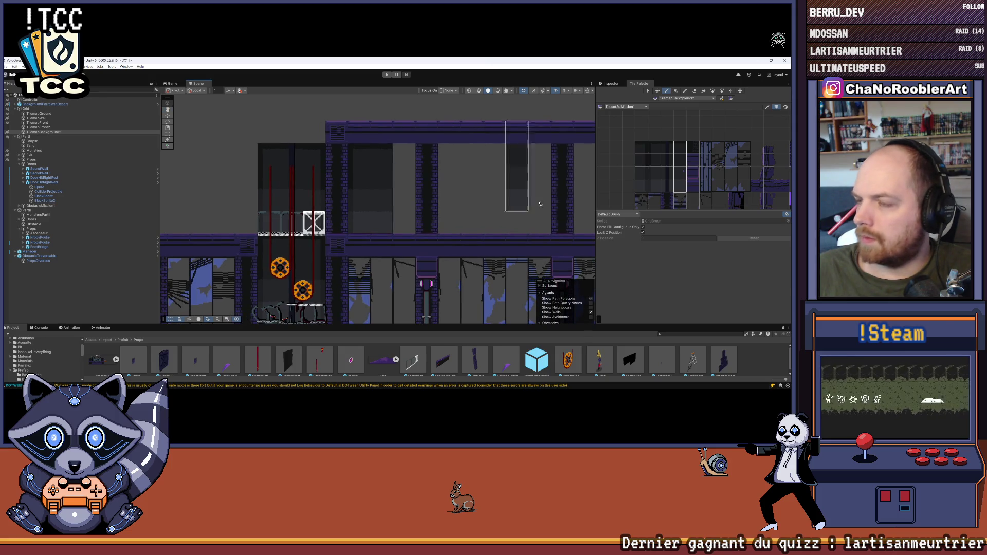
pyautogui.scroll(-2, 676, 166)
pyautogui.scroll(2, 637, 169)
pyautogui.moveTo(626, 149); pyautogui.dragTo(627, 176)
pyautogui.scroll(-3, 524, 200)
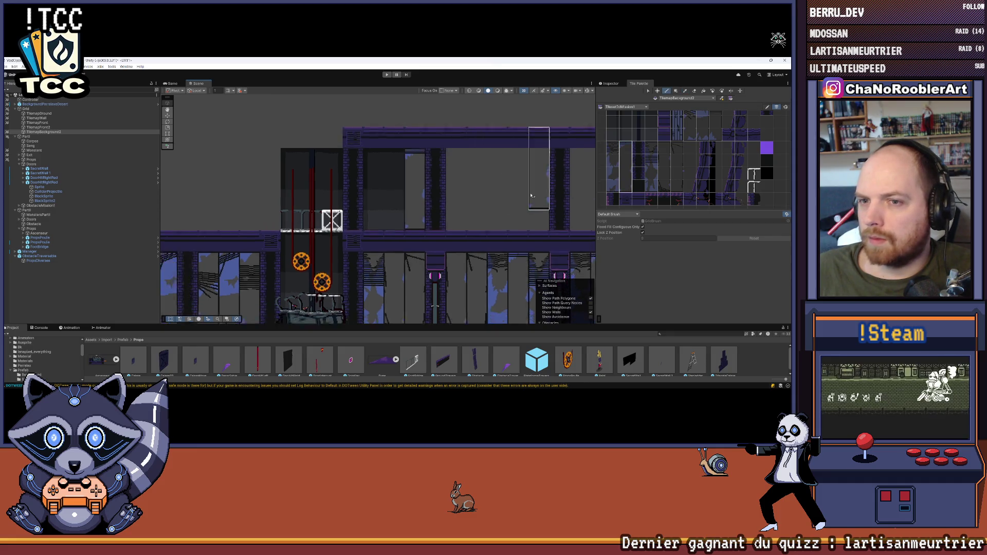
pyautogui.moveTo(523, 200)
pyautogui.mouseDown()
pyautogui.moveTo(465, 178)
pyautogui.moveTo(453, 154)
pyautogui.moveTo(470, 144)
pyautogui.mouseUp()
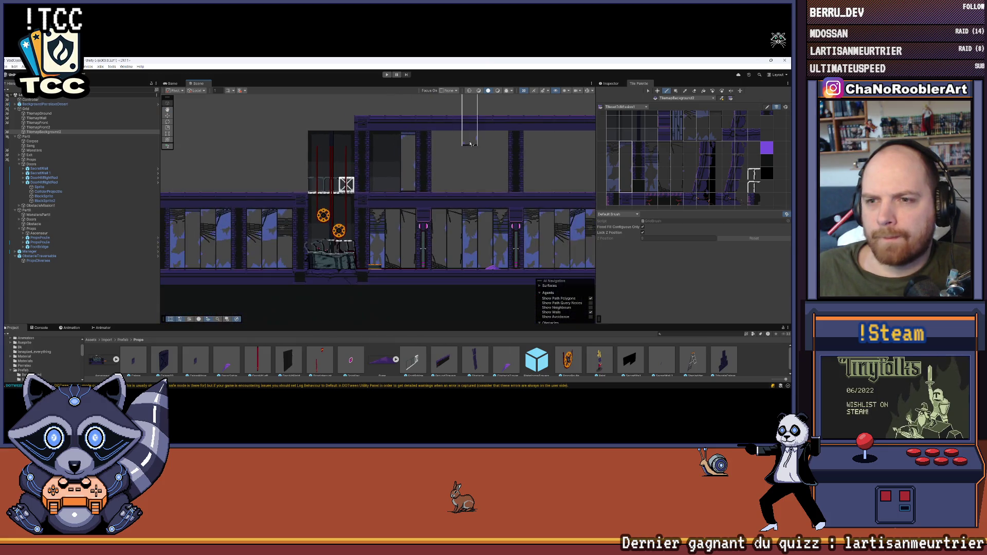
pyautogui.scroll(1, 471, 143)
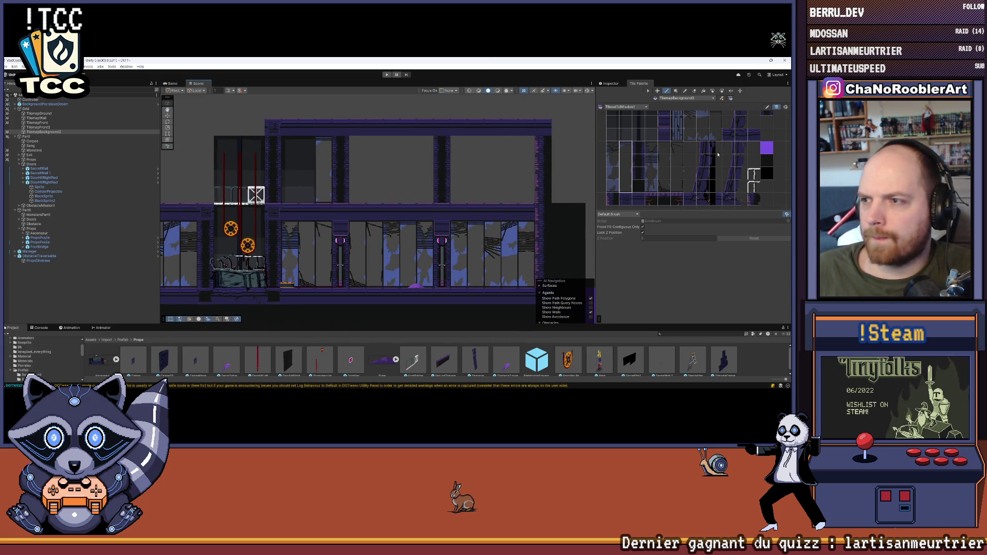
# Stamp a 2x3 block of background tiles twice into the empty wall area.
pyautogui.moveTo(661, 154); pyautogui.dragTo(679, 190)
pyautogui.click(423, 201)
pyautogui.click(390, 200)
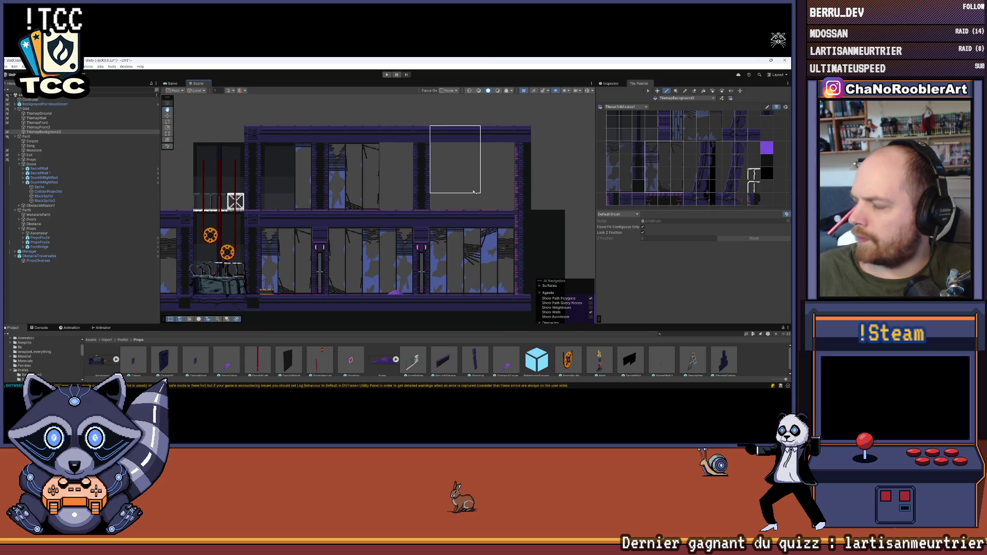
pyautogui.scroll(3, 644, 169)
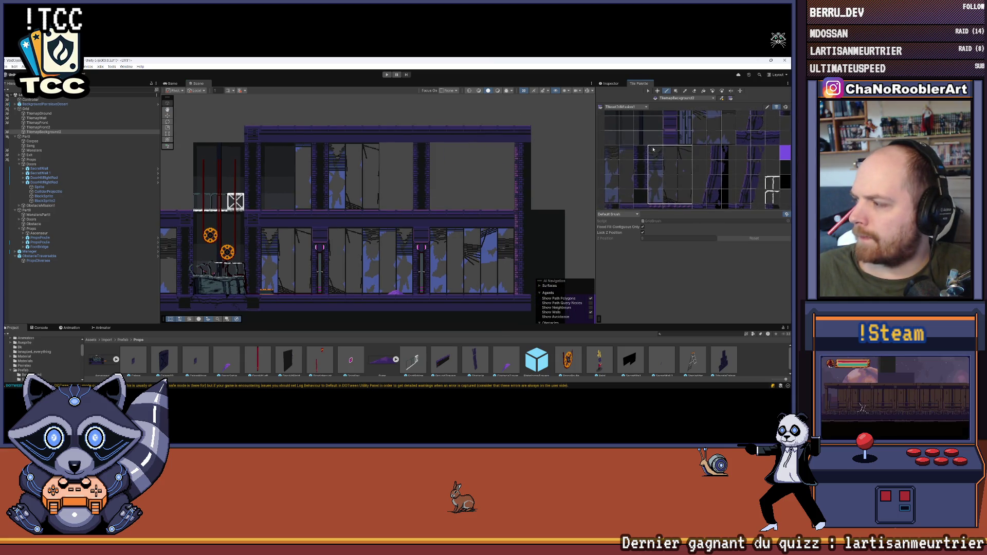
pyautogui.scroll(3, 666, 171)
# Paint two four-tile background columns side by side in the upper background.
pyautogui.moveTo(625, 147); pyautogui.dragTo(623, 190)
pyautogui.click(412, 204)
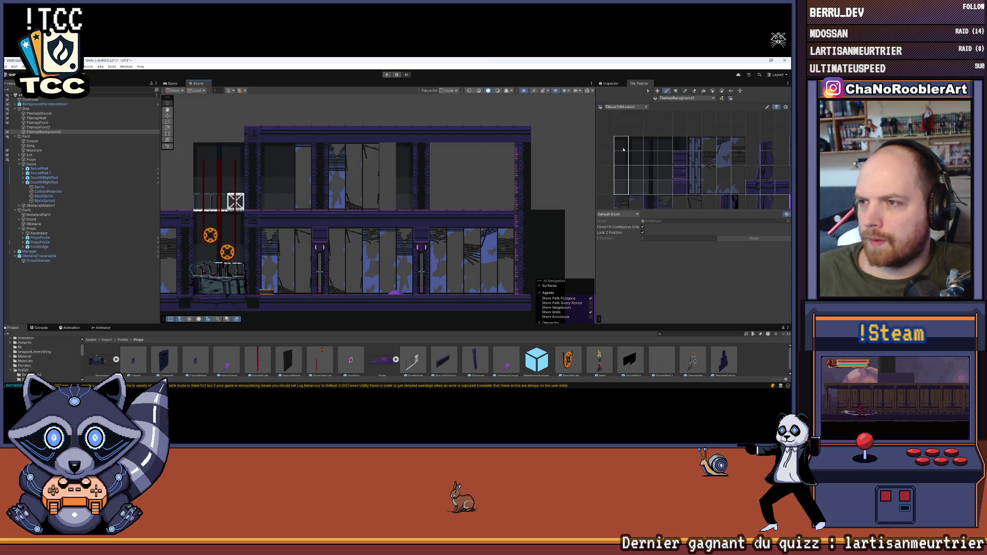
pyautogui.moveTo(663, 144); pyautogui.dragTo(663, 188)
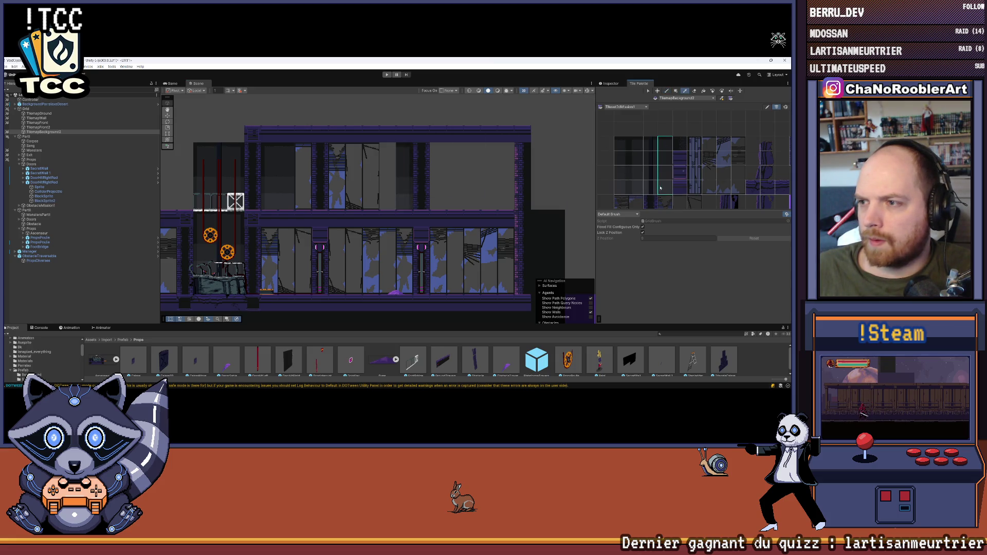
pyautogui.click(395, 203)
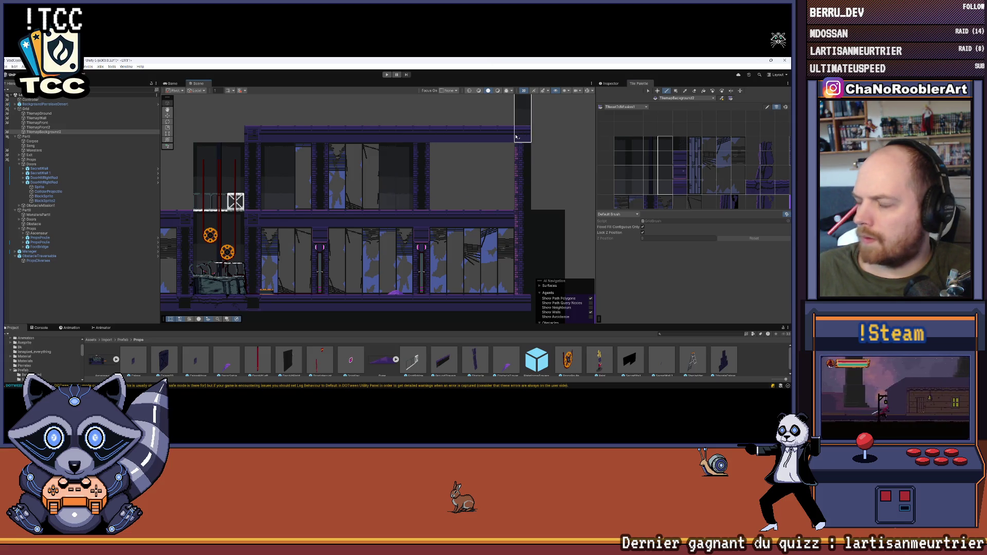
pyautogui.scroll(-3, 515, 136)
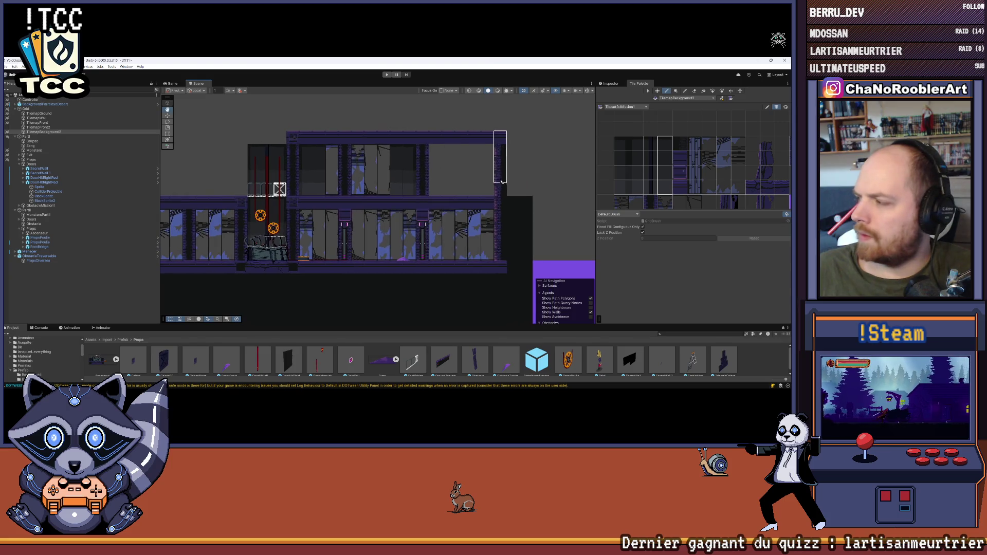
pyautogui.scroll(2, 465, 178)
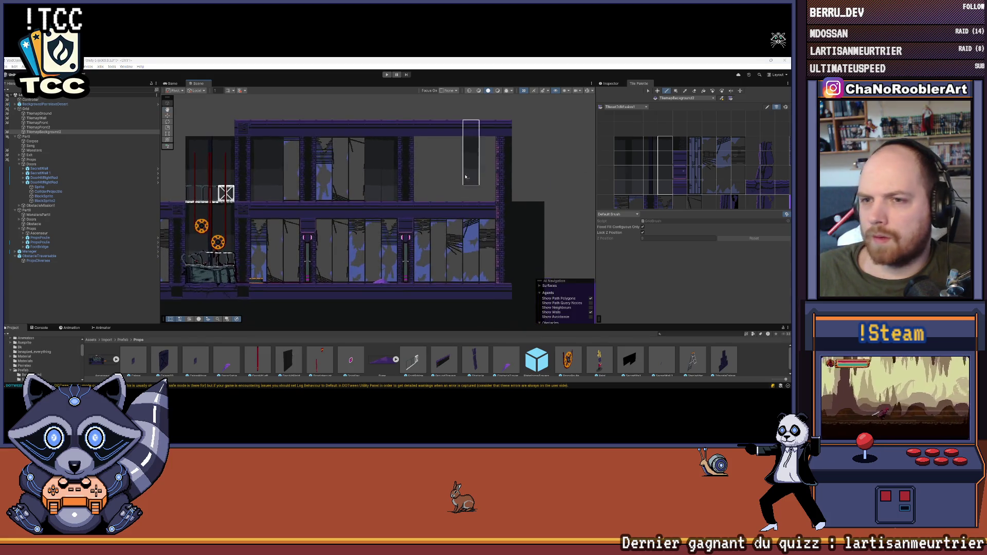
pyautogui.scroll(1, 466, 178)
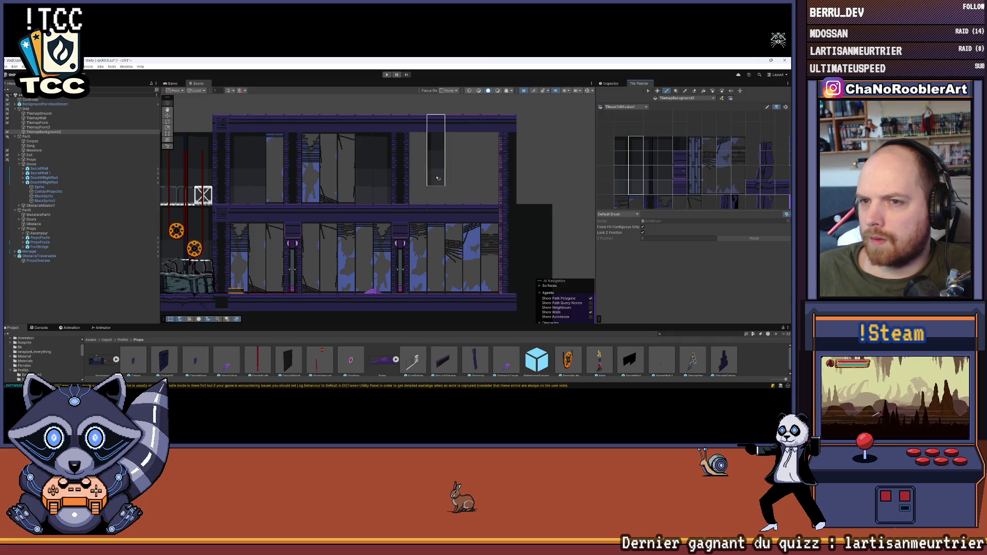
# Select a 3x4 block of background tiles and widen the Tile Palette panel.
pyautogui.moveTo(665, 140); pyautogui.dragTo(665, 191)
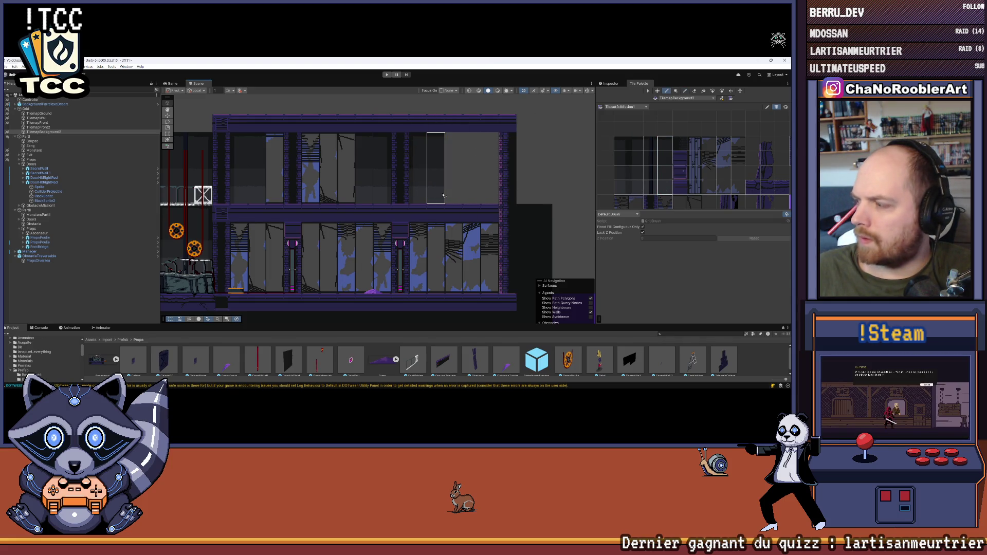
pyautogui.scroll(-1, 509, 179)
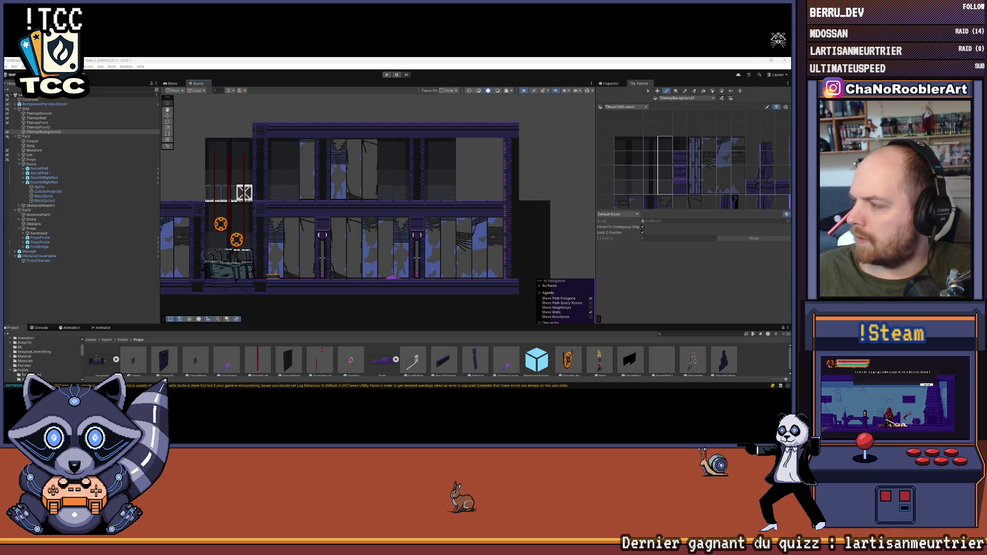
pyautogui.scroll(3, 509, 134)
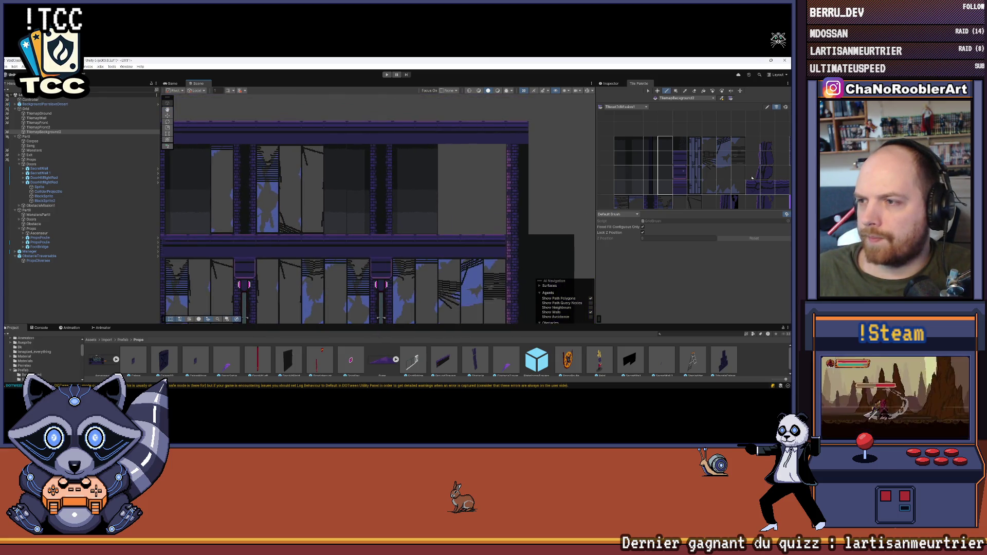
pyautogui.moveTo(710, 144); pyautogui.dragTo(738, 188)
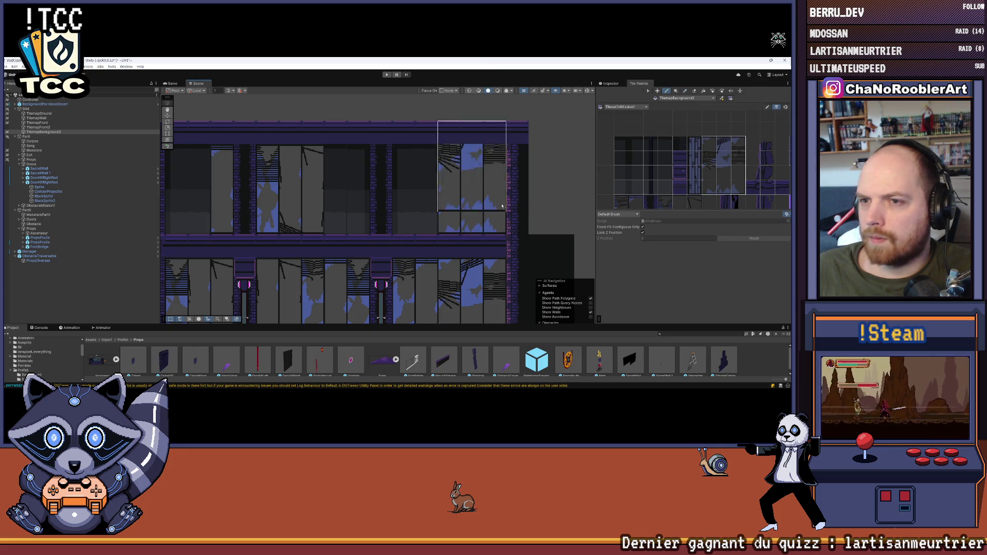
pyautogui.scroll(-2, 550, 166)
pyautogui.scroll(-1, 550, 166)
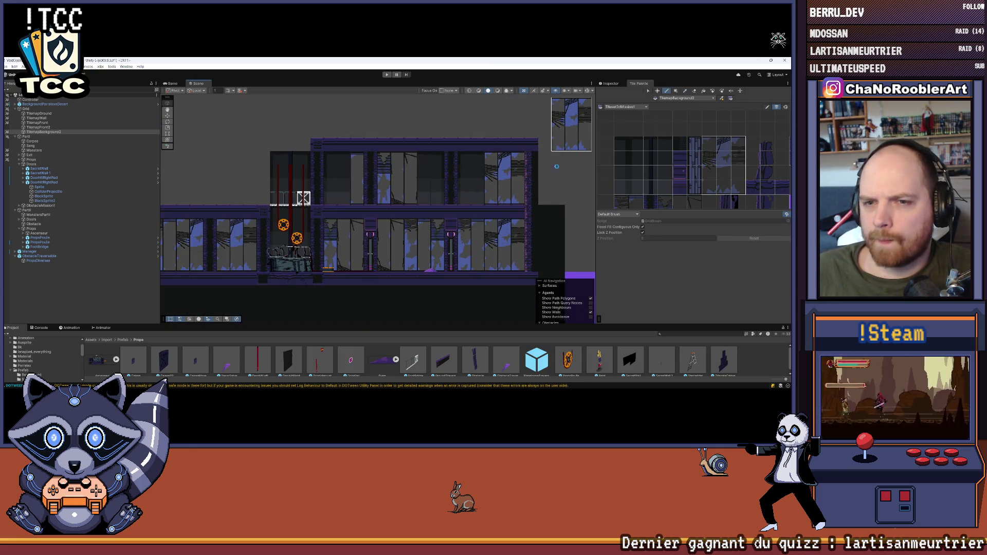
pyautogui.hscroll(2, 556, 166)
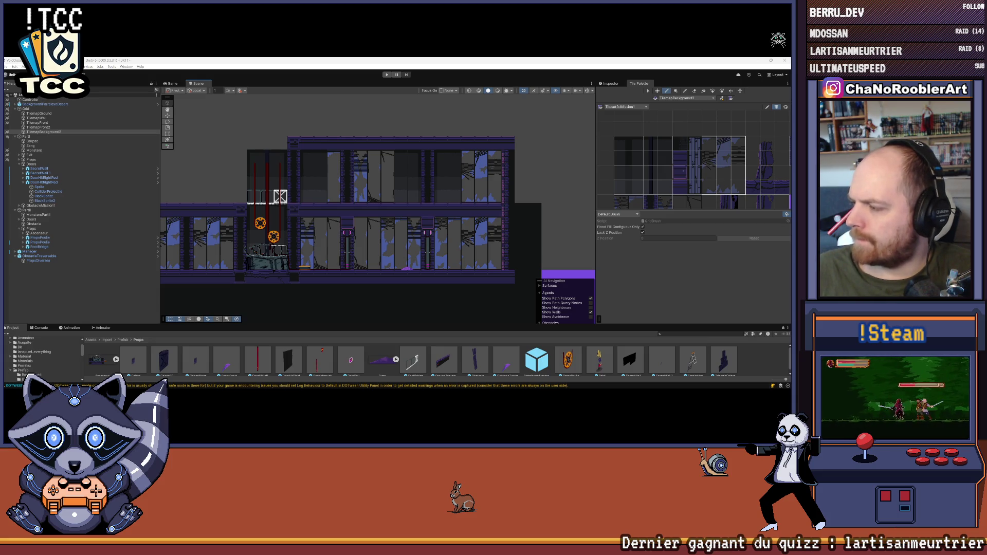
pyautogui.moveTo(595, 169)
pyautogui.mouseDown()
pyautogui.moveTo(370, 170)
pyautogui.moveTo(478, 170)
pyautogui.moveTo(540, 153)
pyautogui.mouseUp()
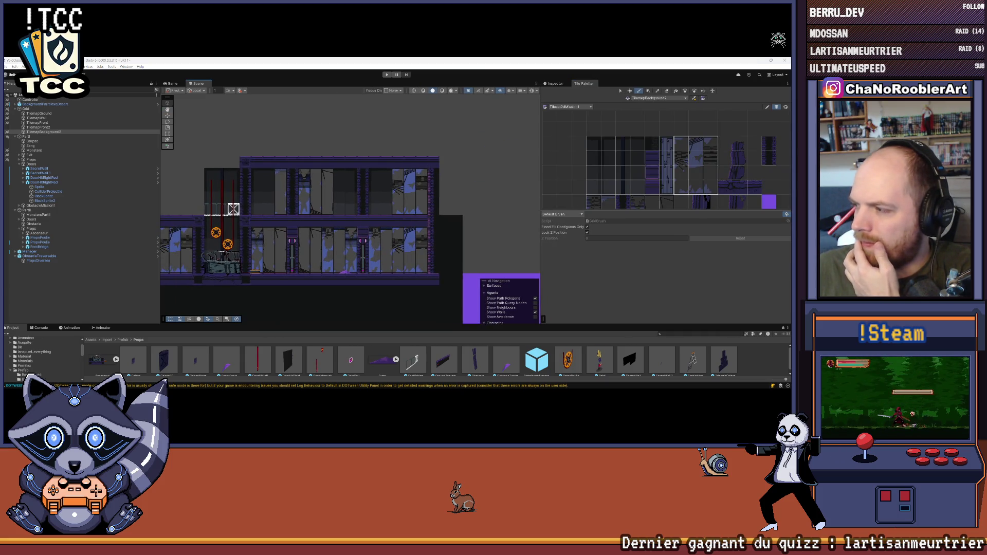
pyautogui.scroll(4, 404, 142)
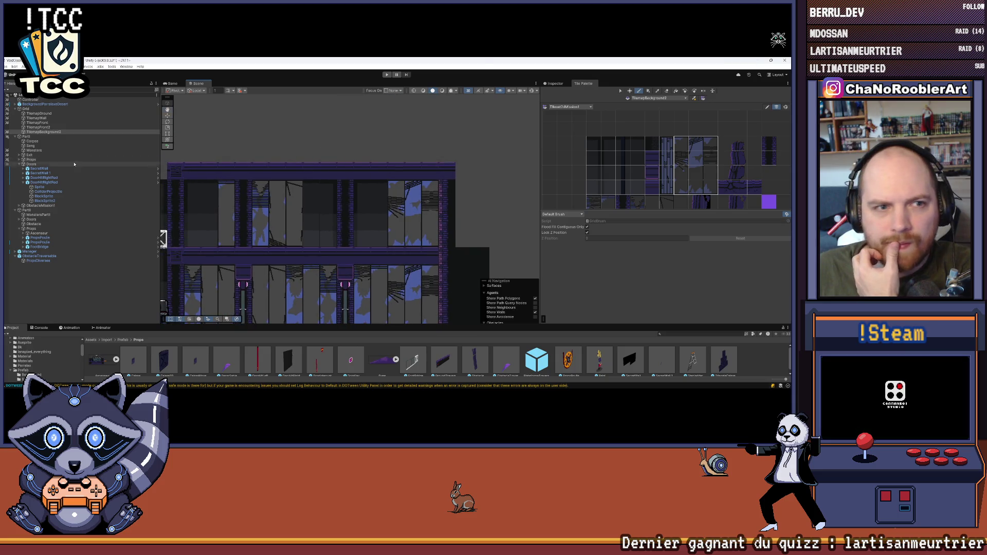
# On TilemapGround, erase two tiles from the building's top row.
pyautogui.click(39, 113)
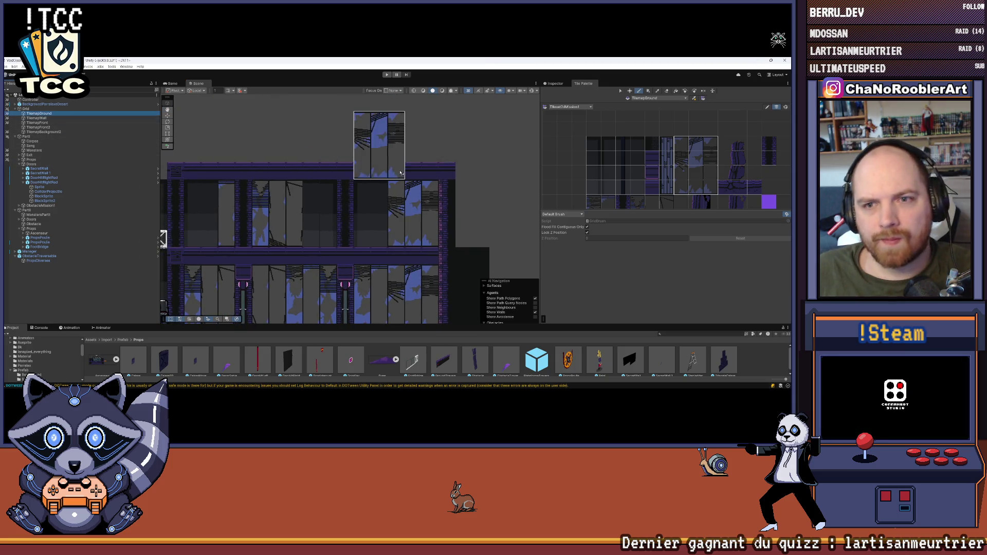
pyautogui.click(608, 135)
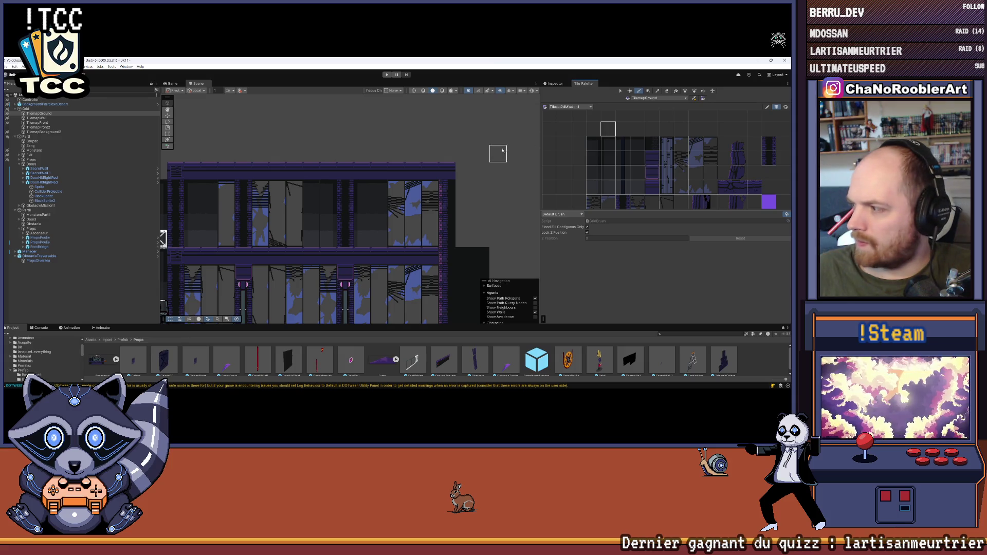
pyautogui.press('d')
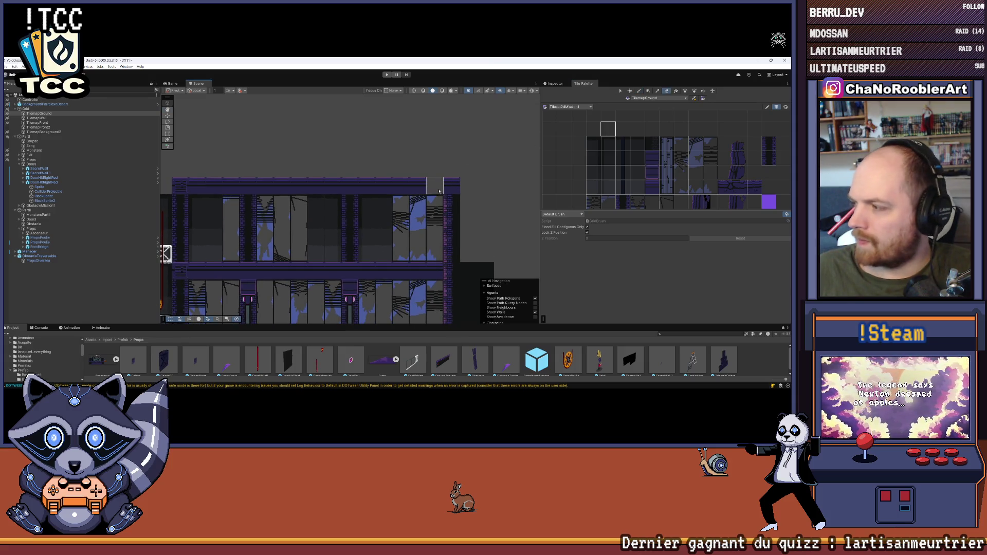
pyautogui.moveTo(439, 192); pyautogui.dragTo(383, 188)
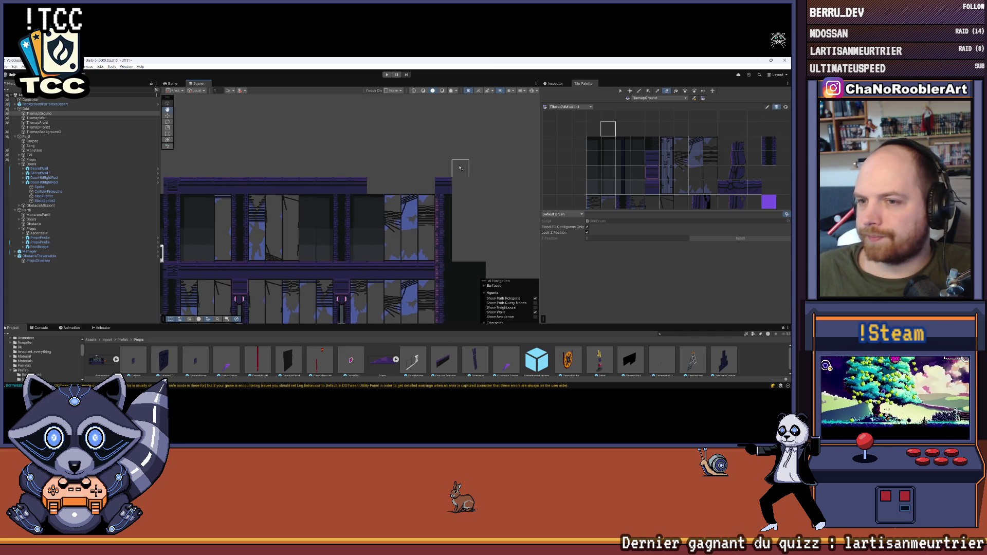
# Pick a wall tile on TilemapWall, then return to the ground tilemap and view the upper floors.
pyautogui.click(39, 118)
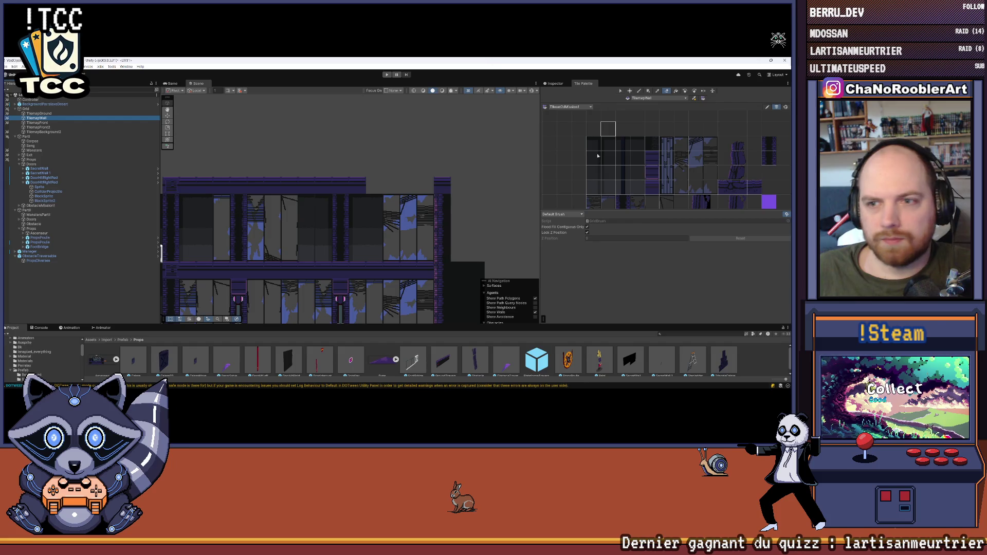
pyautogui.scroll(-2, 611, 198)
pyautogui.click(612, 189)
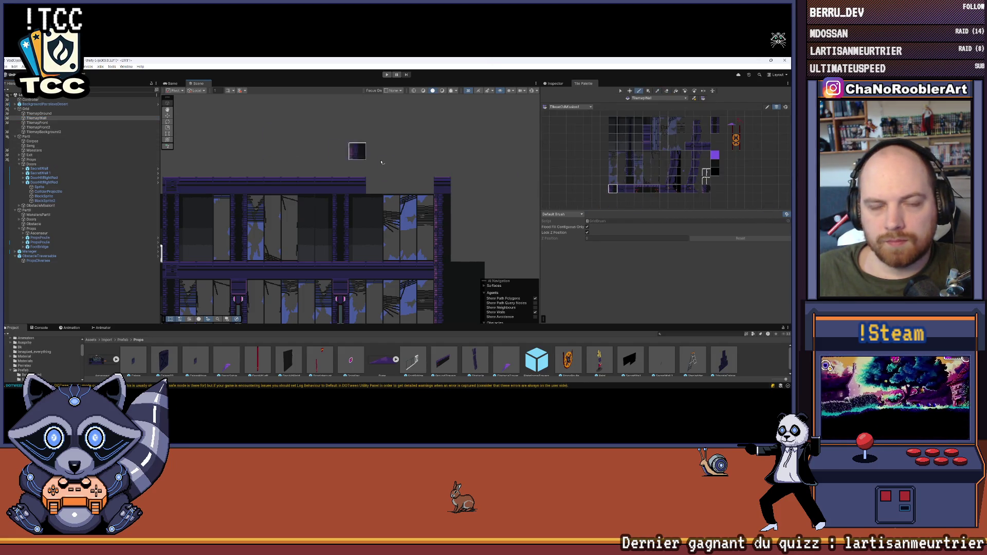
pyautogui.click(52, 114)
pyautogui.click(430, 185)
pyautogui.moveTo(373, 139); pyautogui.dragTo(460, 204)
pyautogui.scroll(-3, 460, 204)
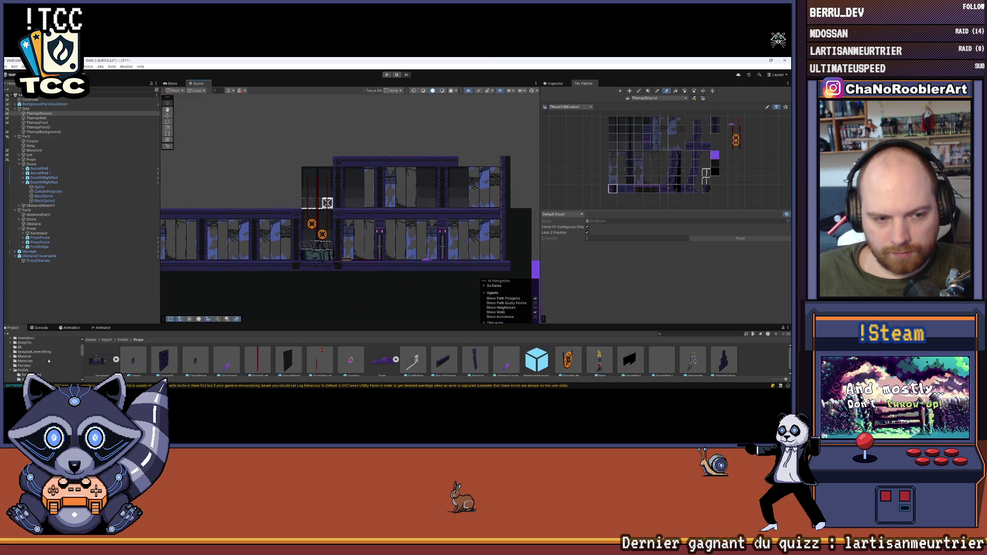
# Open the Prefab/Props folder in an enlarged Project panel and frame the building.
pyautogui.click(25, 370)
pyautogui.moveTo(174, 325); pyautogui.dragTo(195, 259)
pyautogui.doubleClick(238, 300)
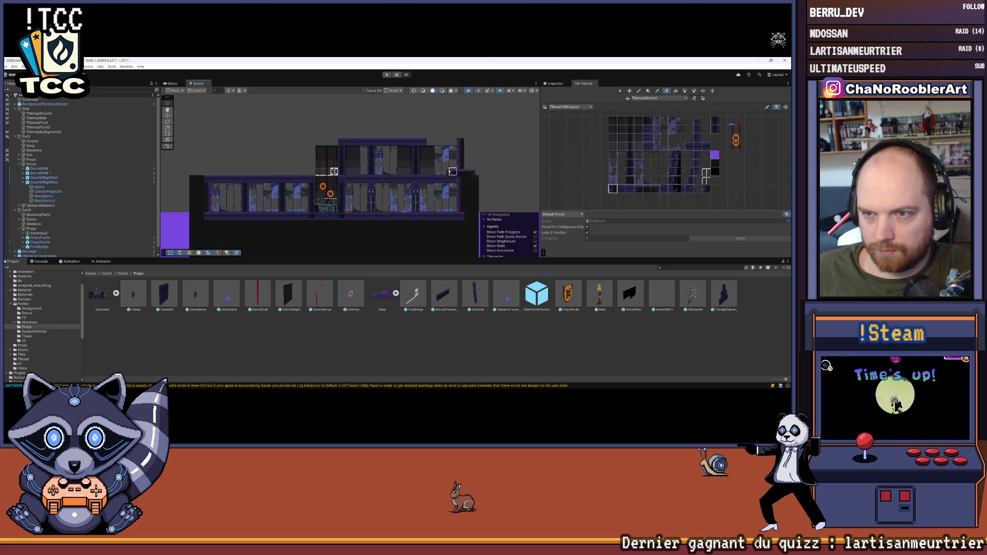
pyautogui.scroll(-1, 80, 226)
pyautogui.press('f')
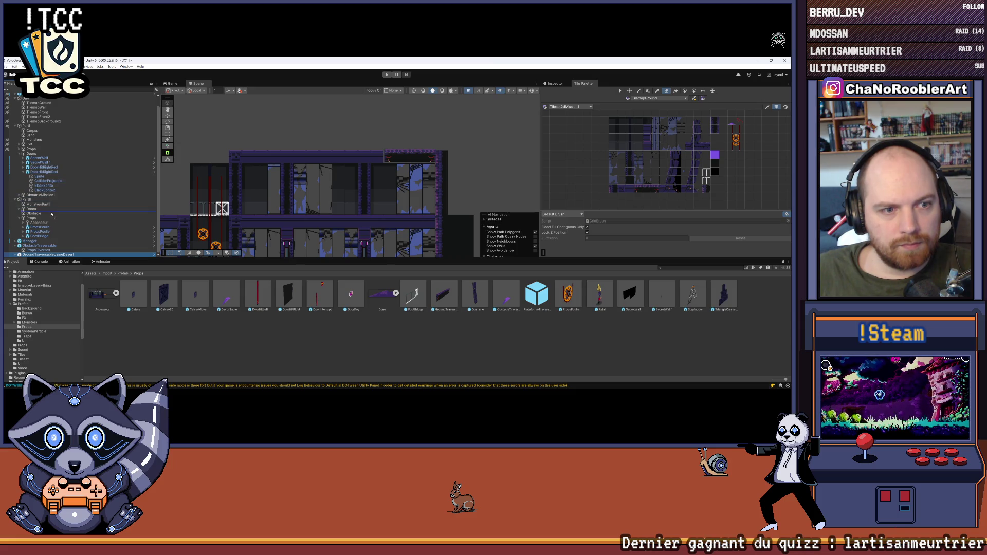
# Parent GroundTraversableUsineDesert under Props, nudge it down and set Position X to 83.5.
pyautogui.moveTo(40, 221); pyautogui.dragTo(41, 222)
pyautogui.press('w')
pyautogui.press('f')
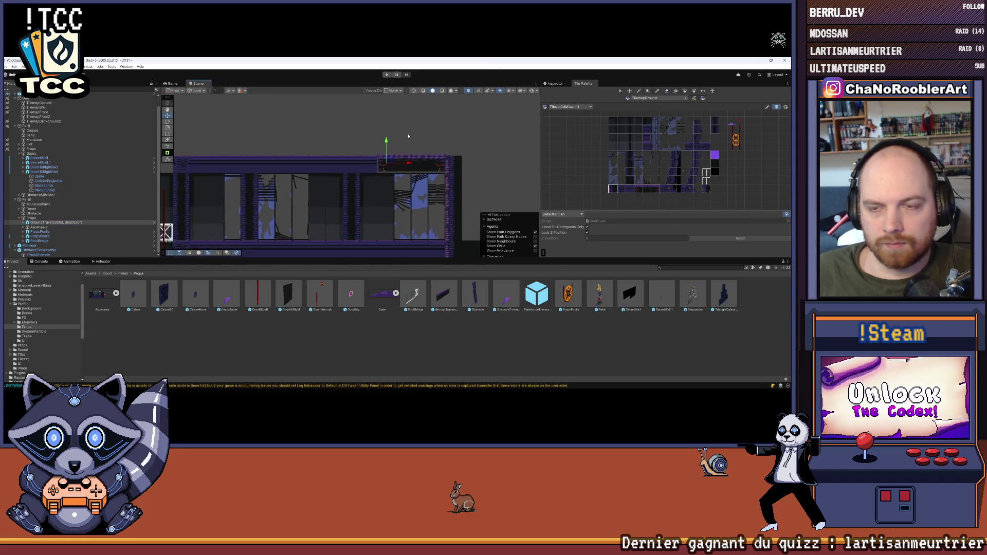
pyautogui.moveTo(363, 153); pyautogui.dragTo(364, 156)
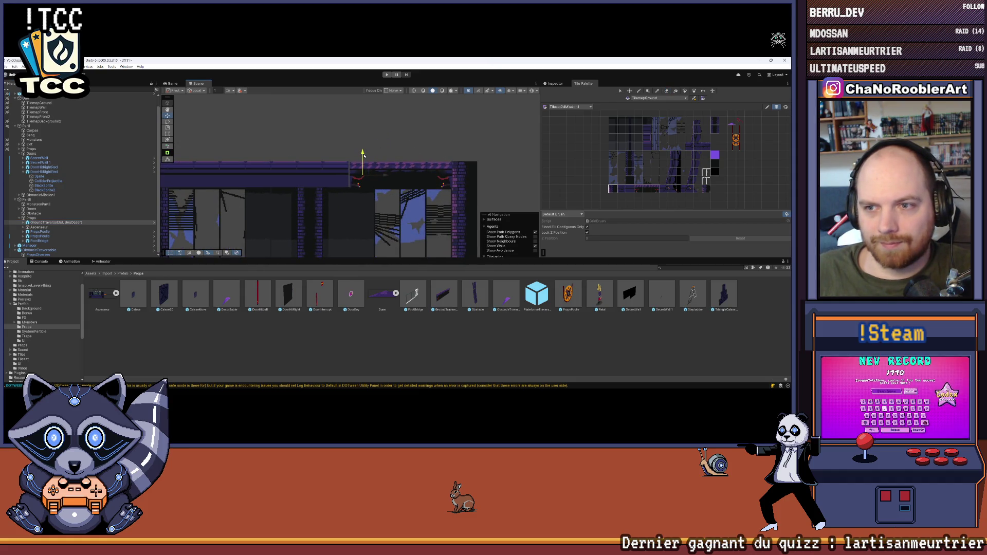
pyautogui.click(554, 83)
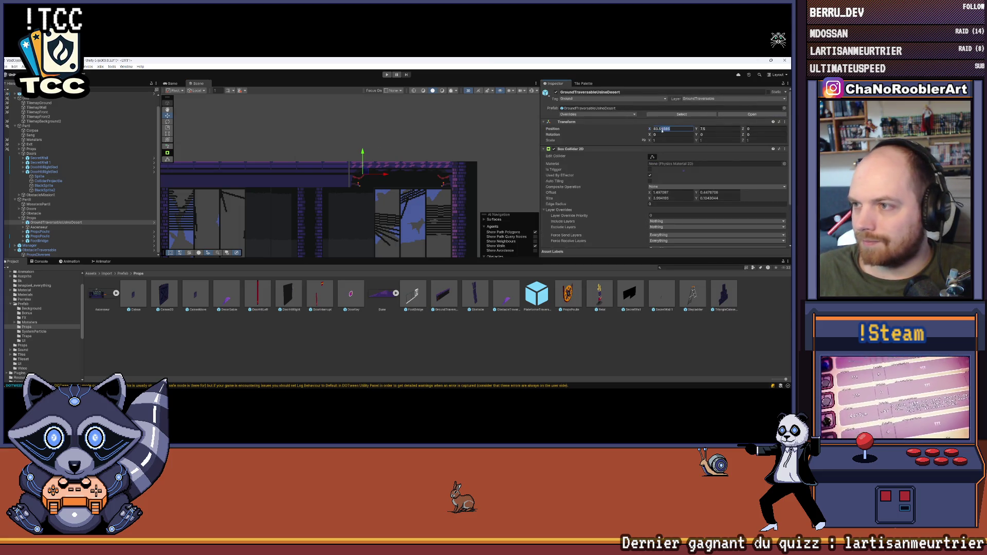
pyautogui.press('BackSpace')
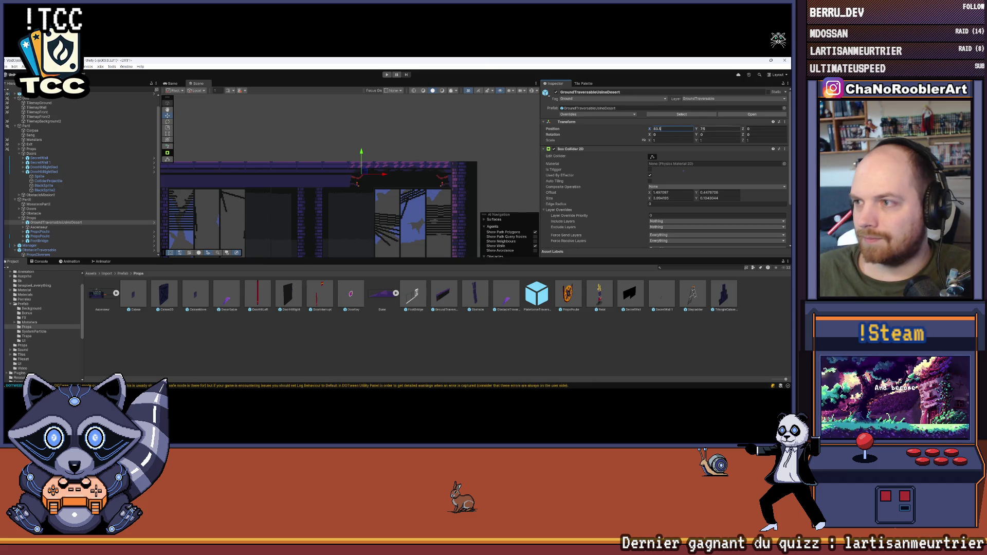
pyautogui.click(441, 362)
pyautogui.scroll(-3, 421, 179)
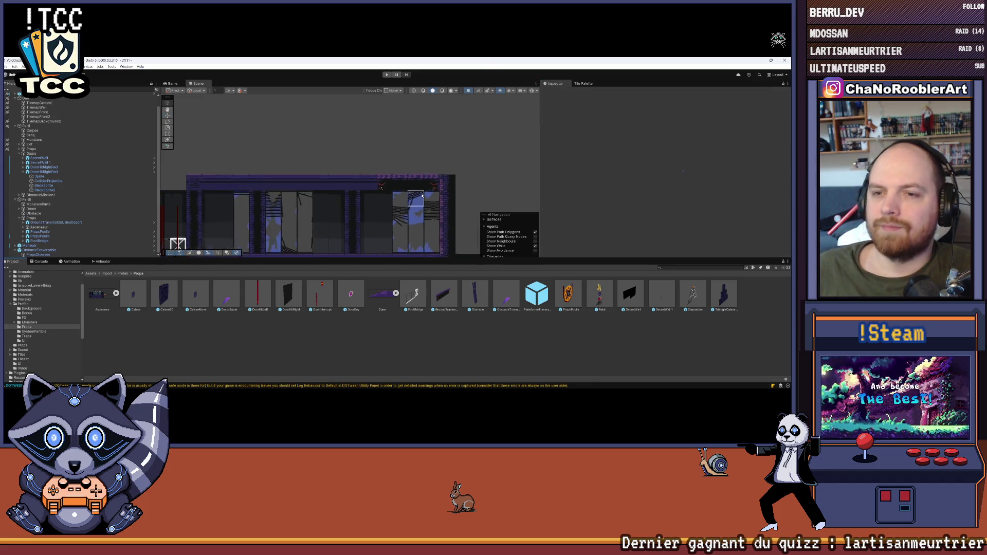
pyautogui.scroll(-4, 422, 178)
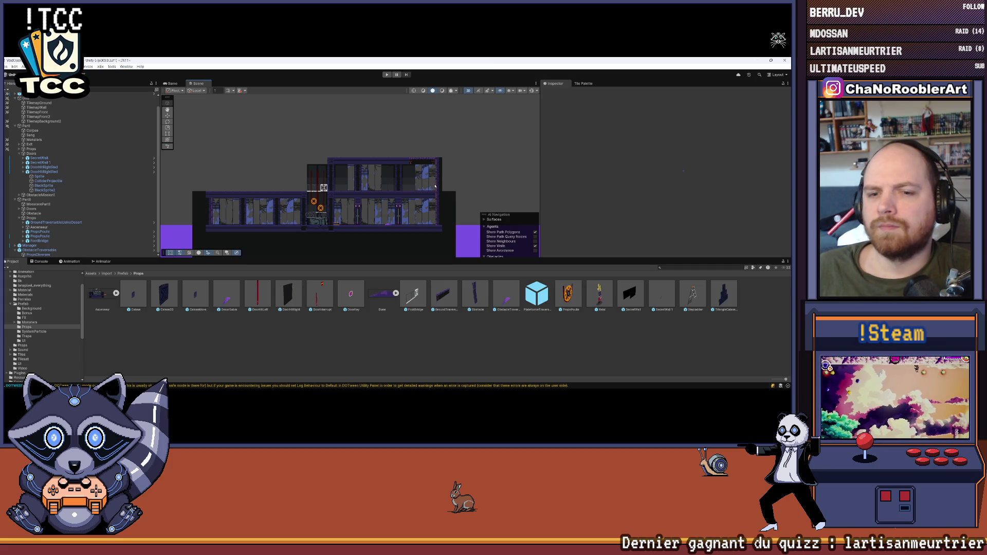
pyautogui.scroll(6, 469, 161)
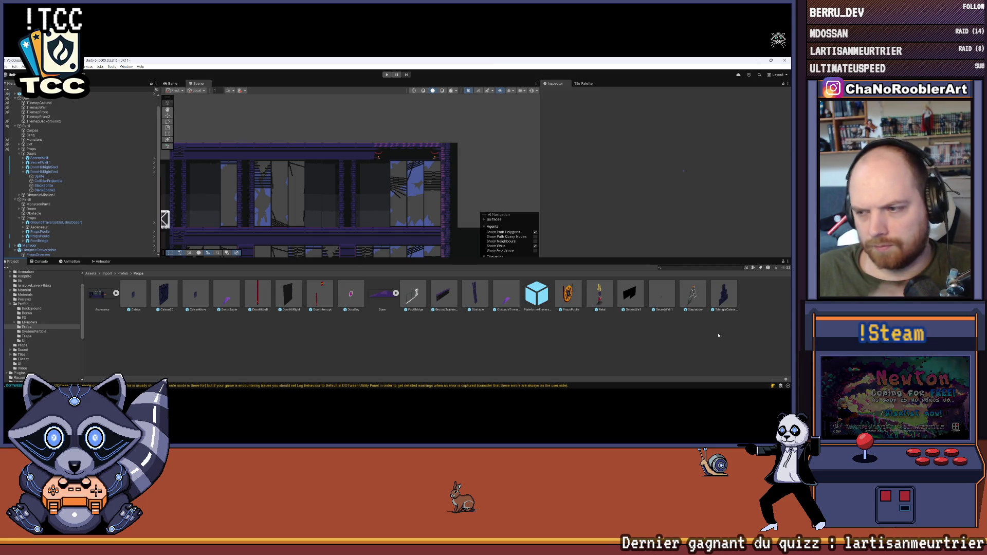
# Place the TriangleCaisse2d crate stack on the upper-right room floor and file it under Props.
pyautogui.moveTo(723, 296)
pyautogui.mouseDown()
pyautogui.moveTo(406, 197)
pyautogui.moveTo(418, 195)
pyautogui.mouseUp()
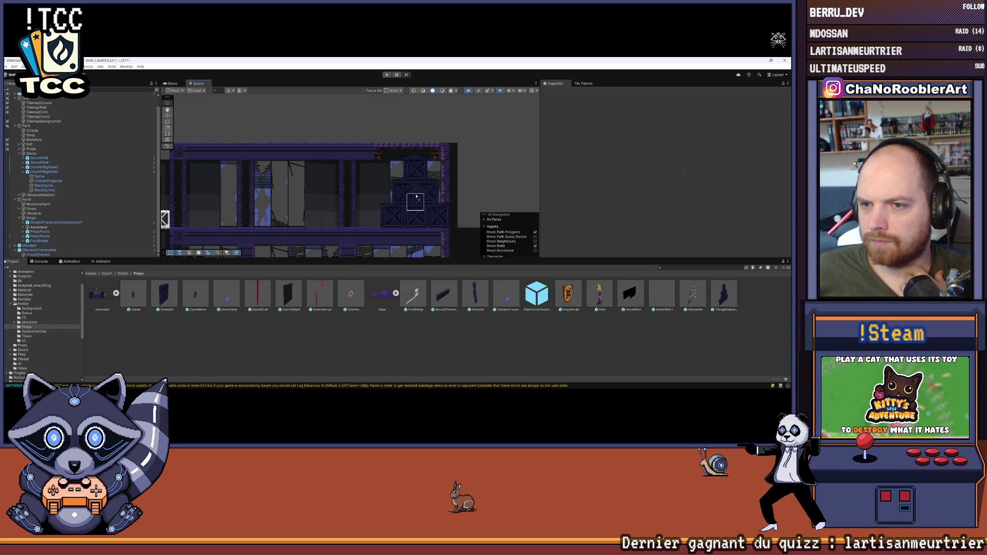
pyautogui.moveTo(418, 195); pyautogui.dragTo(418, 195)
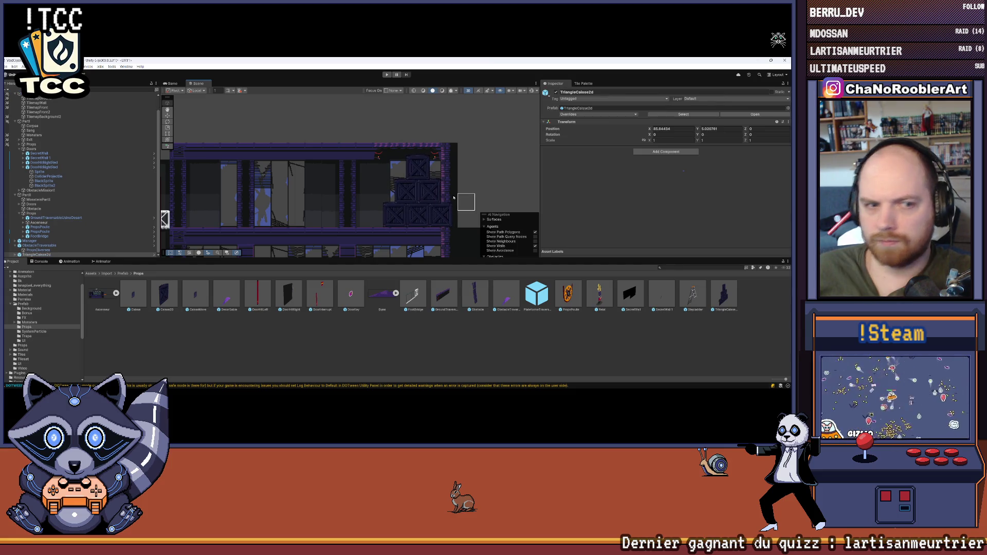
pyautogui.moveTo(55, 227); pyautogui.dragTo(49, 215)
# Unpack TriangleCaisse2d from its prefab and expand ObstacleMission1.
pyautogui.rightClick(42, 218)
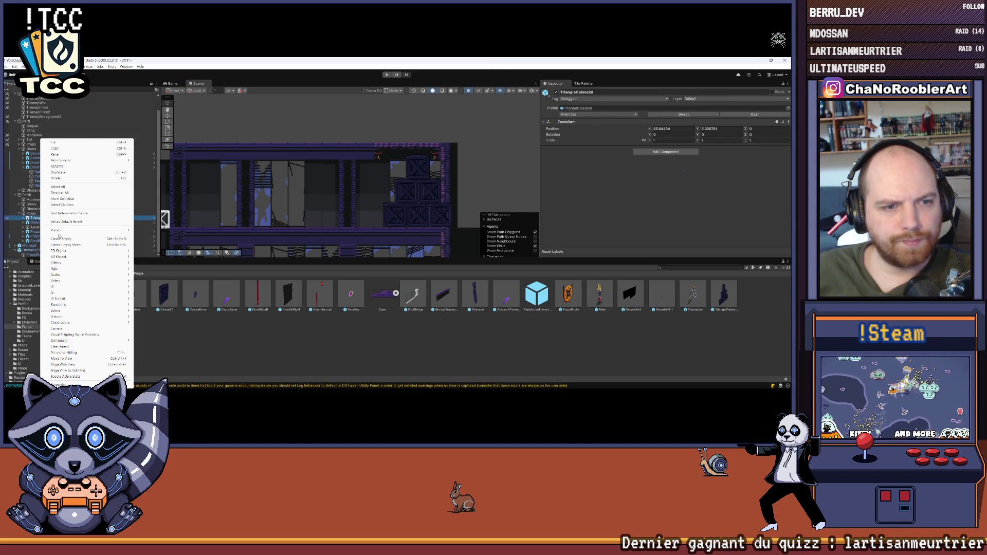
pyautogui.moveTo(82, 230)
pyautogui.click(159, 272)
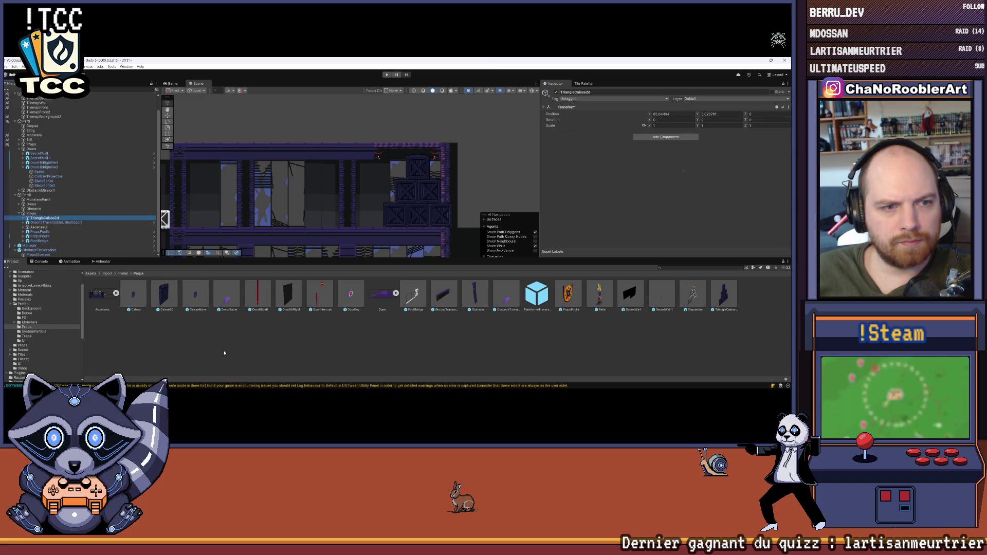
pyautogui.scroll(1, 457, 205)
pyautogui.scroll(3, 456, 204)
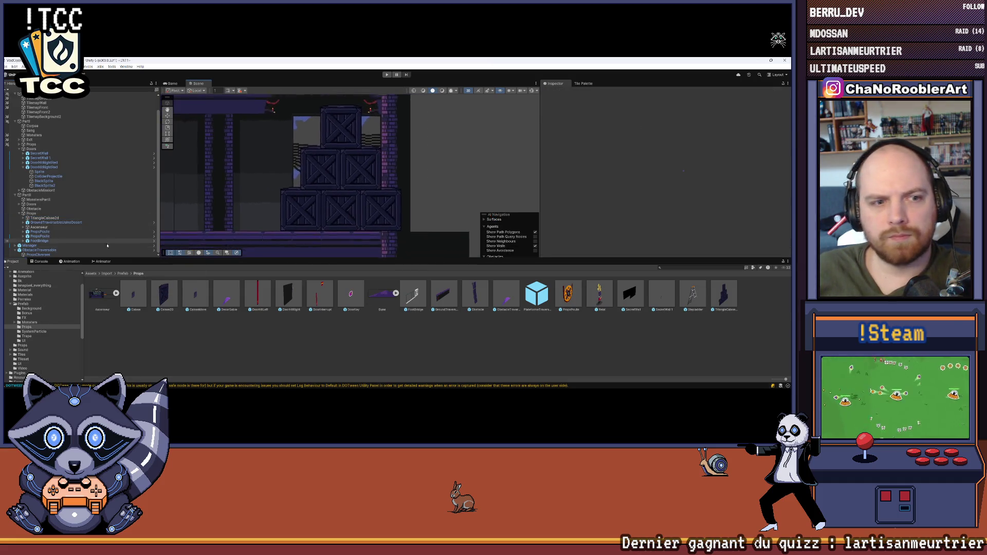
pyautogui.click(19, 191)
# Expand TriangleCaisse2d to list its crates, undoing an accidental reparenting of Caisse2D (2).
pyautogui.click(25, 167)
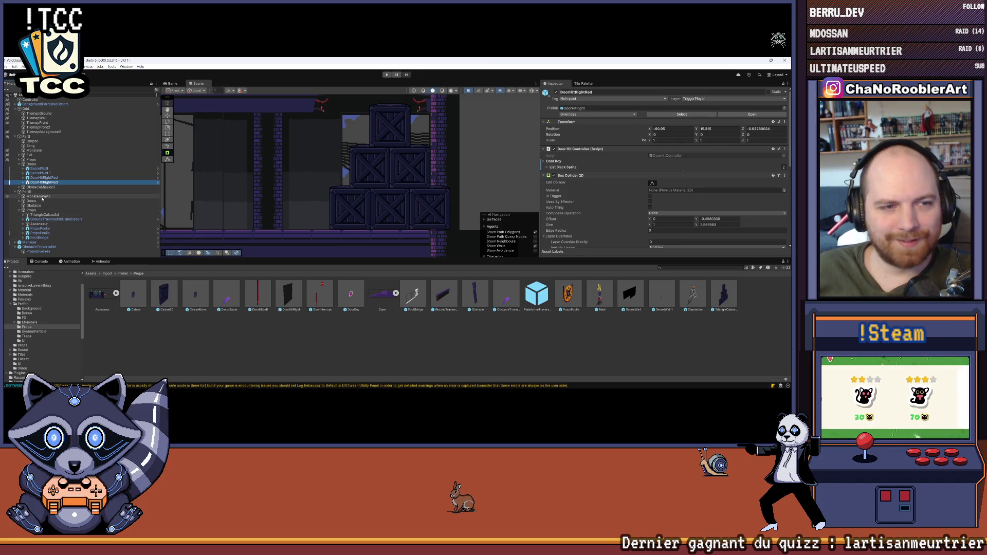
pyautogui.click(23, 215)
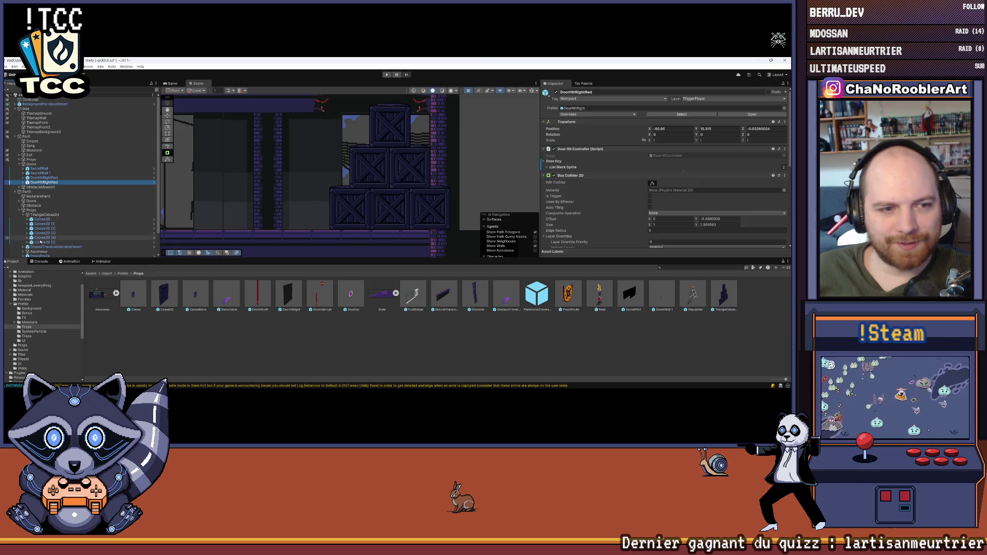
pyautogui.click(43, 238)
pyautogui.moveTo(41, 228); pyautogui.dragTo(41, 233)
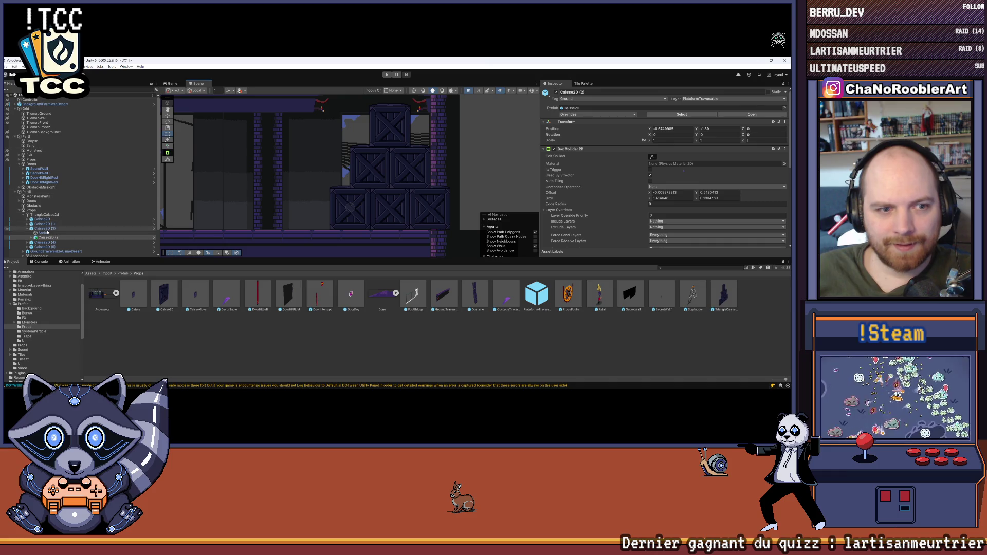
pyautogui.hotkey('ctrl', 'z')
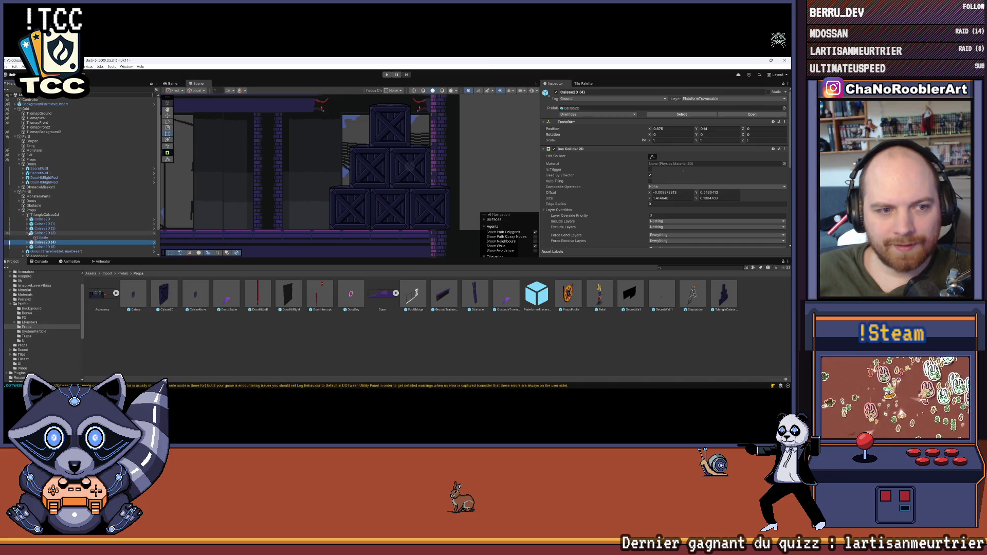
pyautogui.click(27, 233)
# Select crates Caisse2D through Caisse2D (3) and slide them left along the X axis.
pyautogui.press('w')
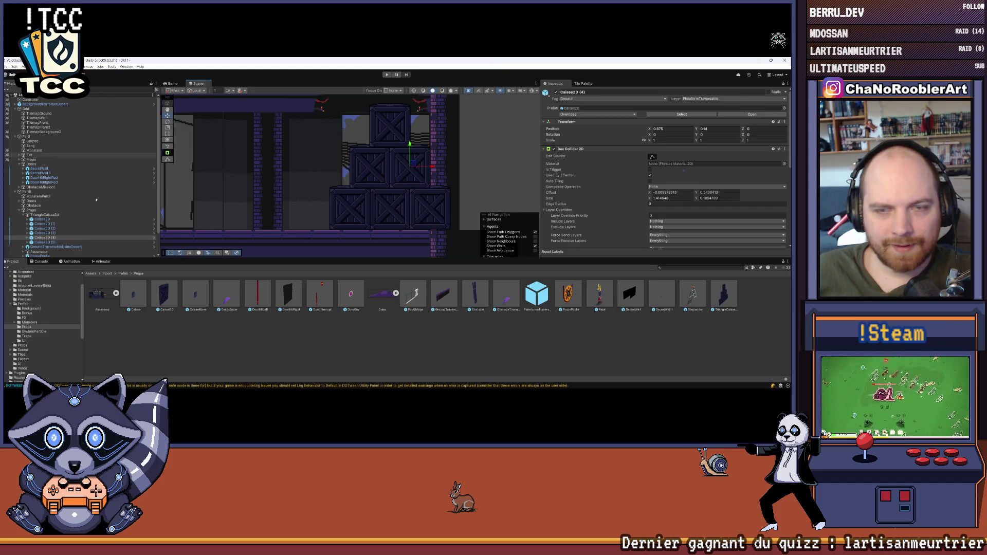
pyautogui.moveTo(41, 237); pyautogui.dragTo(41, 243)
pyautogui.click(43, 233)
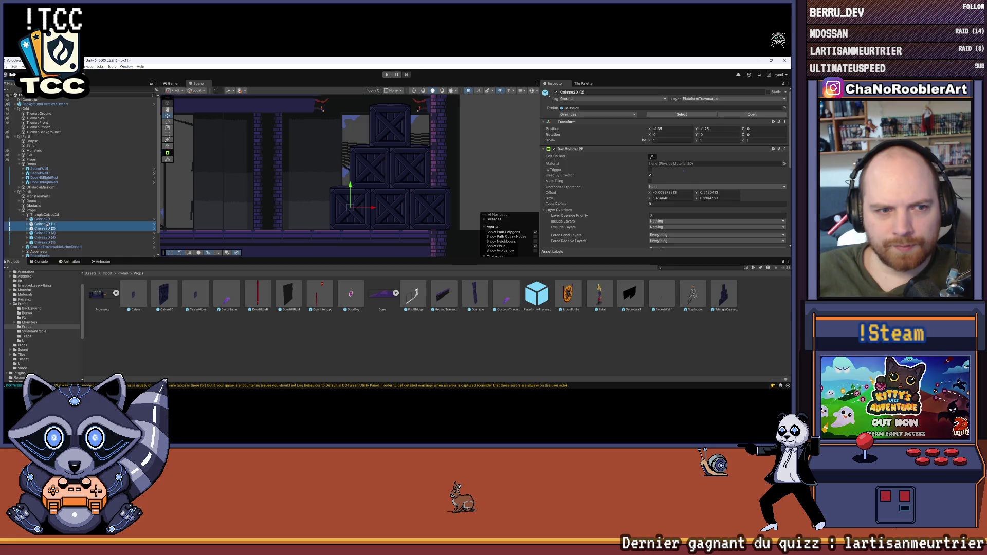
pyautogui.keyDown('shift'); pyautogui.click(46, 220); pyautogui.keyUp('shift')
pyautogui.moveTo(410, 207); pyautogui.dragTo(353, 207)
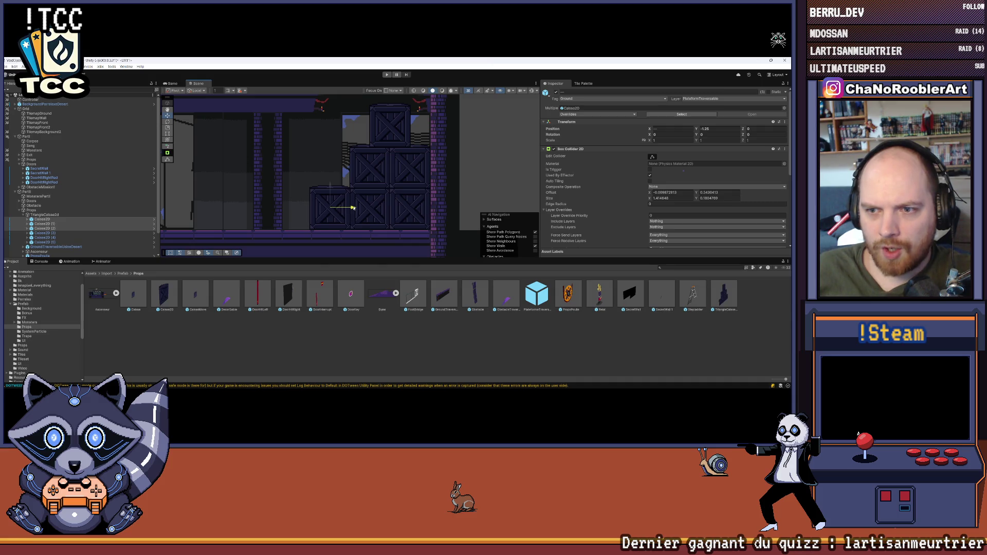
pyautogui.click(382, 246)
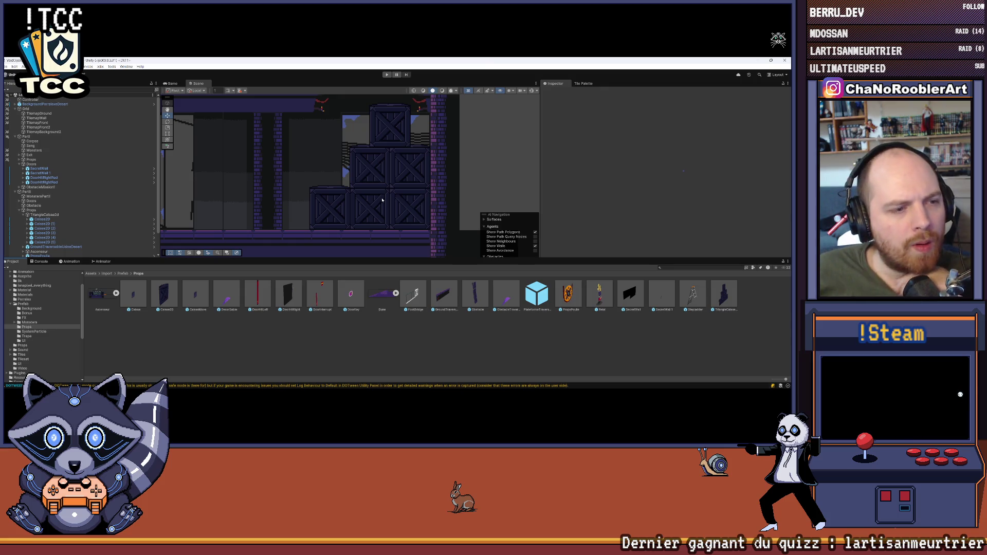
pyautogui.moveTo(382, 200); pyautogui.dragTo(308, 197)
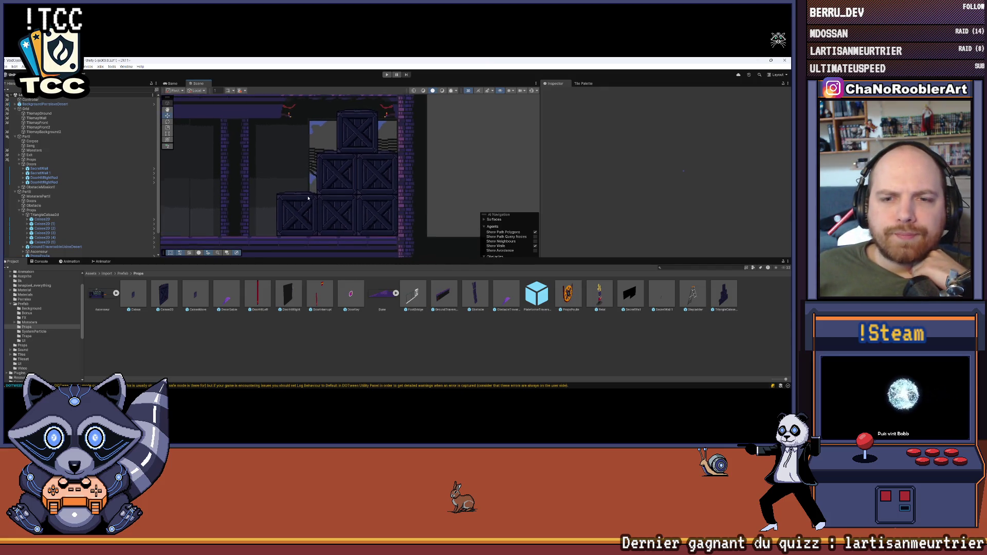
pyautogui.scroll(2, 308, 198)
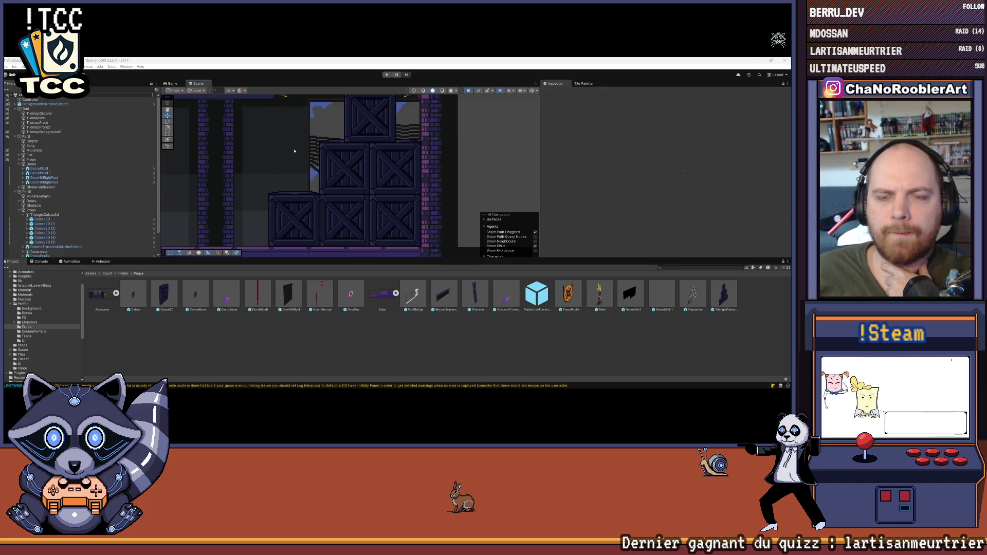
pyautogui.scroll(-3, 292, 154)
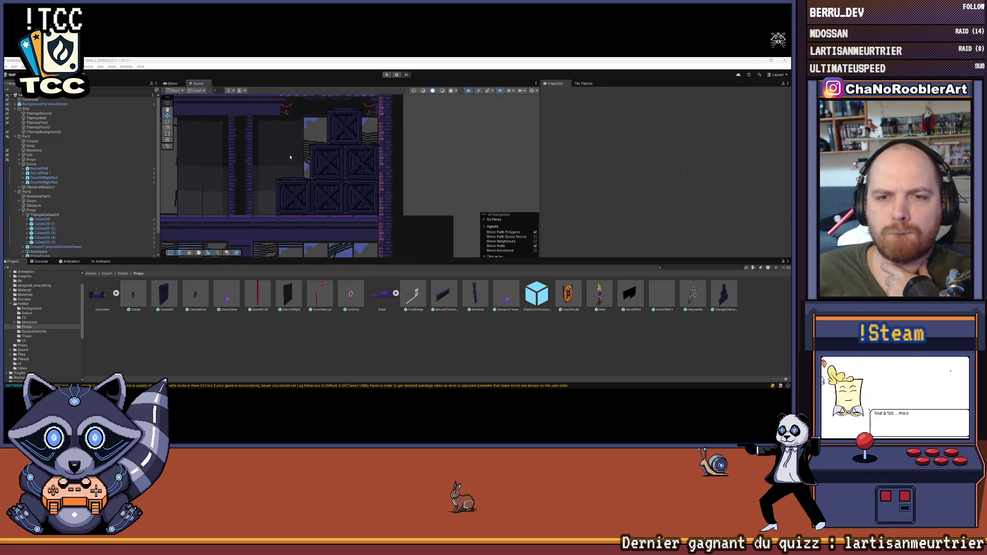
pyautogui.scroll(-5, 406, 122)
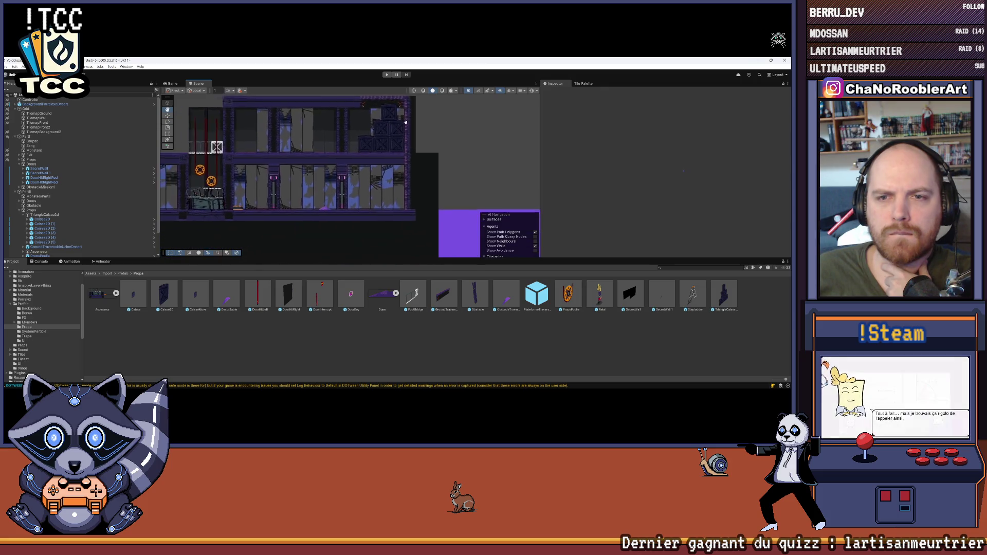
pyautogui.scroll(5, 353, 167)
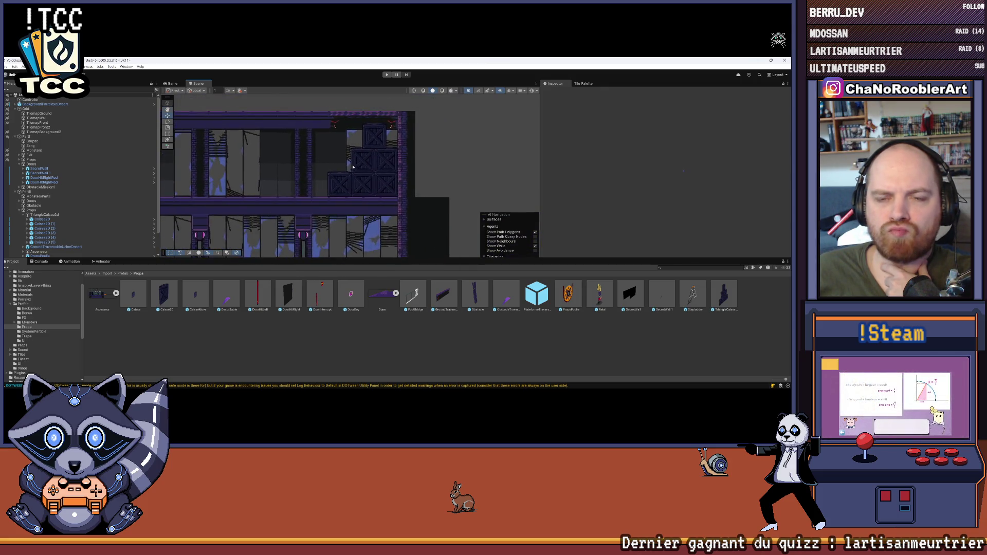
pyautogui.scroll(5, 352, 167)
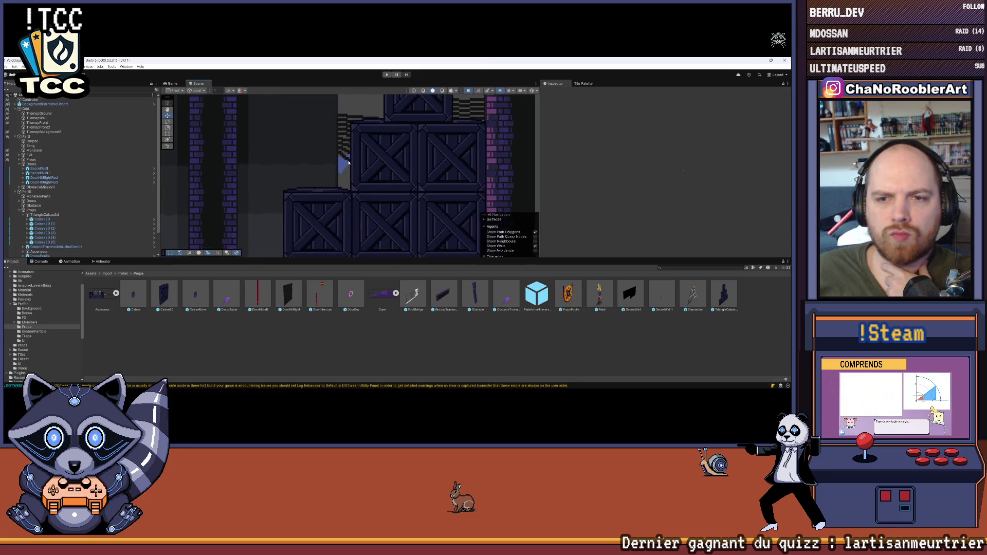
pyautogui.moveTo(348, 162); pyautogui.dragTo(311, 165)
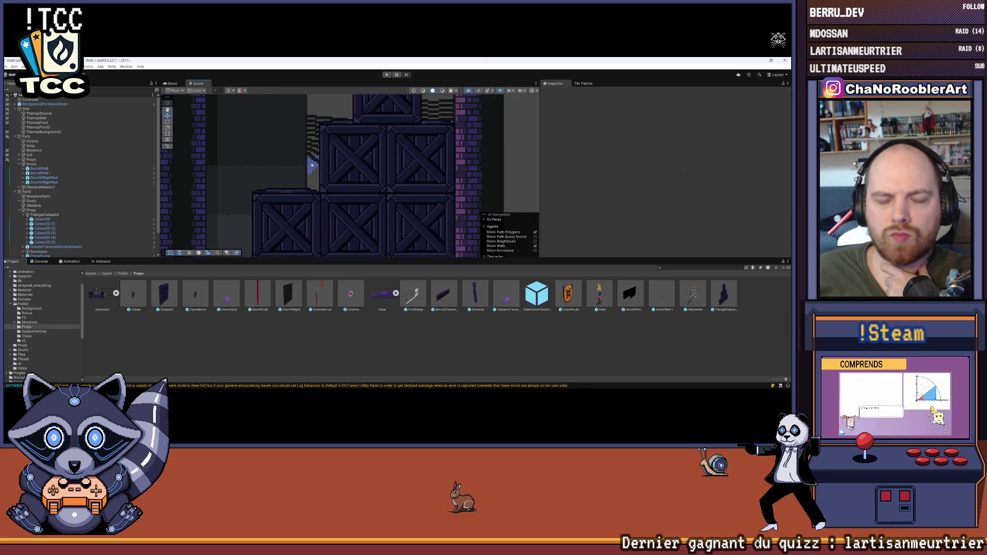
pyautogui.scroll(-2, 311, 158)
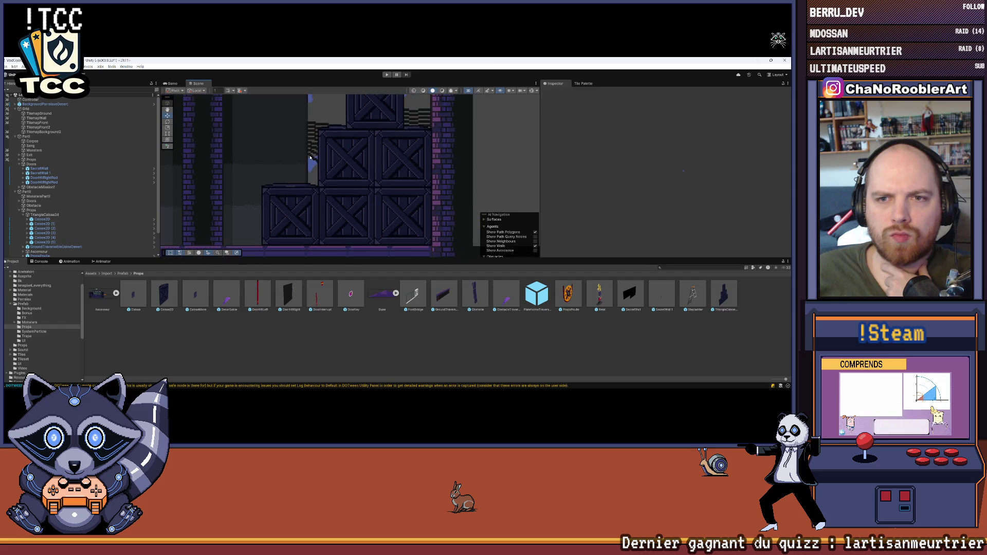
pyautogui.scroll(1, 311, 158)
pyautogui.click(43, 219)
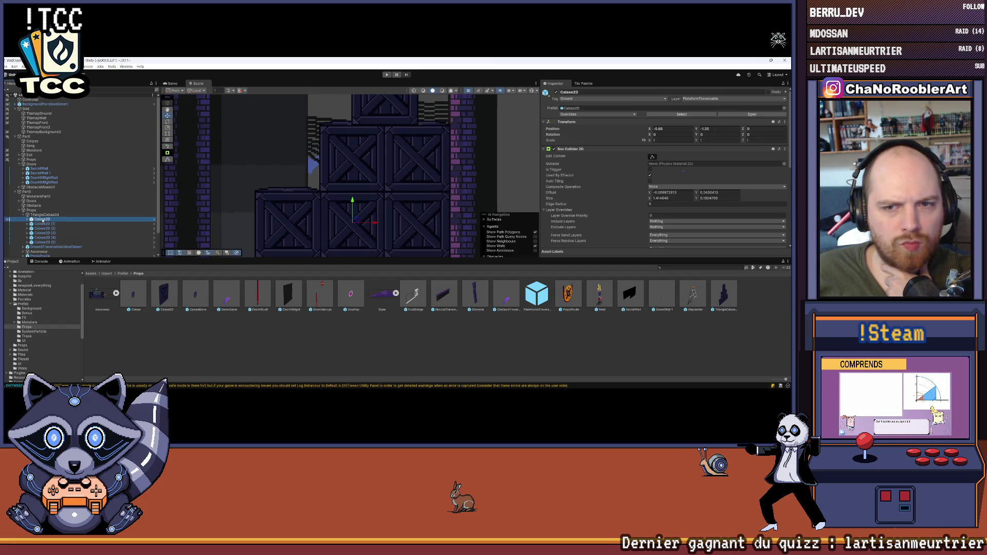
pyautogui.click(27, 220)
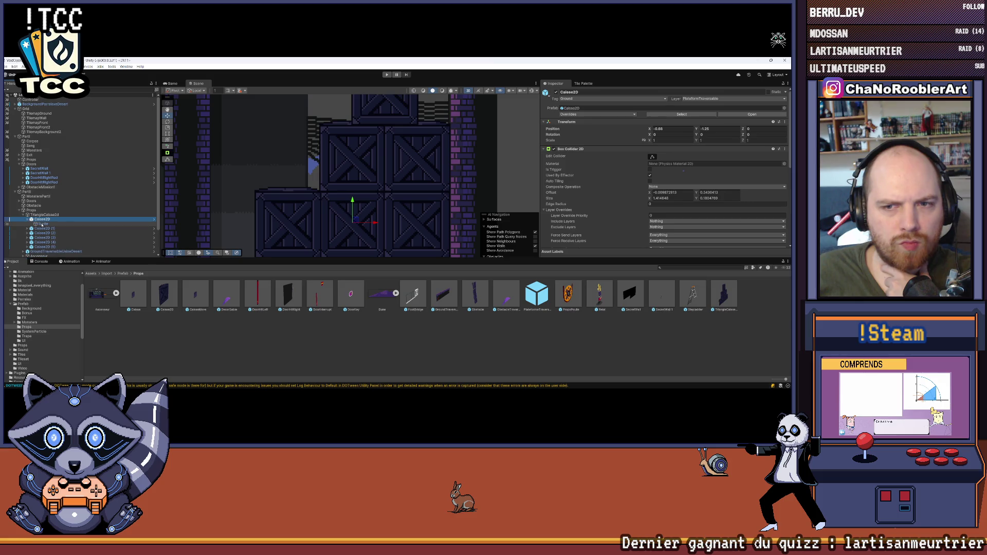
pyautogui.click(41, 224)
pyautogui.click(28, 220)
pyautogui.click(44, 214)
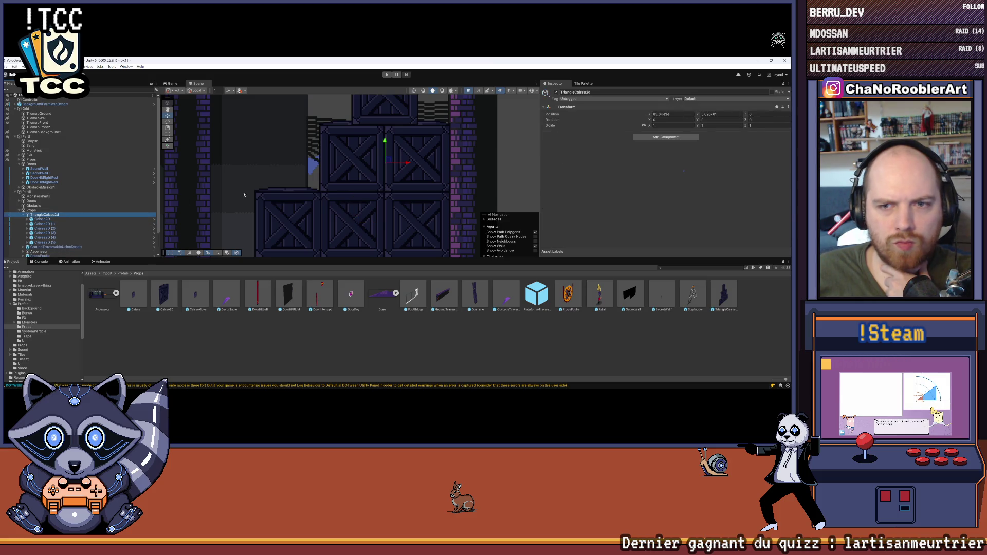
pyautogui.press('f')
pyautogui.click(27, 224)
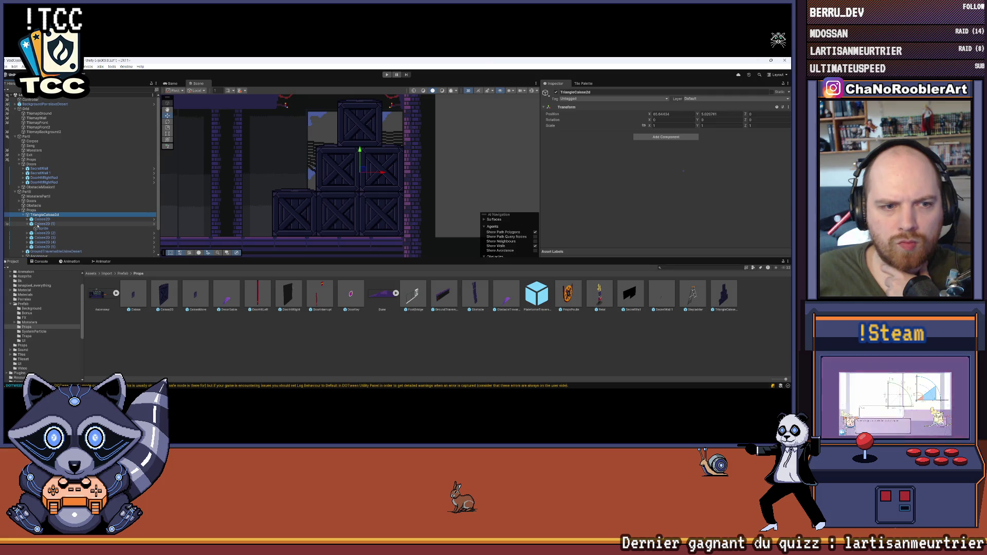
pyautogui.click(41, 224)
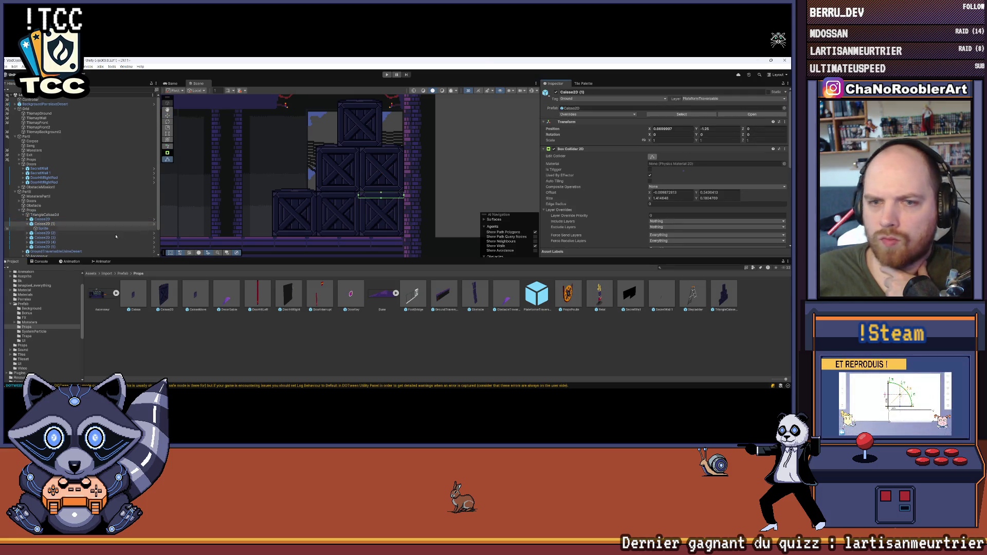
pyautogui.click(49, 233)
pyautogui.click(369, 213)
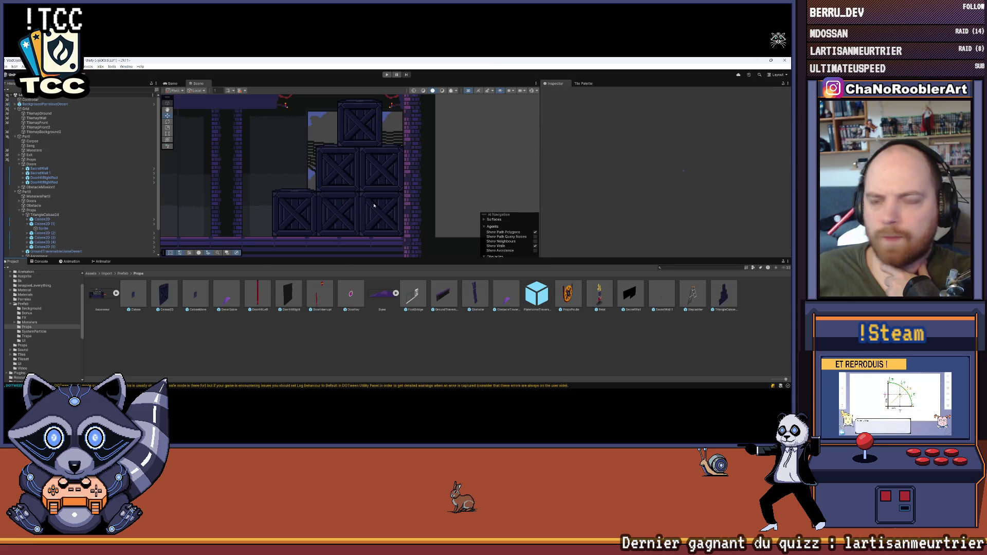
pyautogui.scroll(-5, 390, 161)
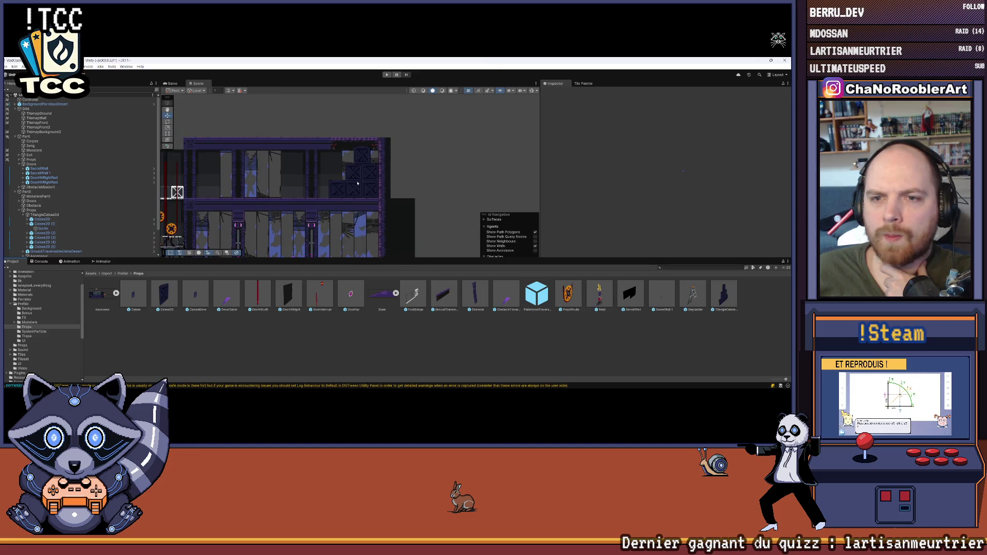
pyautogui.click(24, 215)
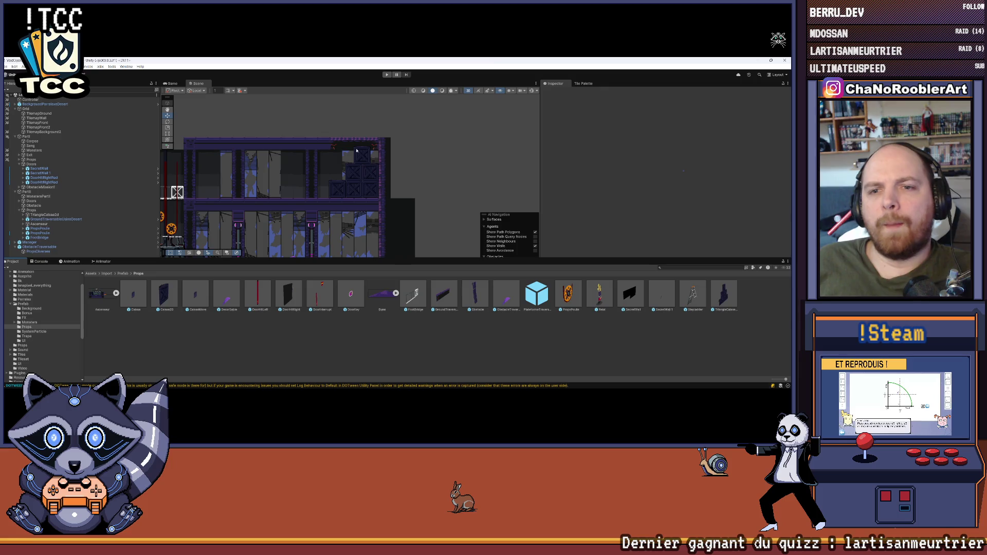
pyautogui.moveTo(272, 200); pyautogui.dragTo(366, 179)
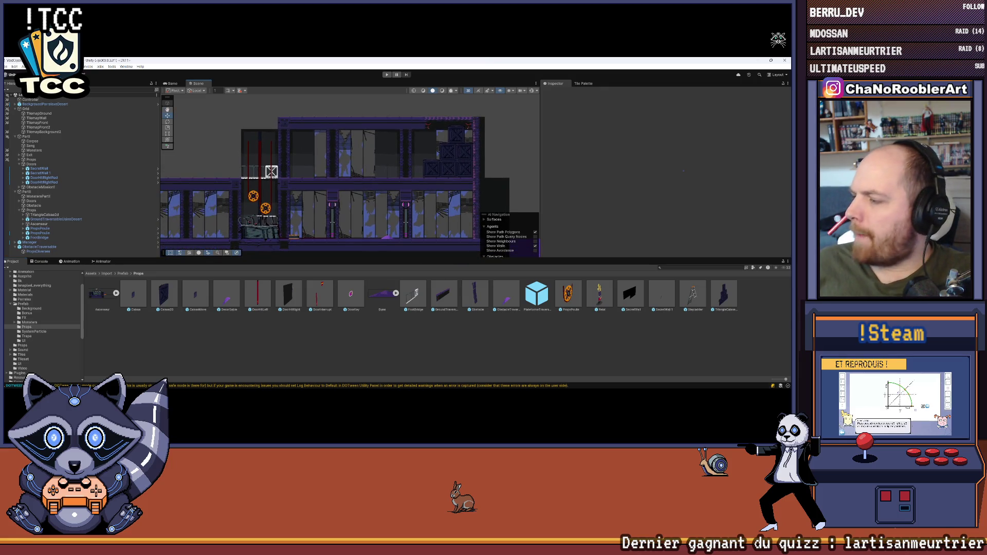
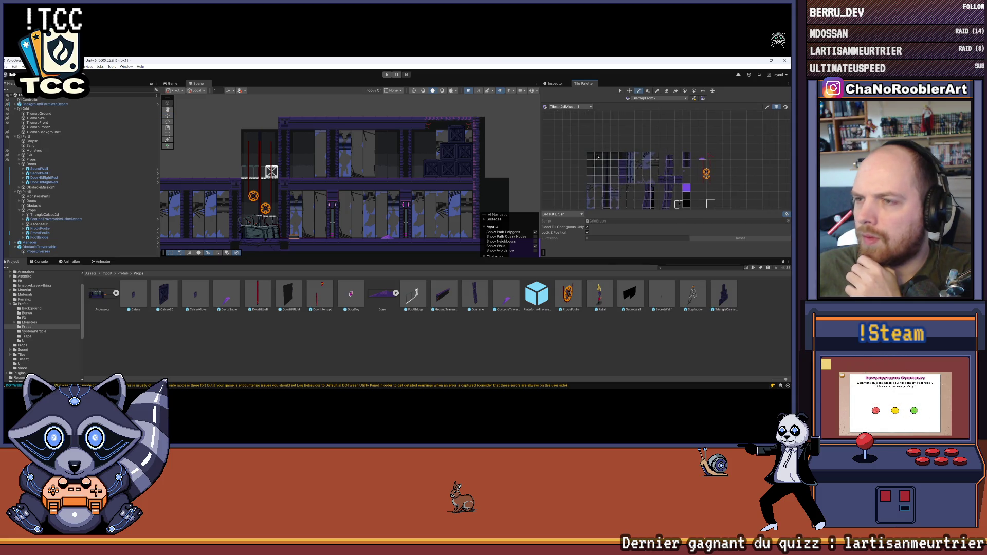
# Collapse the Doors group and select the TilemapWall object in the Hierarchy.
pyautogui.click(554, 84)
pyautogui.scroll(2, 335, 151)
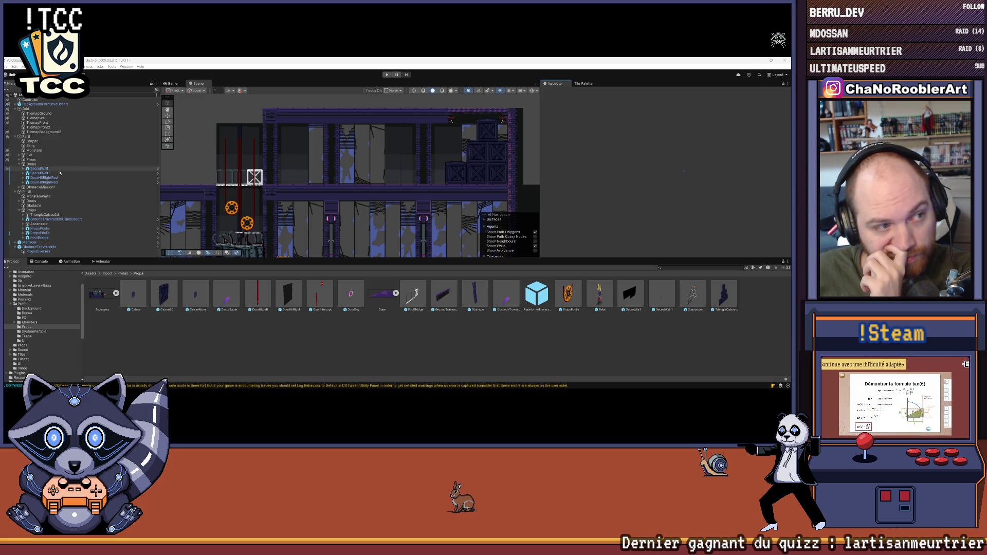
pyautogui.click(19, 164)
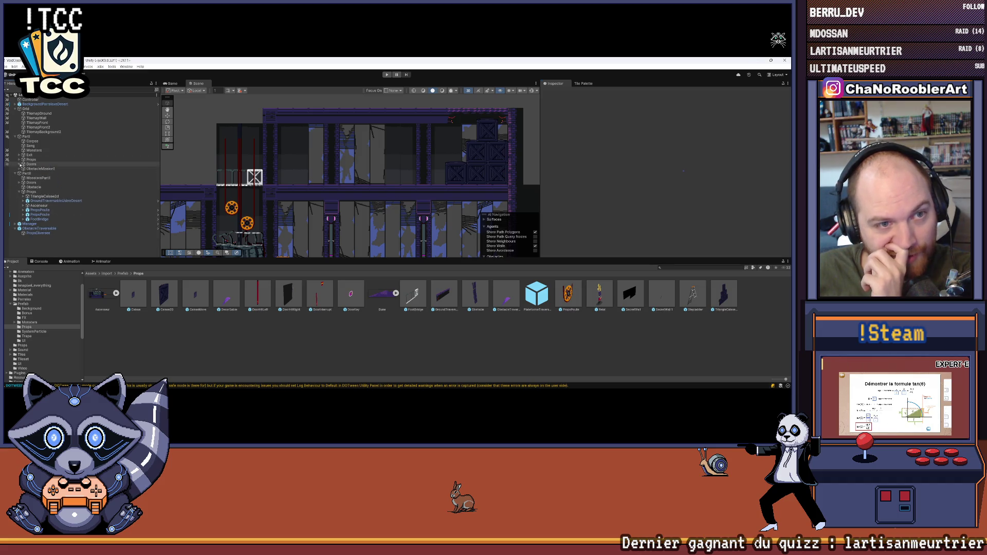
pyautogui.click(39, 118)
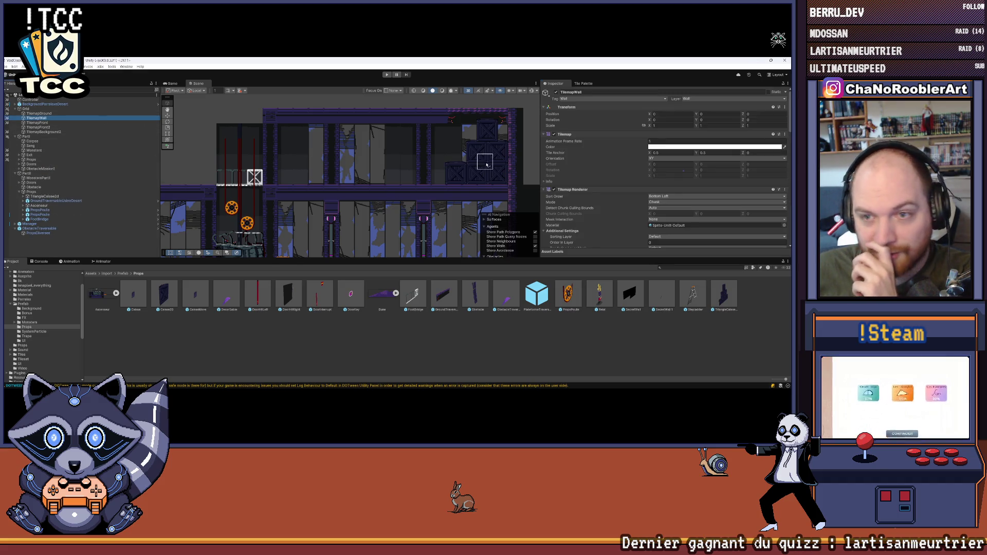
# Open the Tile Palette, choose a wall tile, and browse the palette's other tiles.
pyautogui.moveTo(360, 170); pyautogui.dragTo(378, 177)
pyautogui.click(584, 83)
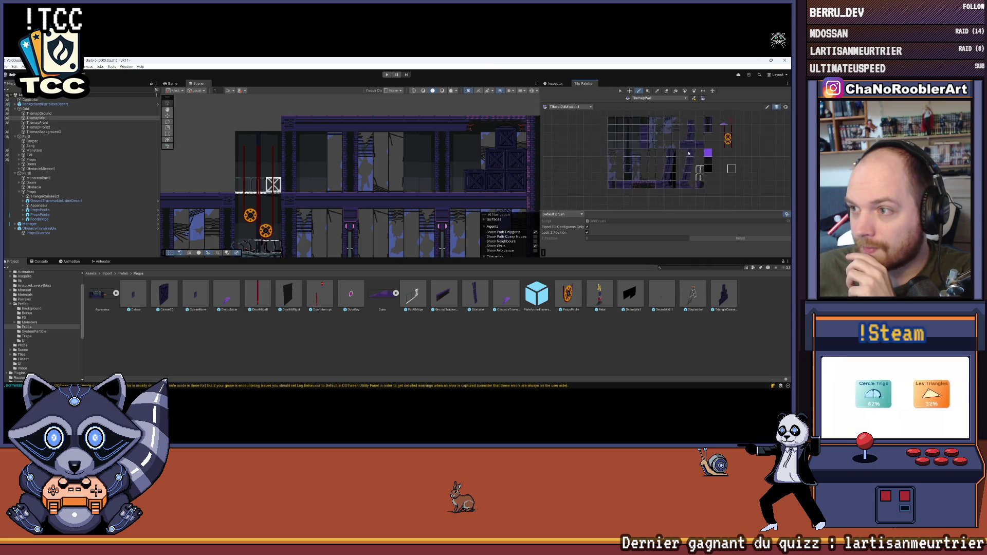
pyautogui.click(638, 132)
pyautogui.scroll(2, 359, 135)
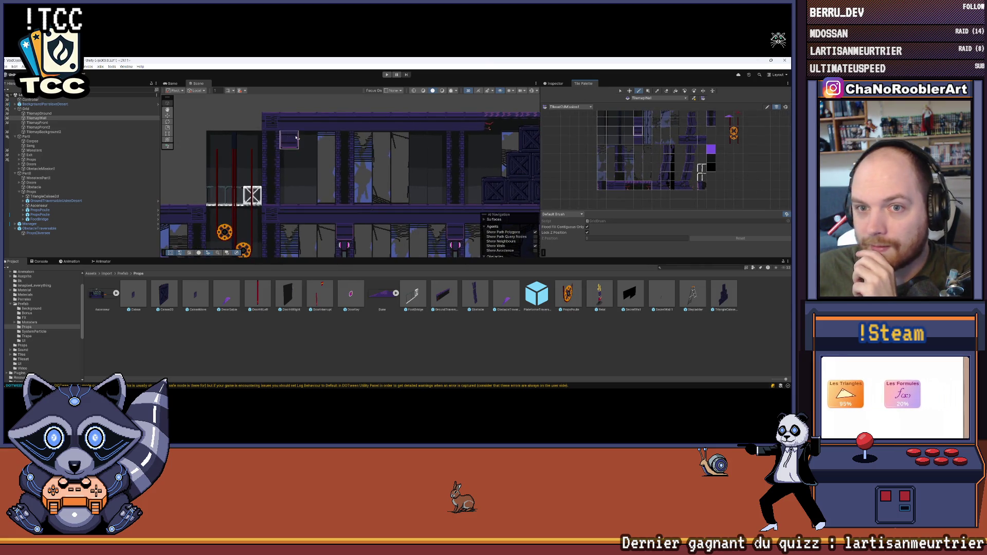
pyautogui.moveTo(305, 138); pyautogui.dragTo(317, 144)
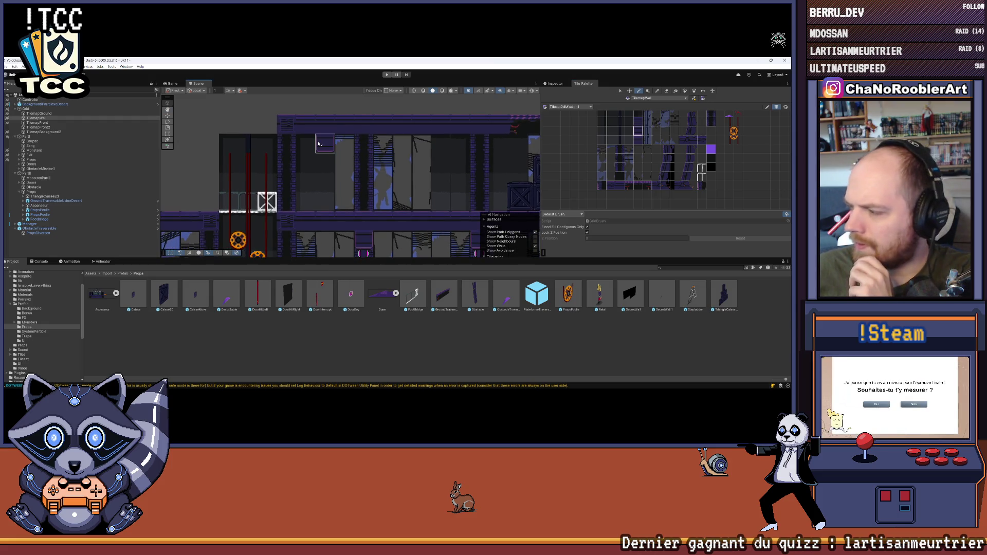
pyautogui.scroll(2, 669, 150)
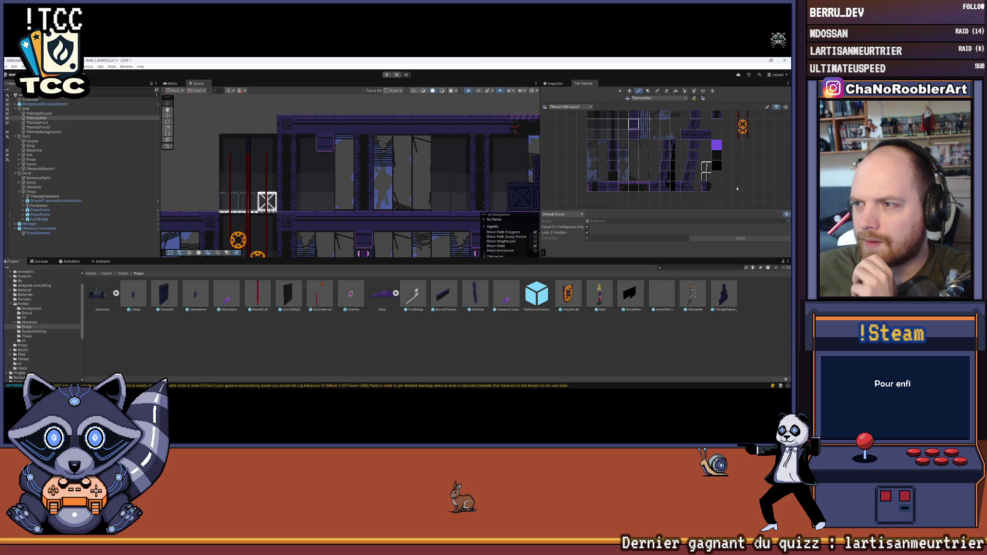
pyautogui.moveTo(719, 185); pyautogui.dragTo(698, 191)
pyautogui.scroll(1, 668, 164)
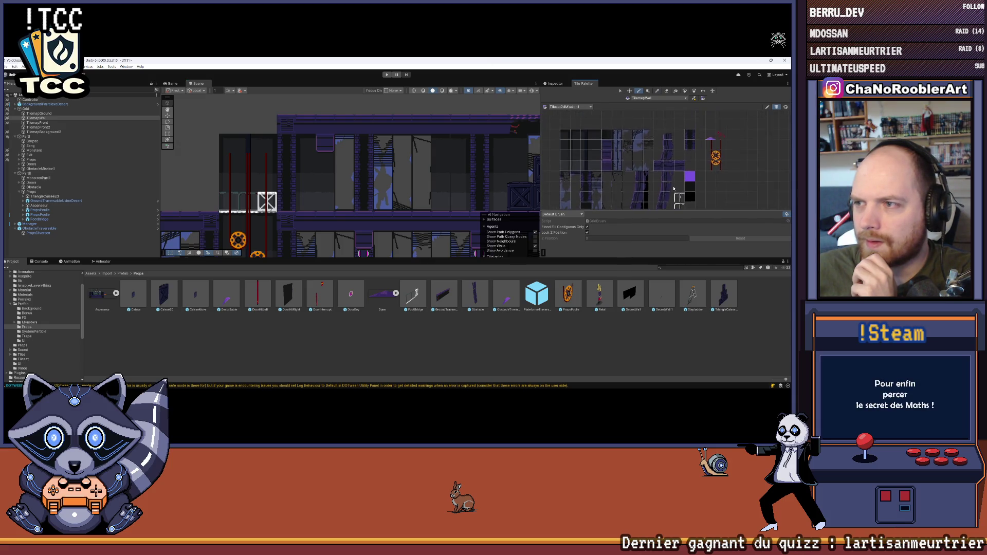
pyautogui.moveTo(611, 164); pyautogui.dragTo(608, 187)
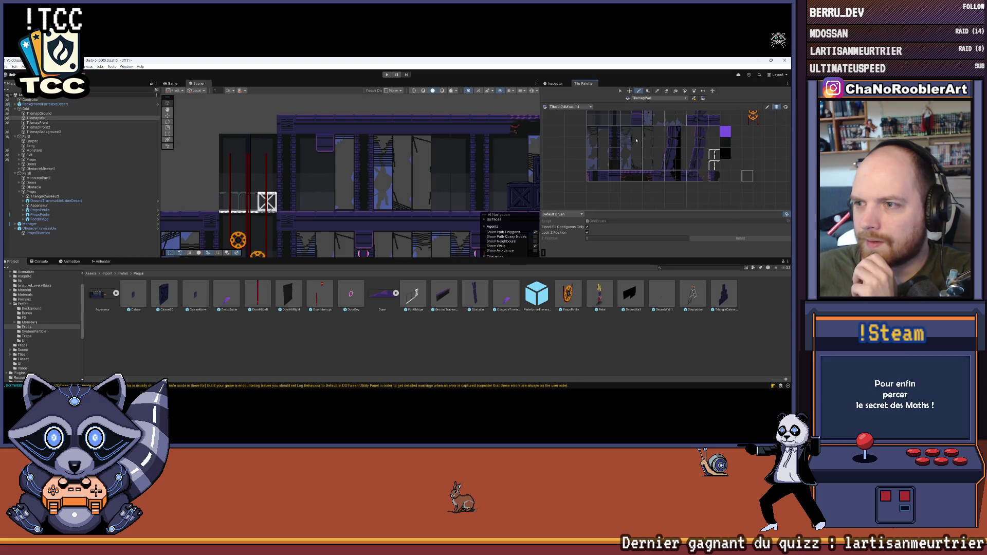
pyautogui.moveTo(638, 143); pyautogui.dragTo(637, 141)
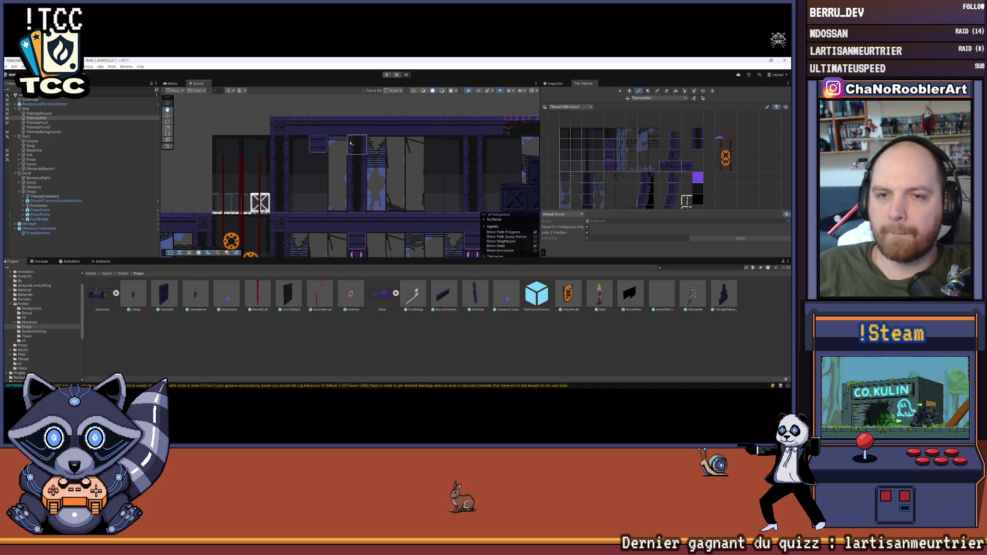
# Pan across the level's rooms and select the GroundTraversableUsineDesert object.
pyautogui.click(357, 346)
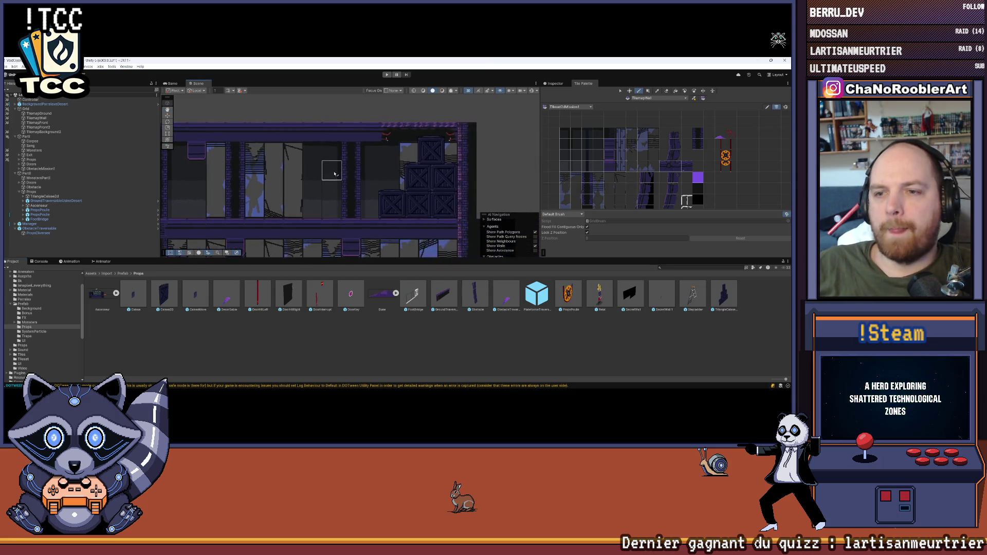
pyautogui.scroll(-2, 385, 167)
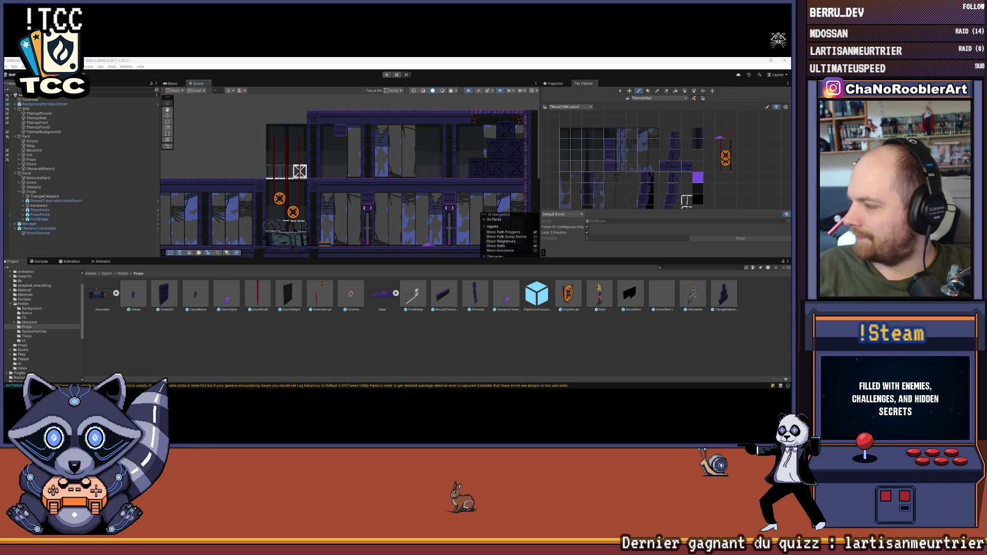
pyautogui.hscroll(-5, 454, 149)
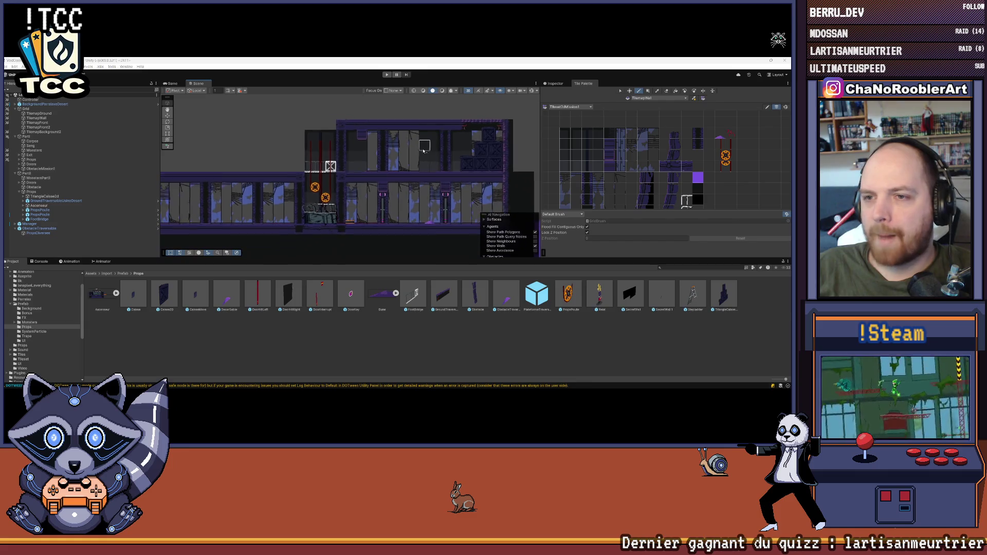
pyautogui.scroll(-1, 412, 141)
pyautogui.scroll(3, 400, 137)
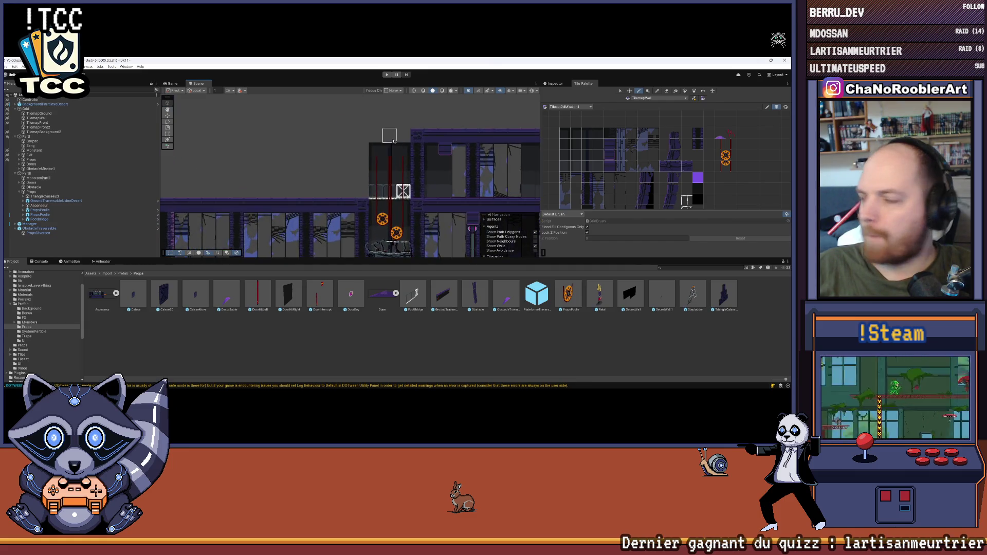
pyautogui.moveTo(401, 137); pyautogui.dragTo(302, 140)
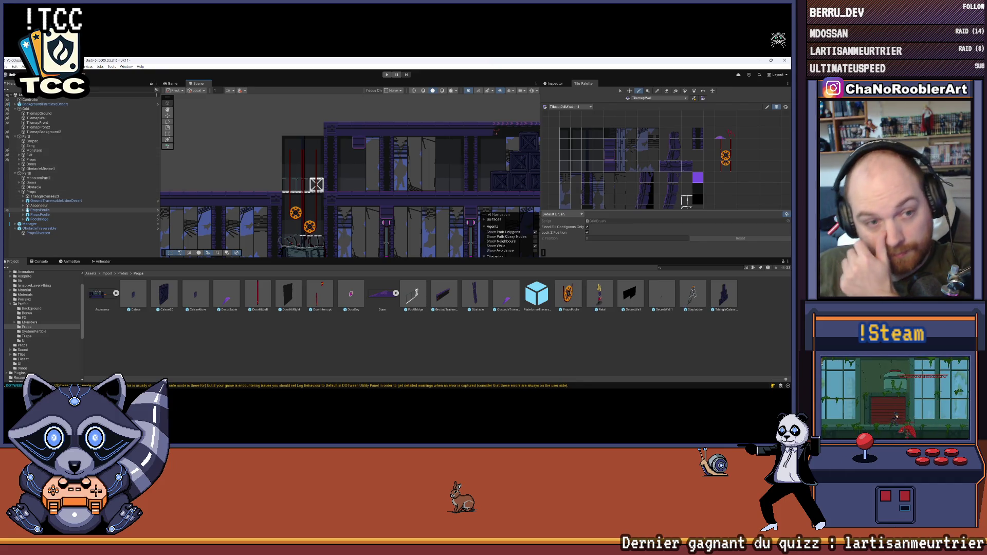
pyautogui.click(49, 201)
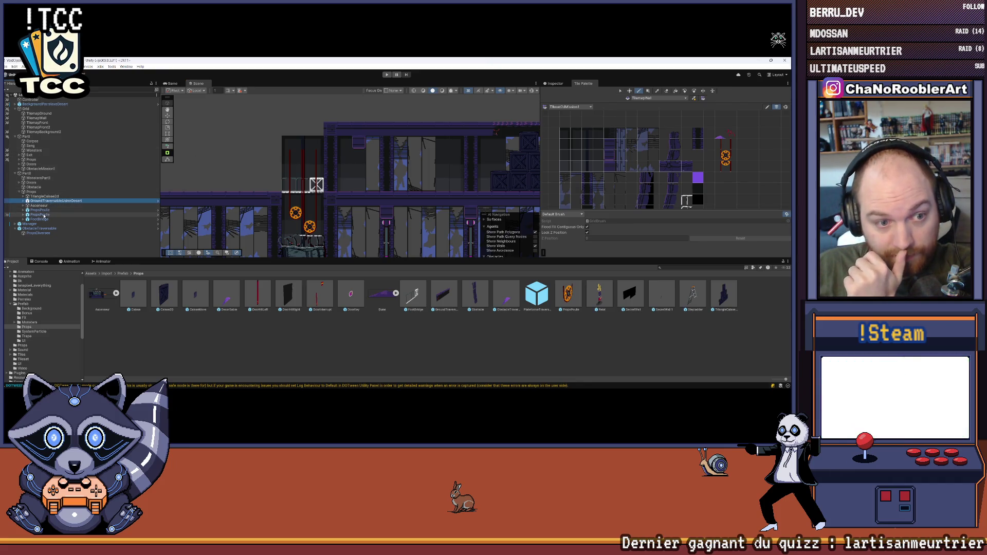
# Duplicate the FootBridge prop with Ctrl+D and drag the copy upward.
pyautogui.click(45, 219)
pyautogui.click(172, 84)
pyautogui.click(198, 83)
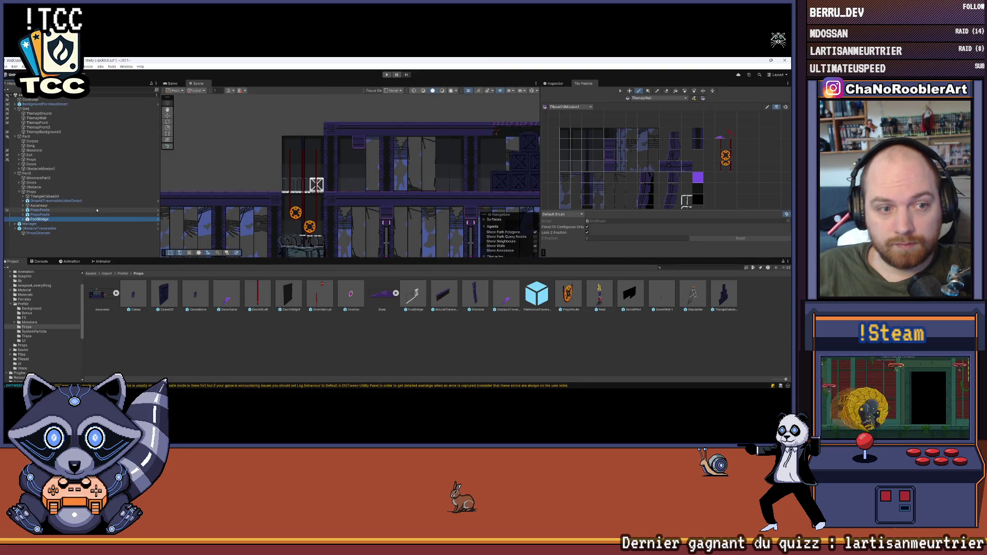
pyautogui.hotkey('ctrl', 'd')
pyautogui.click(168, 116)
pyautogui.scroll(1, 268, 156)
pyautogui.moveTo(311, 164); pyautogui.dragTo(310, 100)
# Set the copy's Rotation Y to 0 and raise it higher in the scene.
pyautogui.click(553, 84)
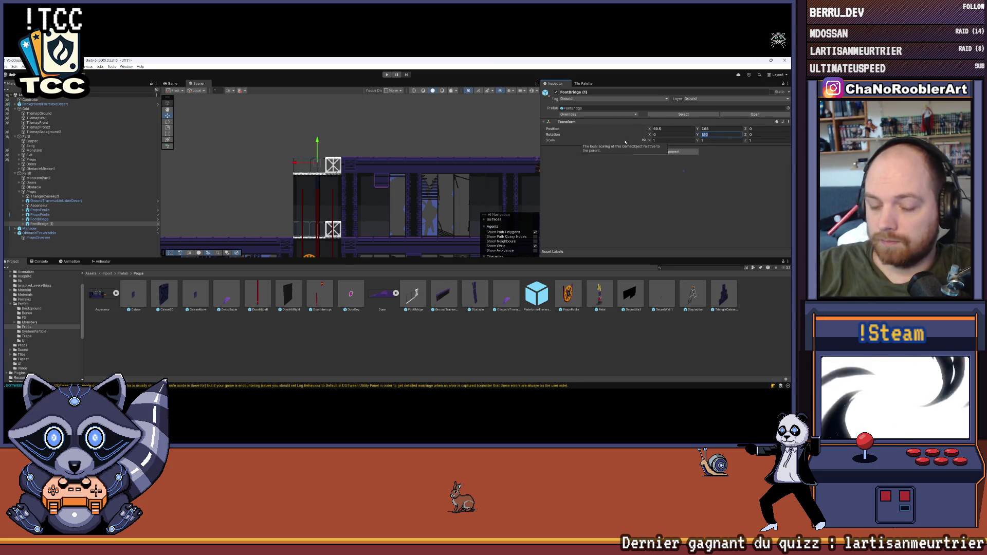
pyautogui.write('0')
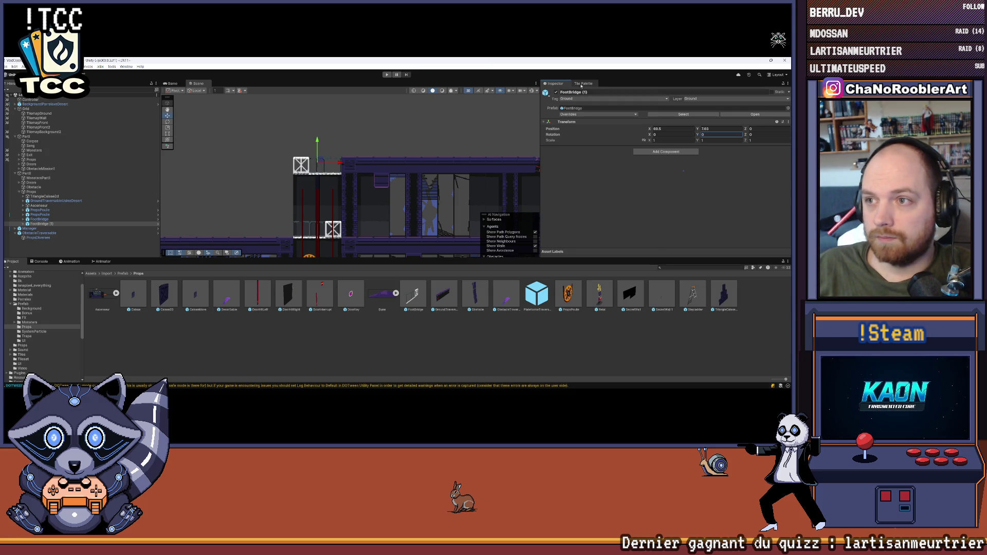
pyautogui.scroll(5, 319, 149)
pyautogui.moveTo(297, 149); pyautogui.dragTo(296, 114)
pyautogui.scroll(4, 396, 194)
pyautogui.scroll(3, 360, 164)
pyautogui.moveTo(223, 125); pyautogui.dragTo(228, 115)
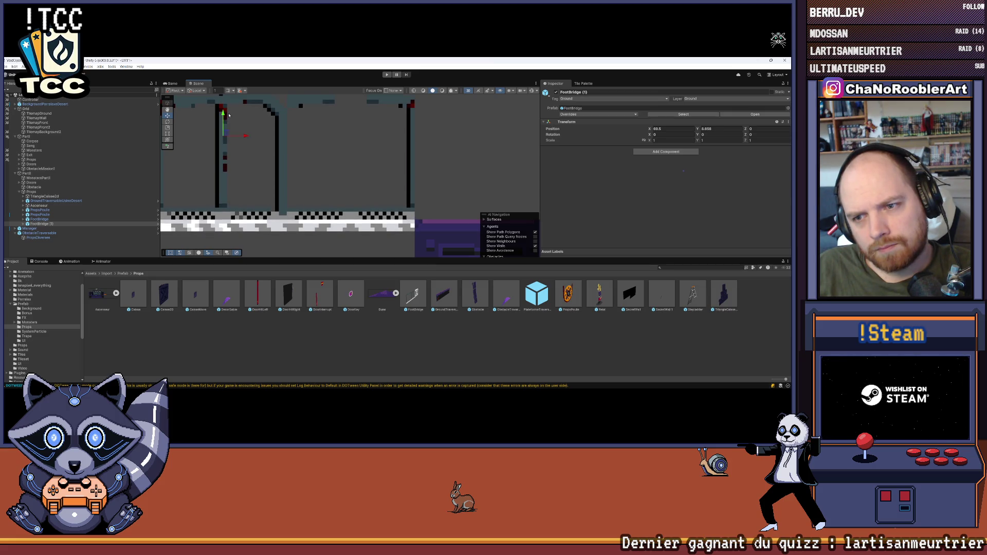
pyautogui.scroll(5, 257, 155)
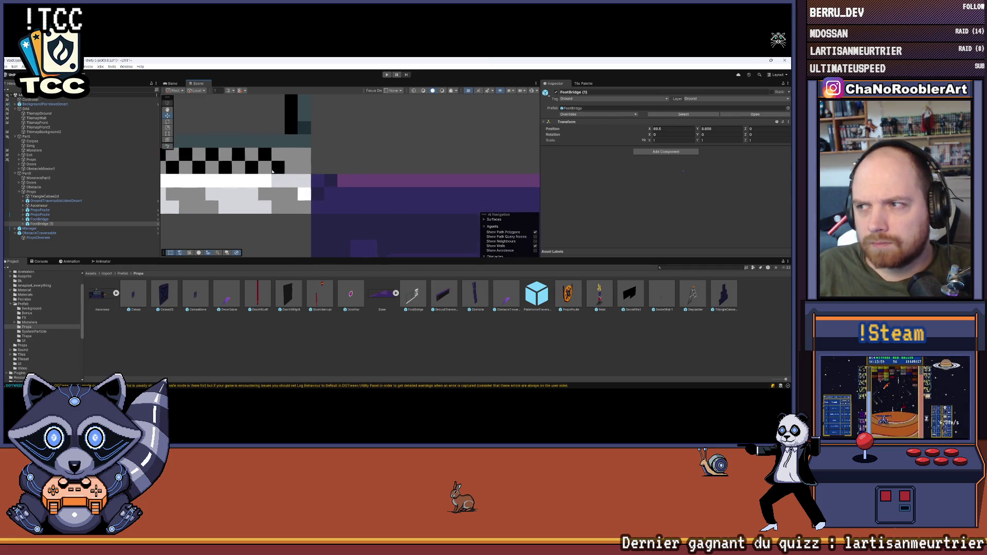
pyautogui.scroll(1, 273, 171)
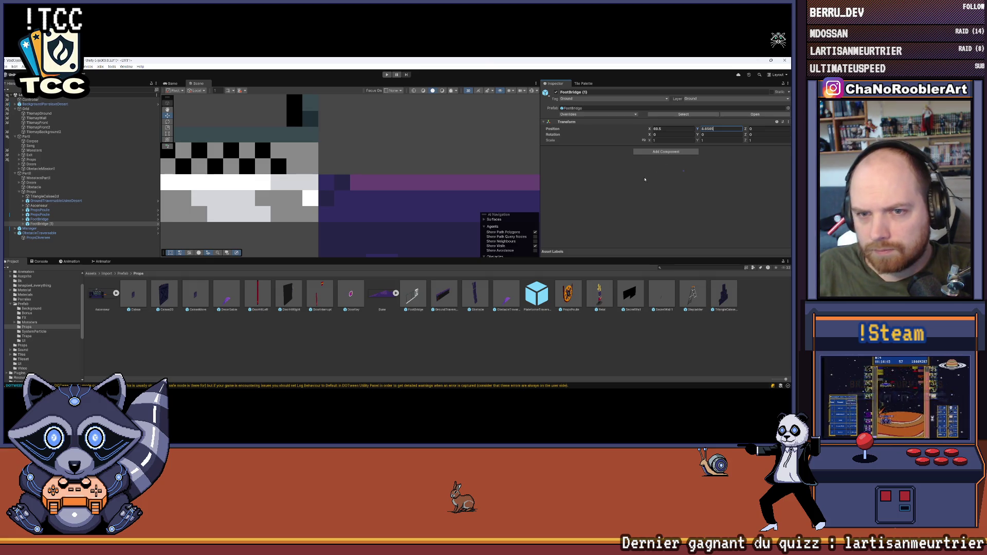
pyautogui.scroll(2, 312, 179)
pyautogui.scroll(3, 312, 179)
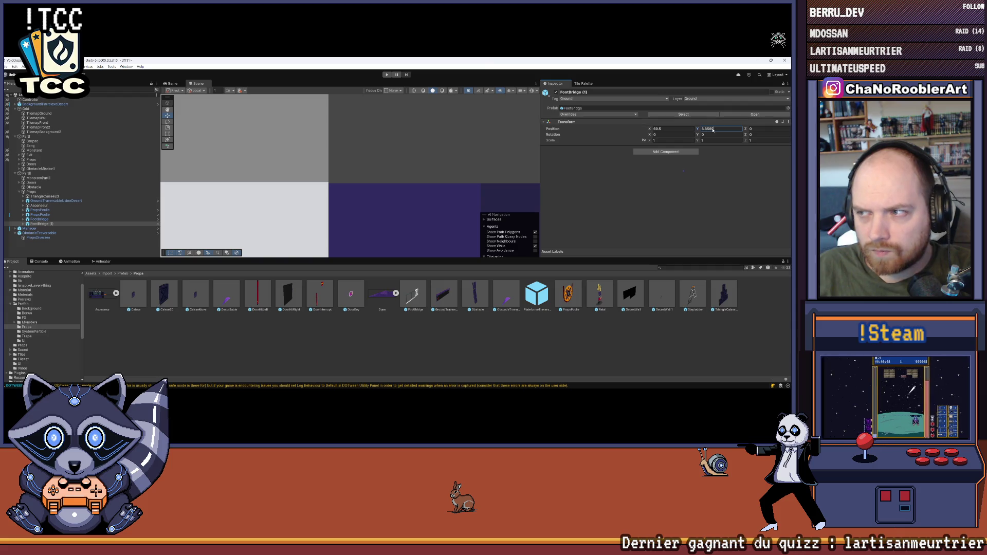
# Set the copy's Position Y to 8.6553, then deselect it.
pyautogui.press('BackSpace')
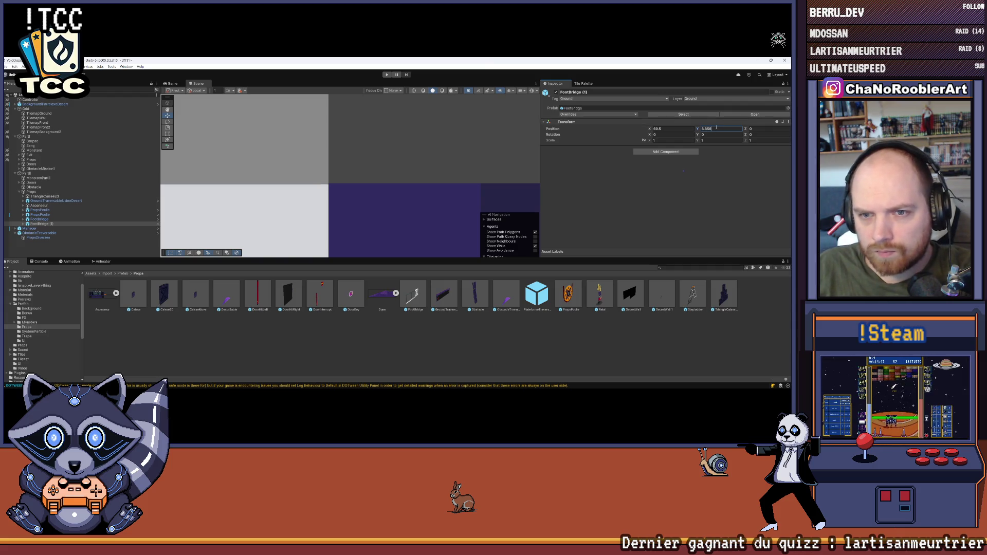
pyautogui.press('BackSpace')
pyautogui.write('55')
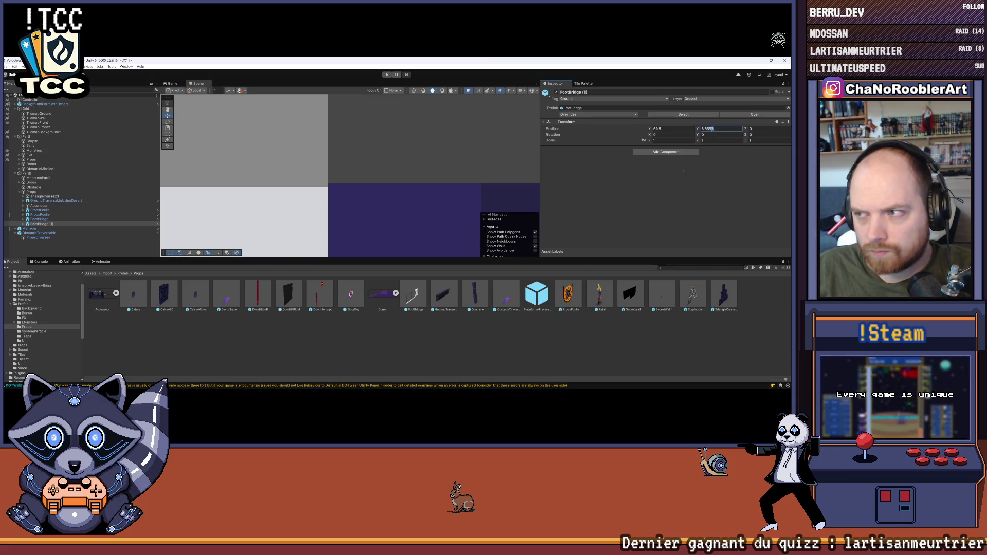
pyautogui.press('BackSpace')
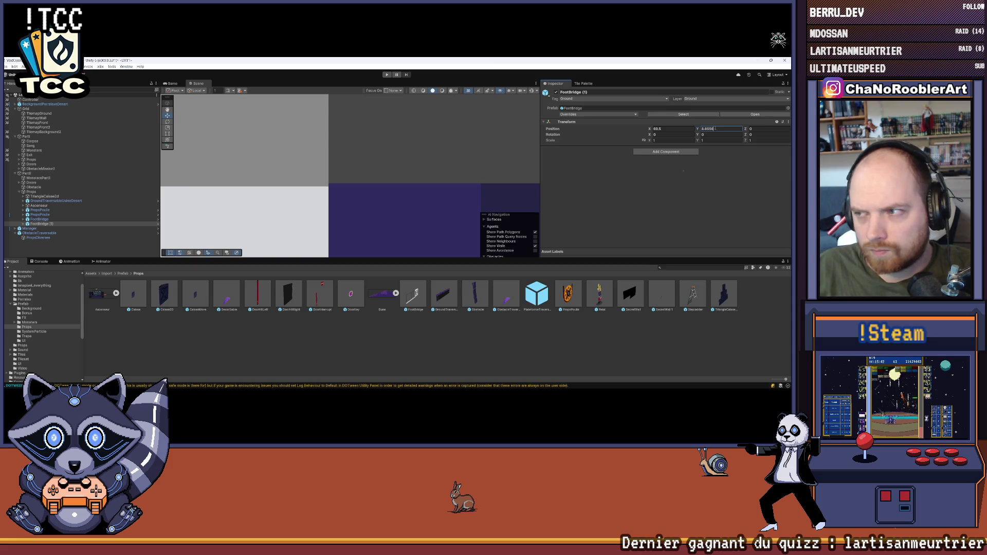
pyautogui.press('BackSpace')
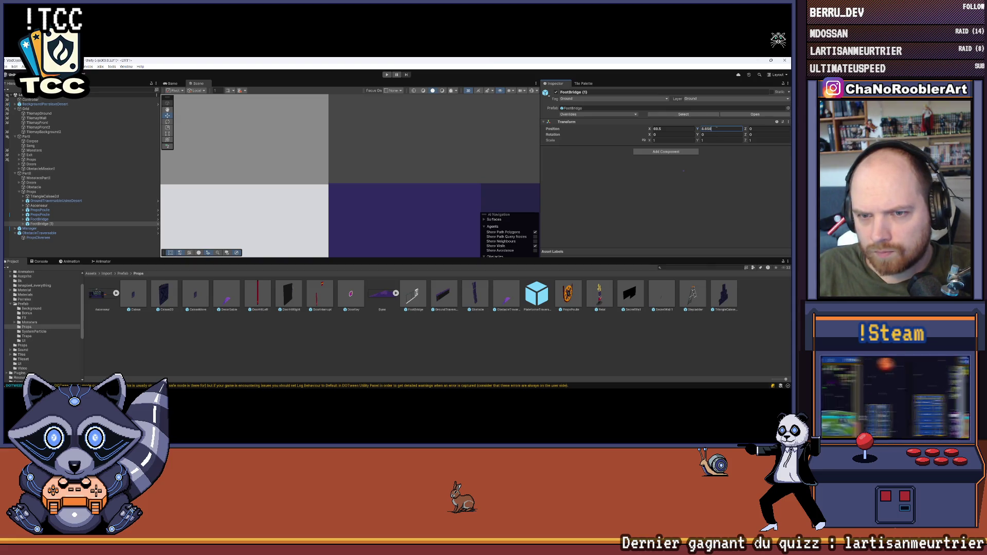
pyautogui.write('8')
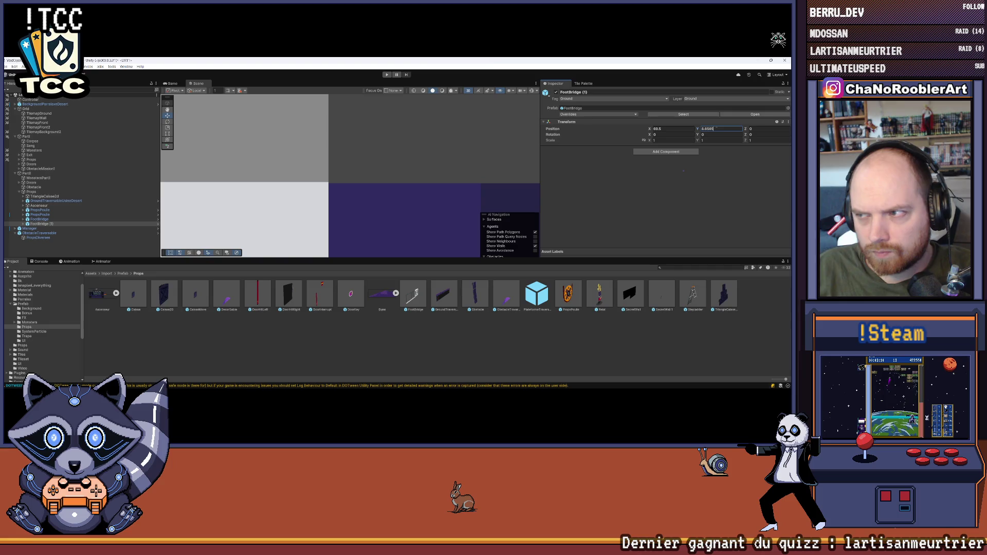
pyautogui.press('BackSpace')
pyautogui.write('4')
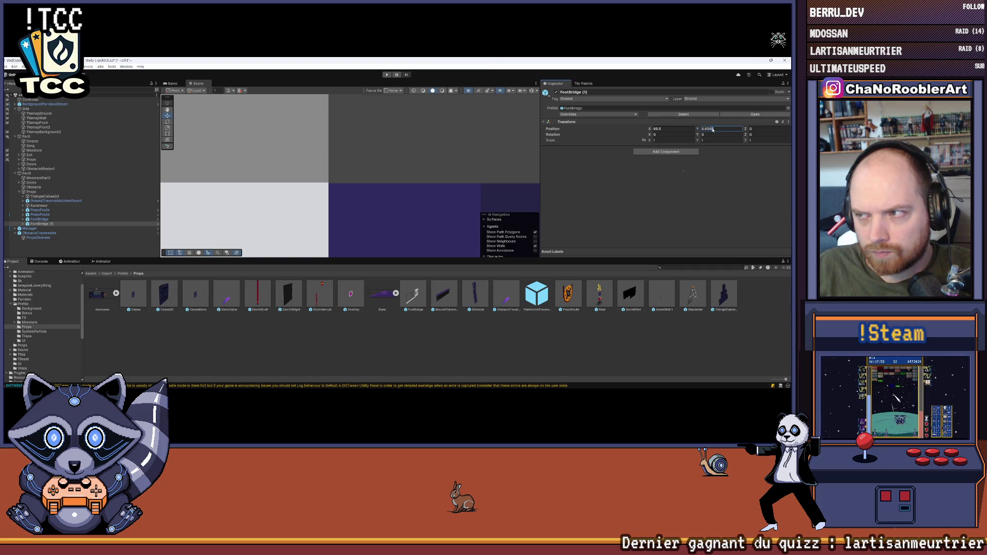
pyautogui.press('BackSpace')
pyautogui.write('3')
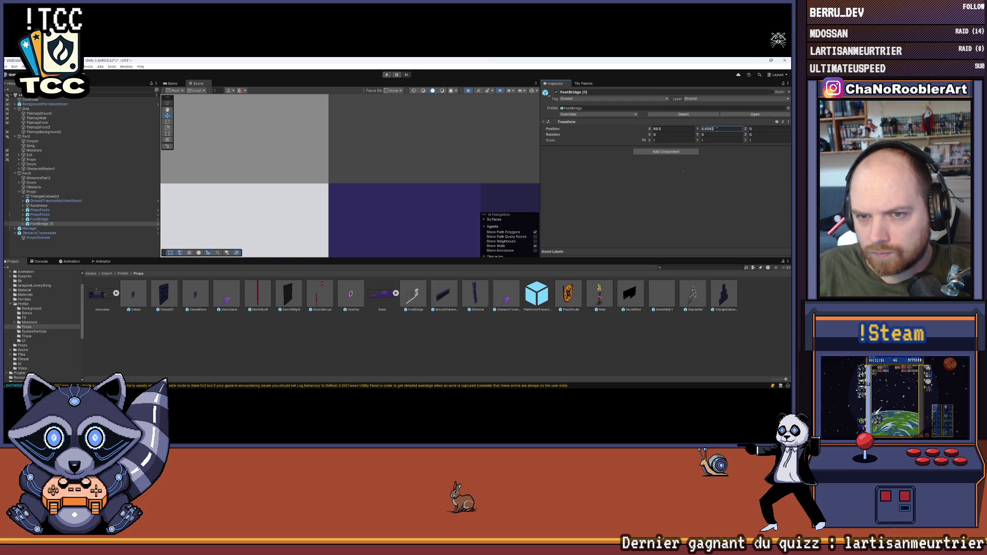
pyautogui.click(539, 327)
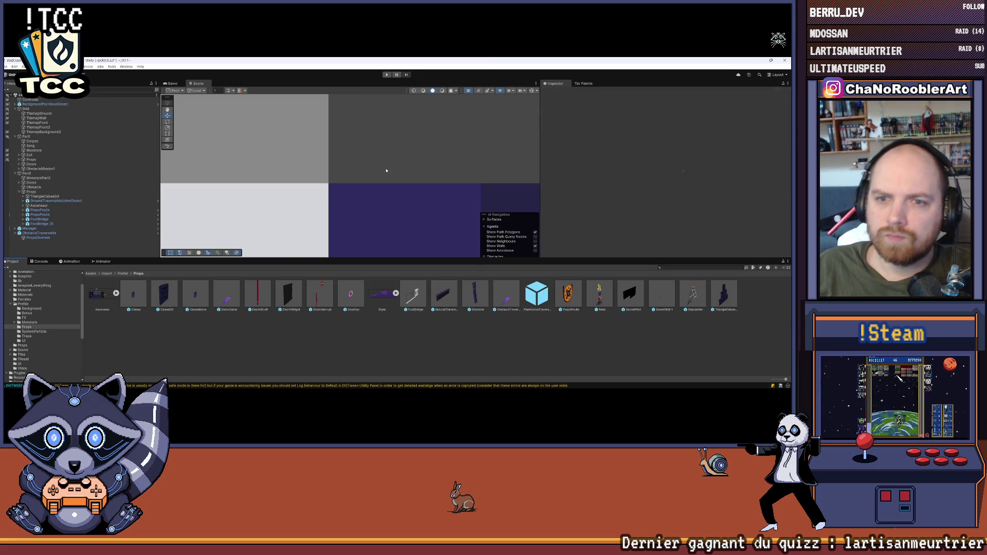
# Select the original FootBridge and set its Position Y to 3.65625.
pyautogui.scroll(-5, 379, 127)
pyautogui.scroll(-5, 379, 128)
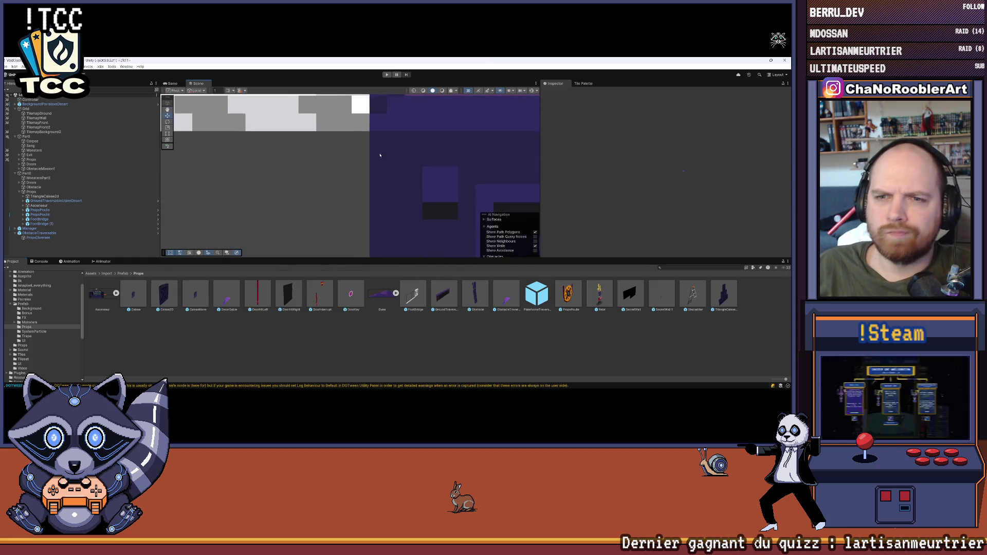
pyautogui.hotkey('ctrl', 'shift', 'c')
pyautogui.scroll(-5, 380, 238)
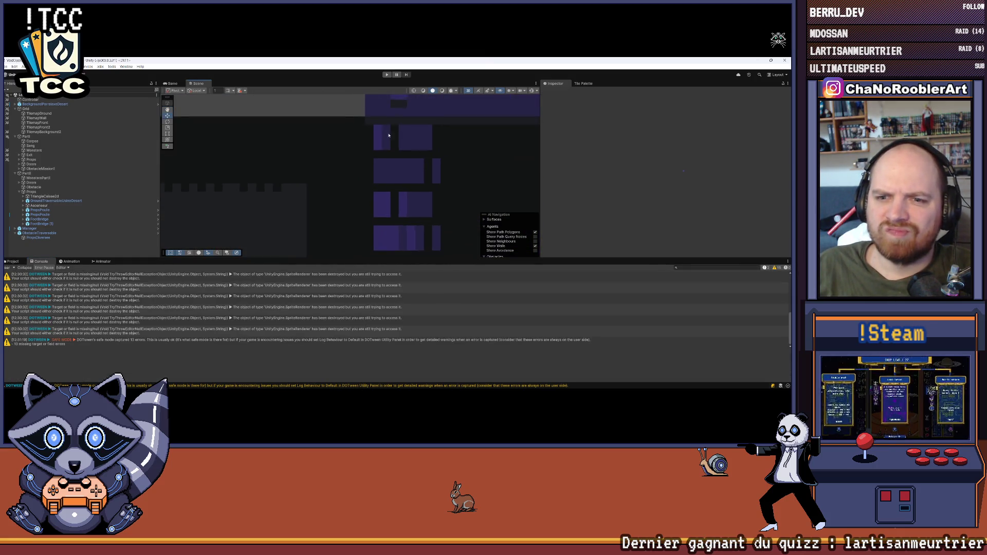
pyautogui.scroll(5, 403, 191)
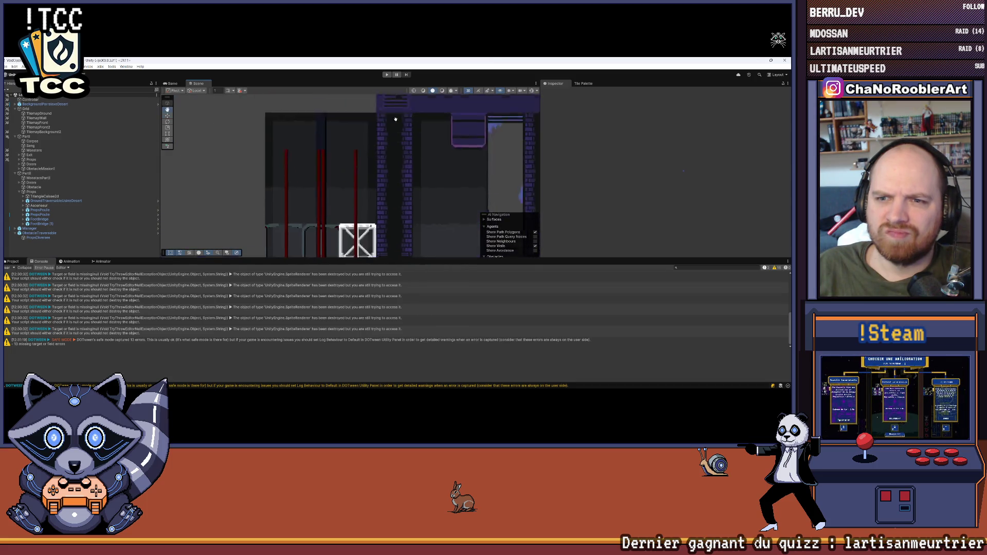
pyautogui.scroll(10, 368, 219)
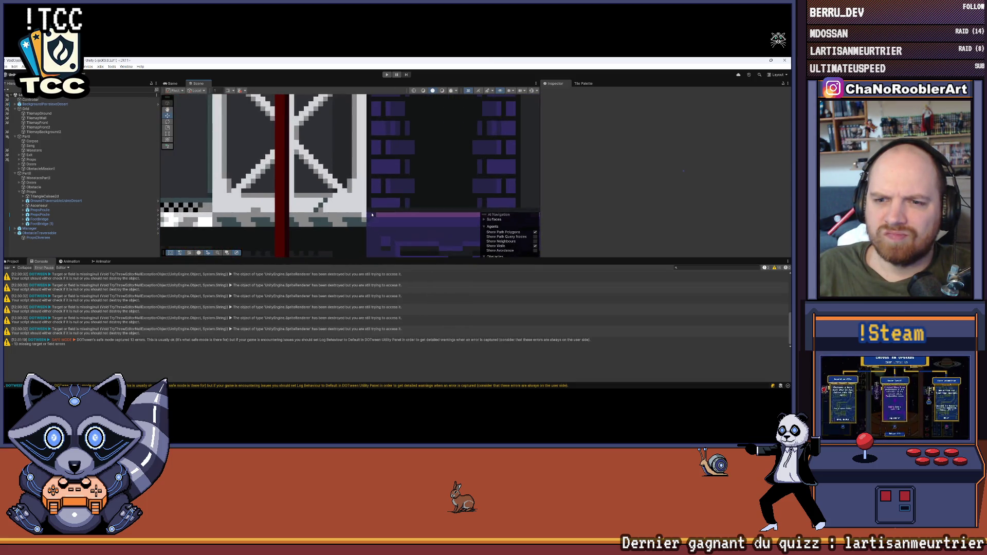
pyautogui.scroll(8, 366, 211)
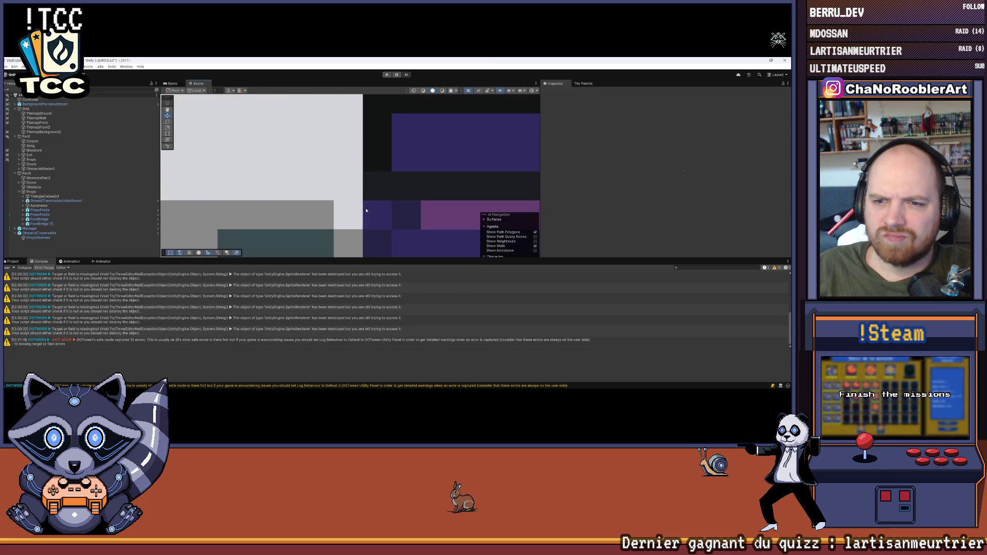
pyautogui.scroll(-1, 358, 204)
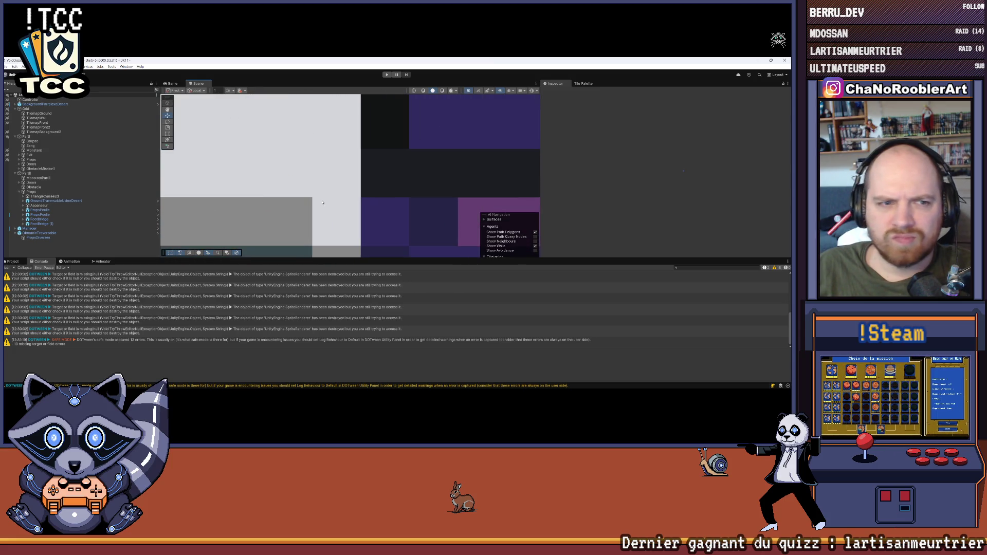
pyautogui.click(54, 224)
pyautogui.press('Up')
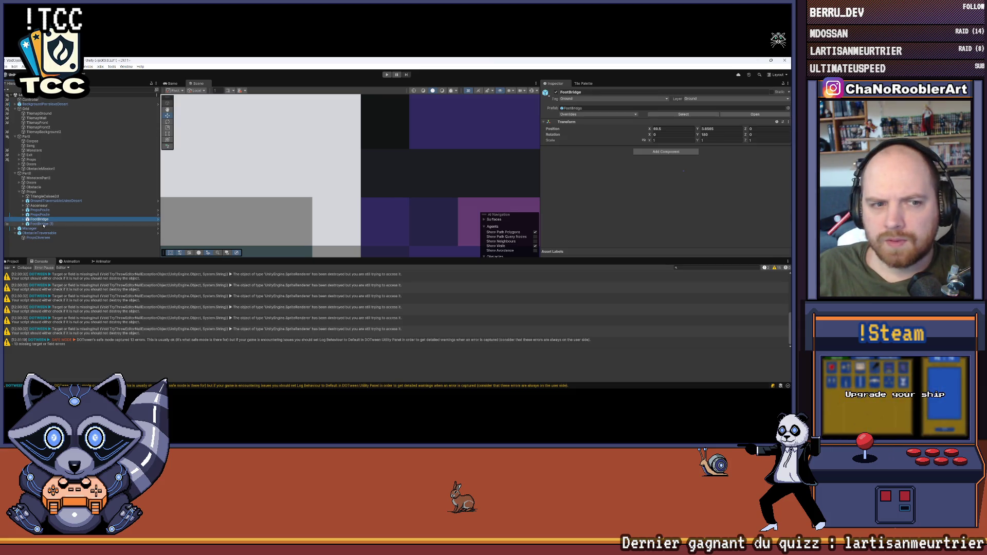
pyautogui.moveTo(60, 225); pyautogui.dragTo(57, 220)
pyautogui.click(718, 129)
pyautogui.write('3.65625')
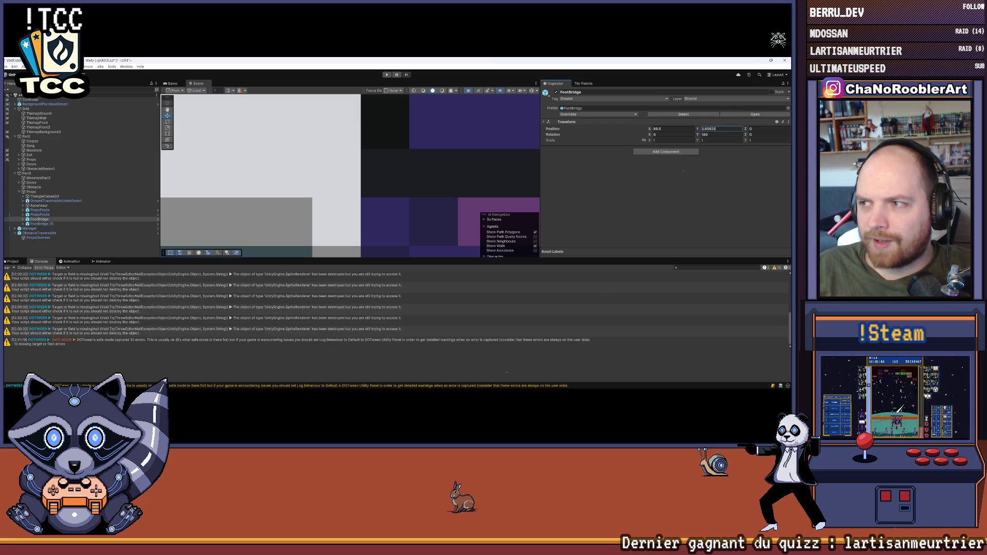
# Clear the warning messages from the Console.
pyautogui.click(8, 268)
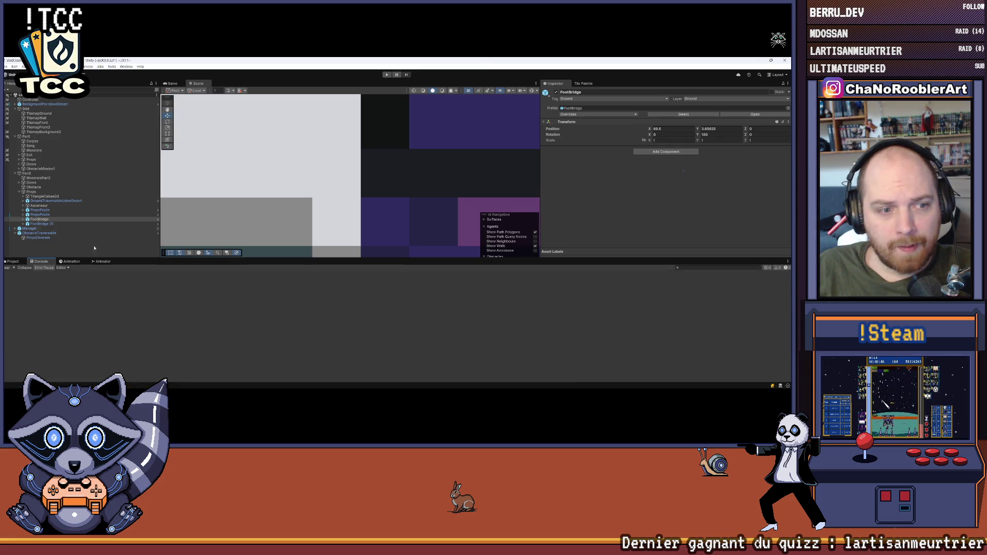
pyautogui.scroll(-5, 316, 194)
pyautogui.scroll(-10, 316, 194)
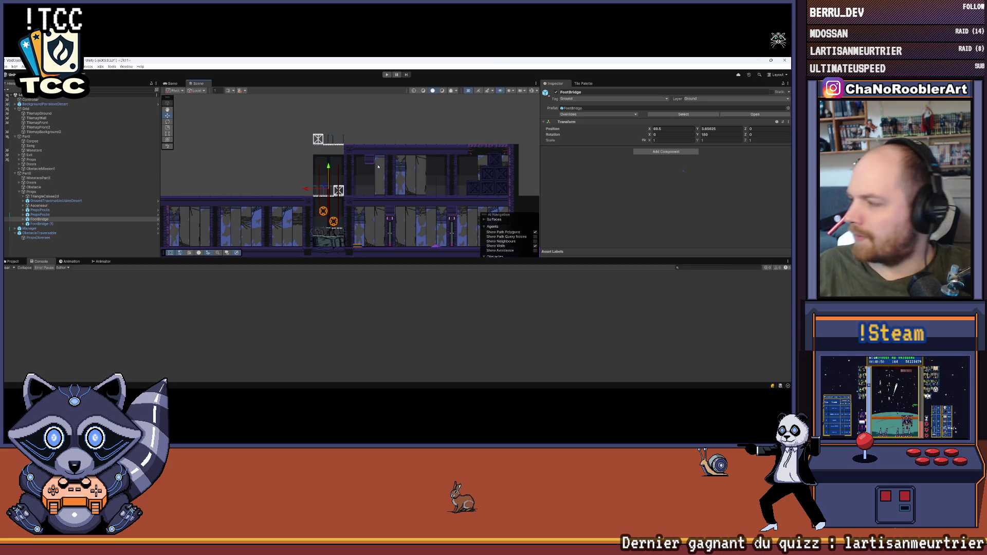
pyautogui.scroll(4, 313, 150)
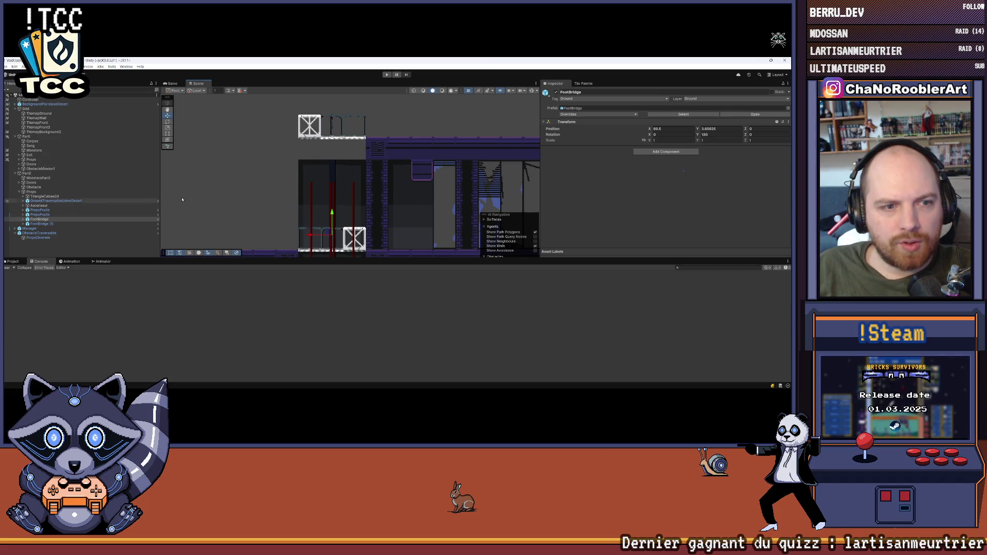
pyautogui.scroll(-5, 329, 132)
pyautogui.scroll(3, 309, 133)
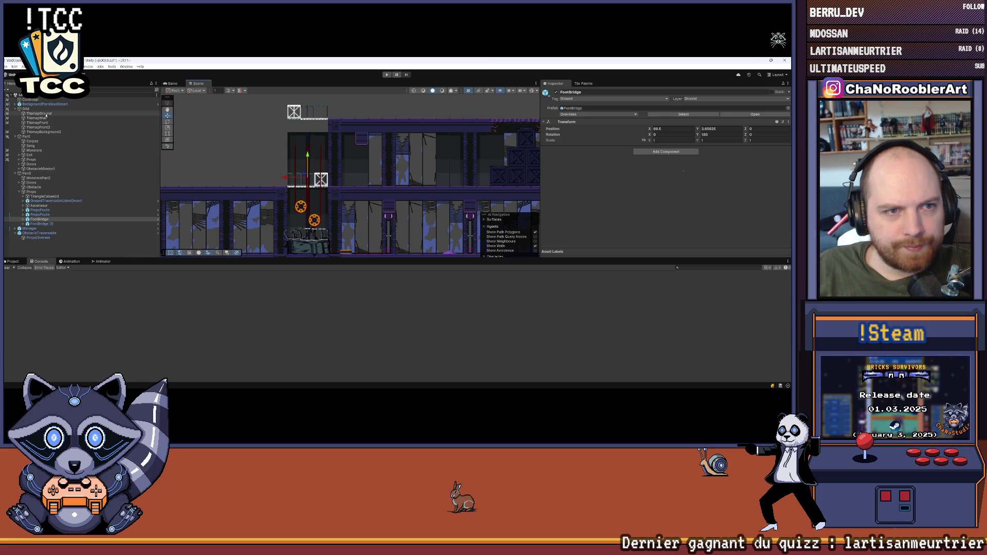
# Select TilemapBackground2, open the Tile Palette, and choose a background tile.
pyautogui.click(43, 132)
pyautogui.scroll(2, 288, 135)
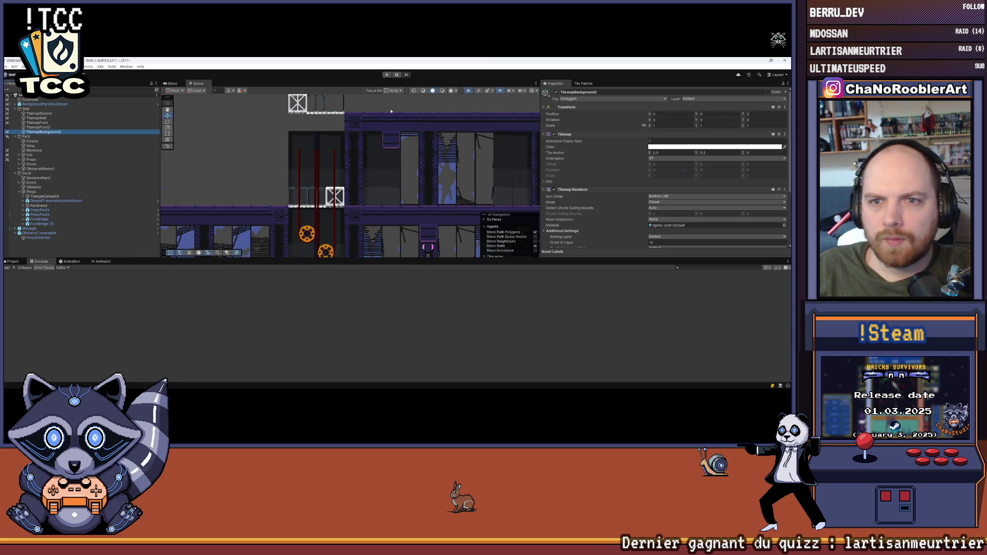
pyautogui.click(593, 83)
pyautogui.scroll(3, 627, 150)
pyautogui.scroll(1, 648, 166)
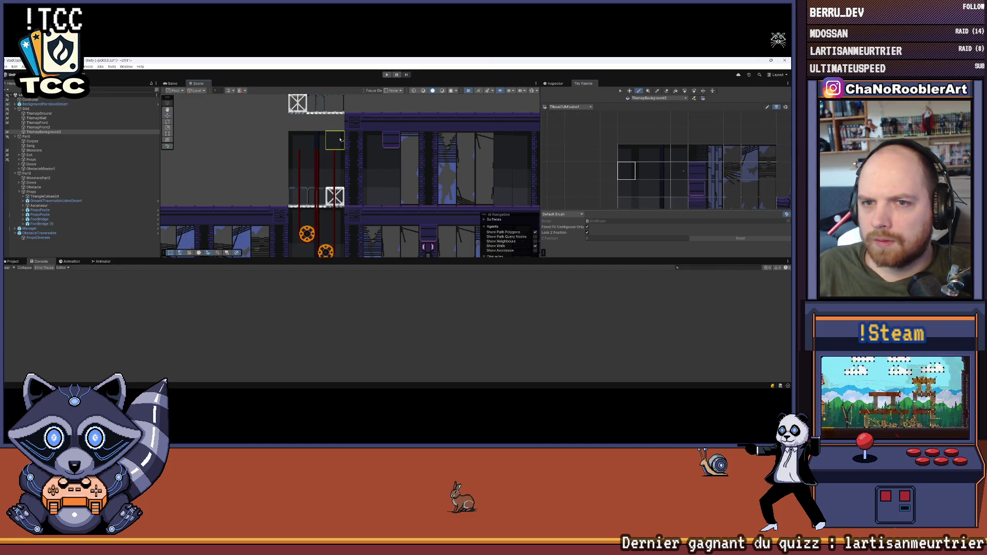
pyautogui.click(631, 159)
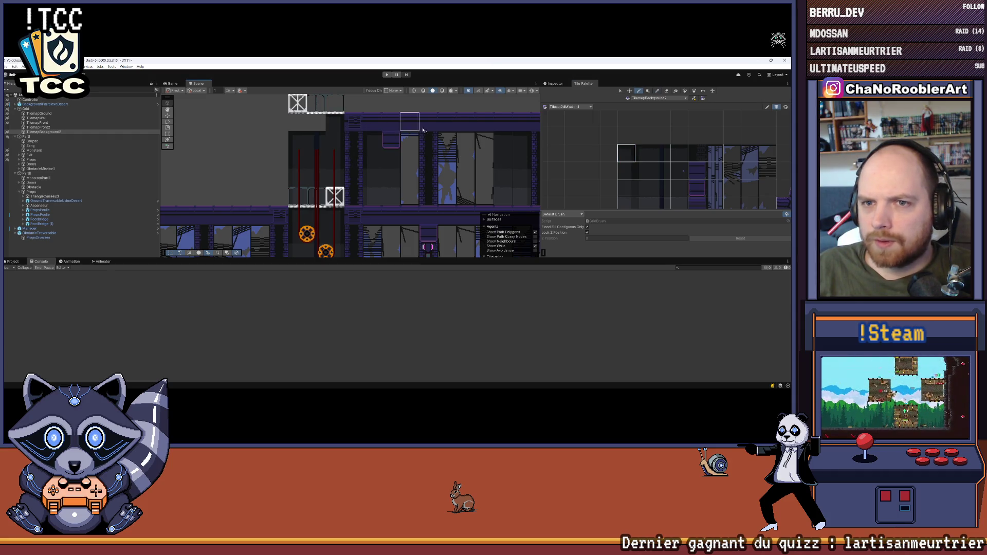
pyautogui.click(662, 155)
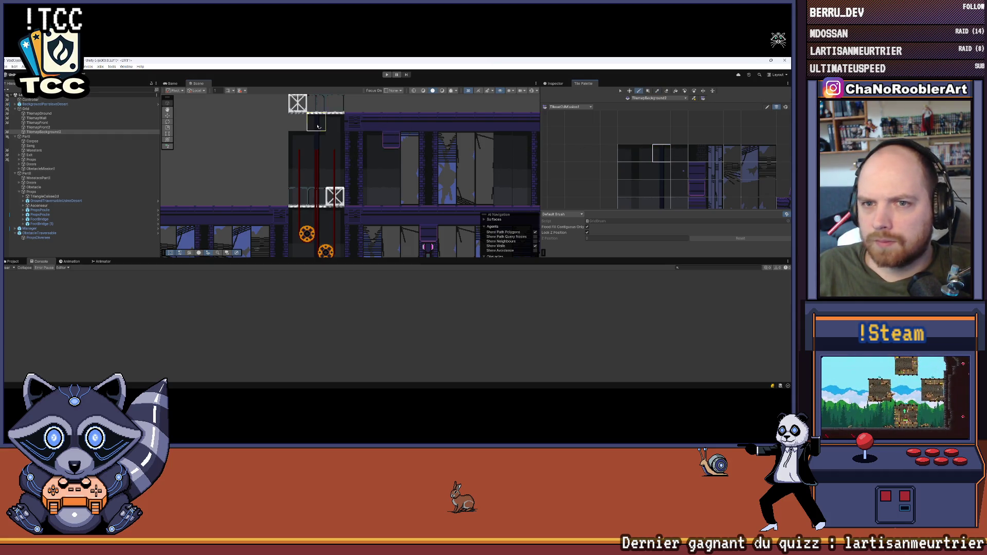
pyautogui.moveTo(322, 145); pyautogui.dragTo(359, 155)
pyautogui.click(647, 157)
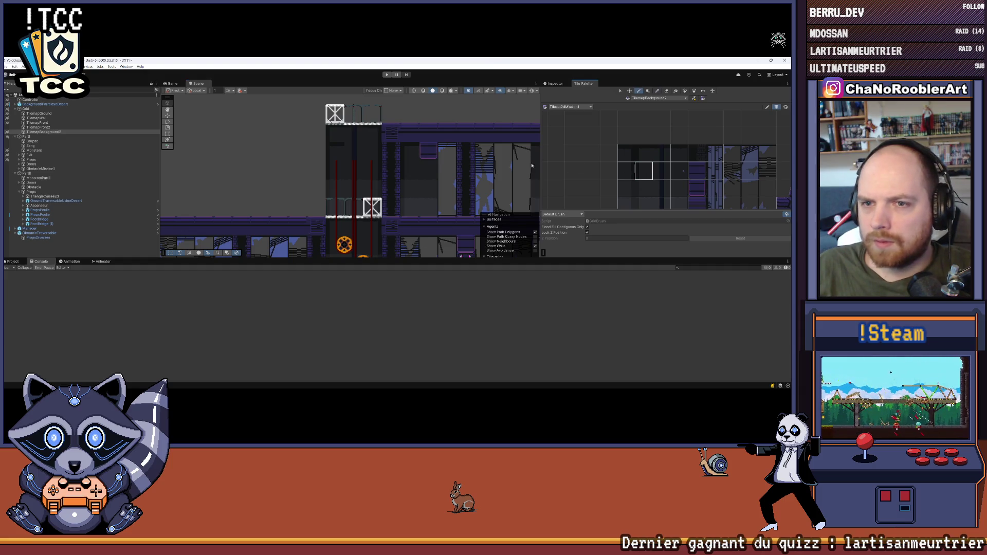
# Pan the level view and switch the target layer to TilemapGround.
pyautogui.scroll(-5, 420, 149)
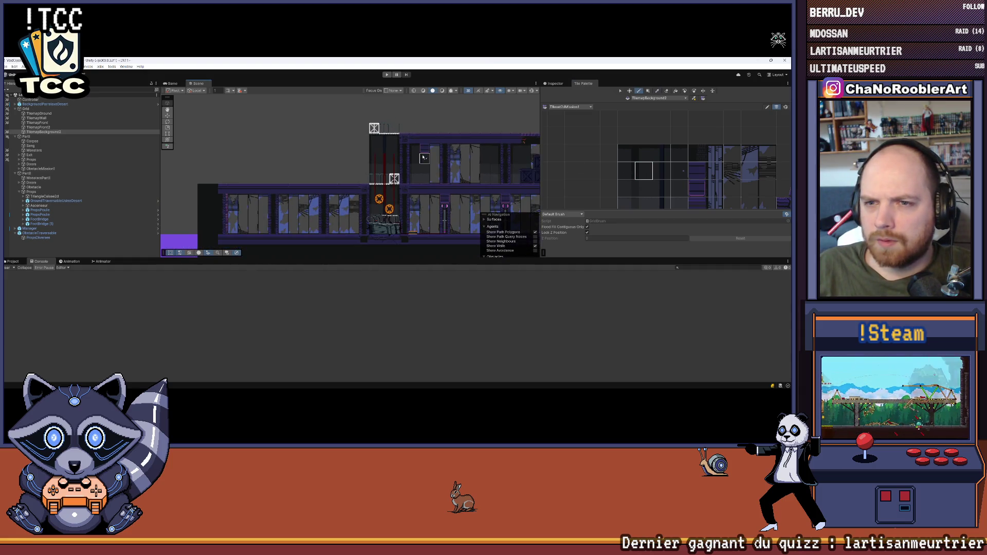
pyautogui.scroll(-2, 424, 158)
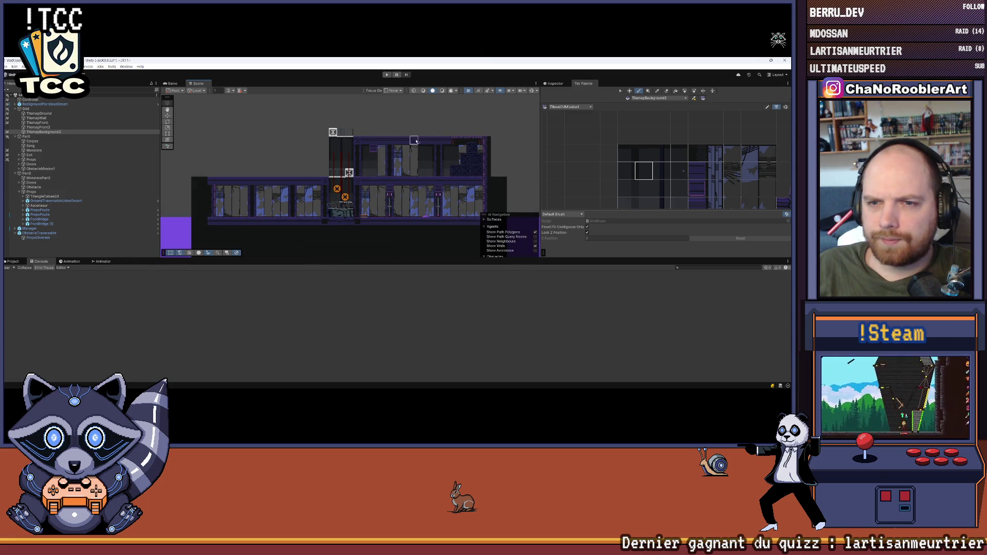
pyautogui.moveTo(525, 166); pyautogui.dragTo(499, 148)
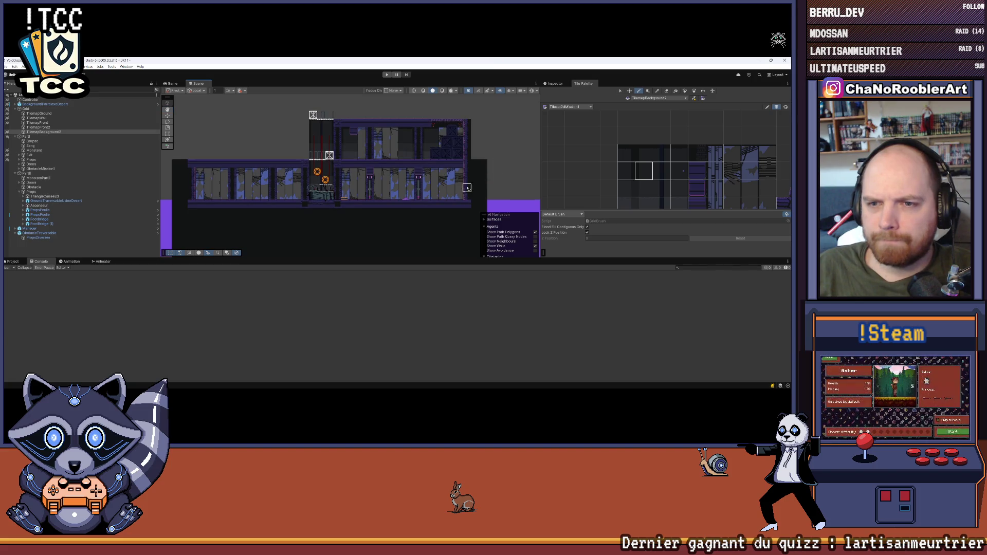
pyautogui.scroll(1, 305, 163)
pyautogui.scroll(1, 307, 135)
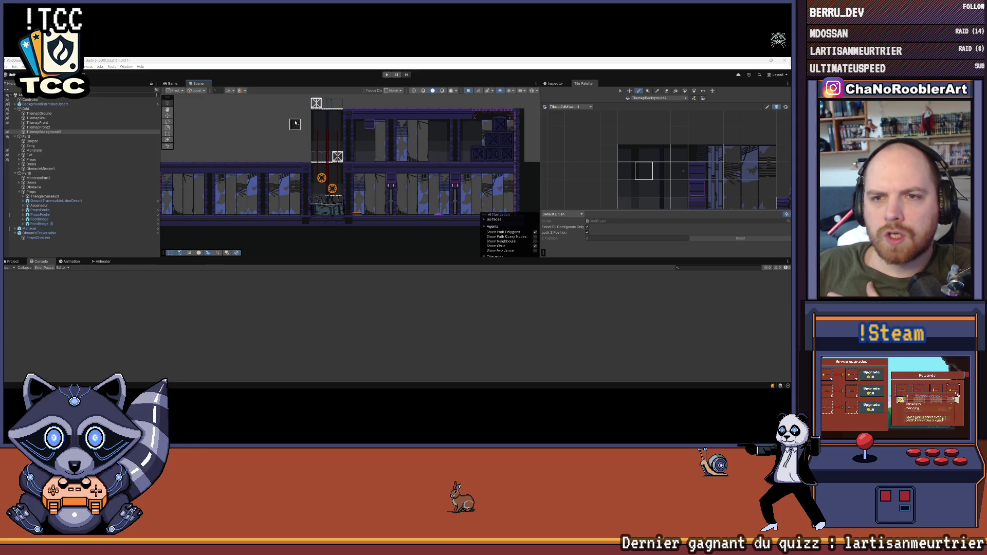
pyautogui.scroll(5, 296, 122)
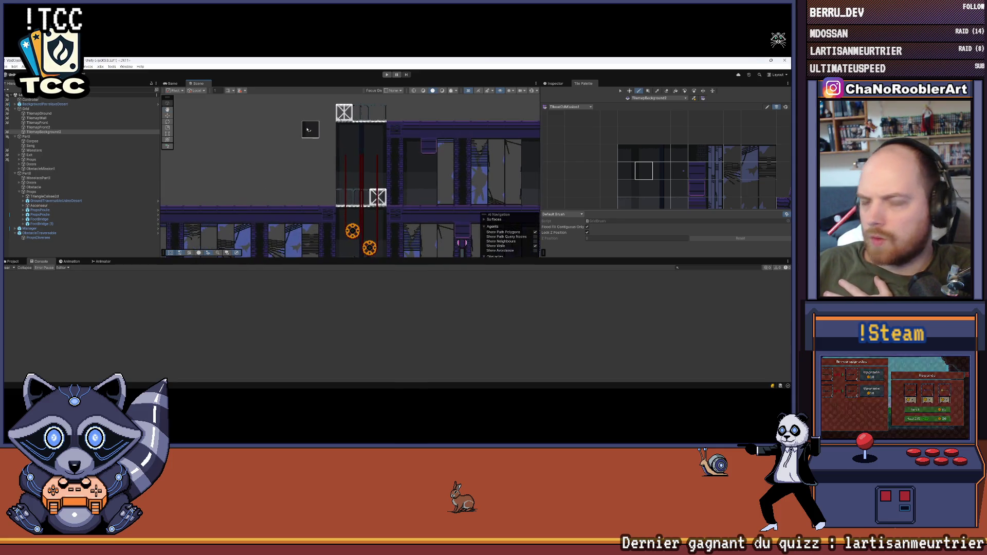
pyautogui.scroll(2, 309, 110)
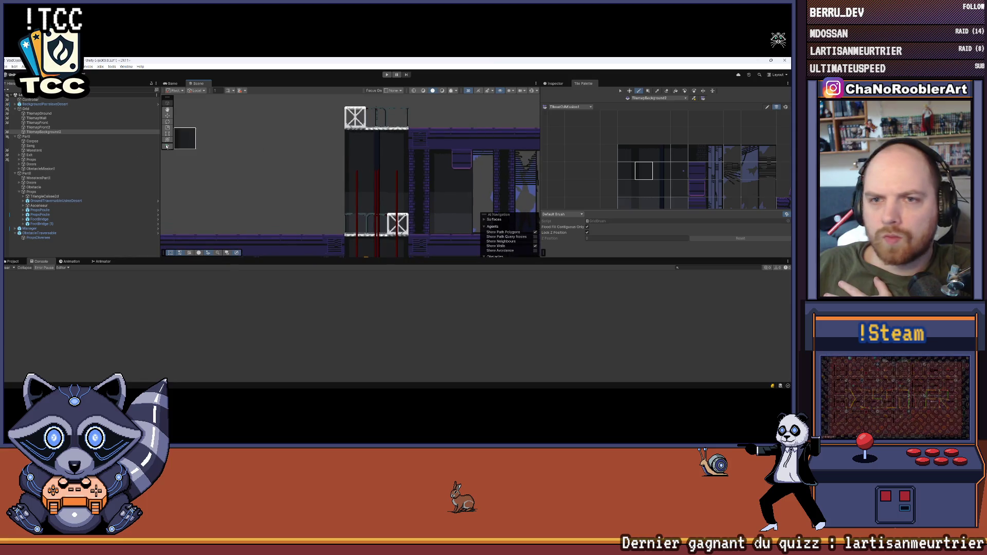
pyautogui.click(41, 114)
# Paint a row of purple ground tiles on TilemapGround.
pyautogui.scroll(-5, 640, 179)
pyautogui.click(640, 177)
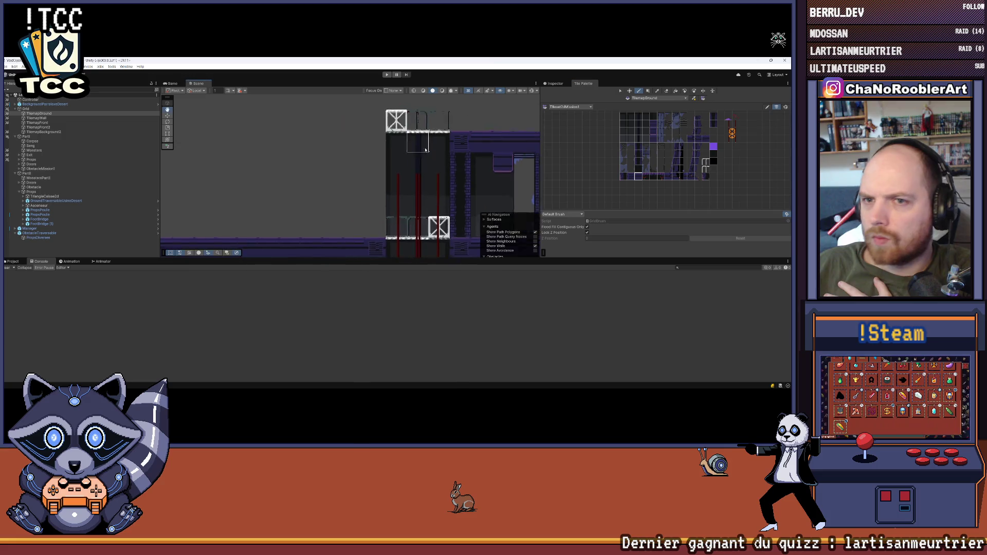
pyautogui.moveTo(468, 153); pyautogui.dragTo(327, 152)
pyautogui.moveTo(246, 154); pyautogui.dragTo(365, 155)
pyautogui.scroll(-3, 404, 178)
pyautogui.scroll(-2, 404, 178)
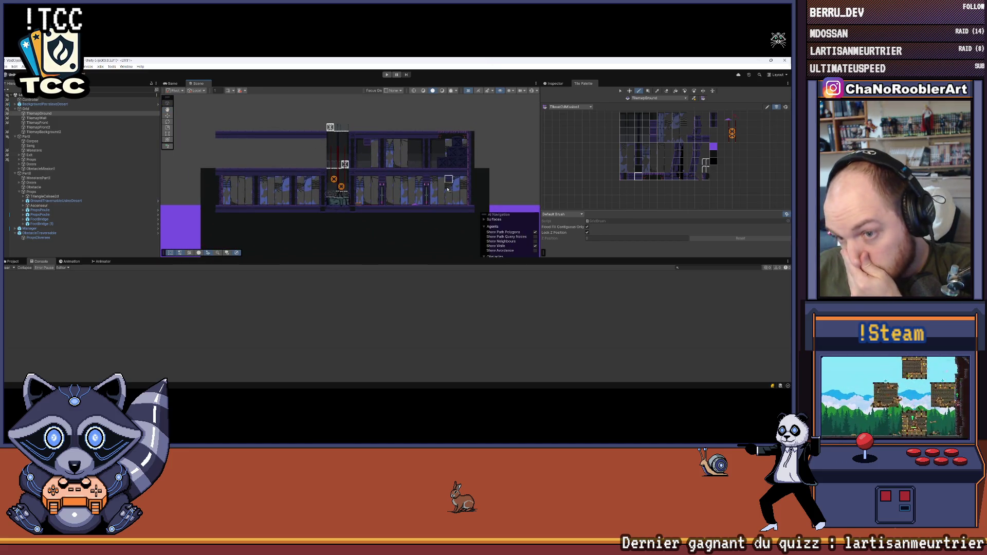
pyautogui.scroll(5, 447, 189)
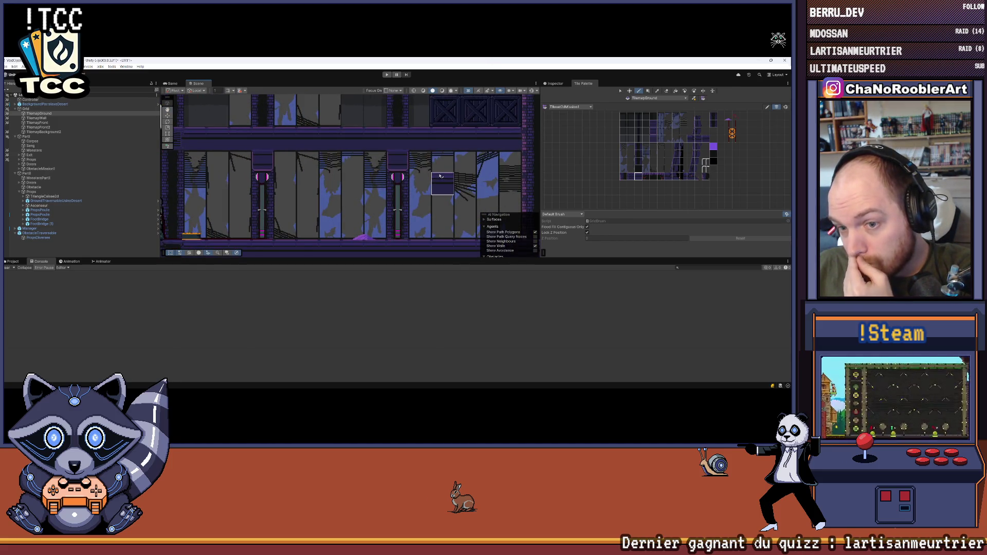
pyautogui.scroll(-4, 439, 176)
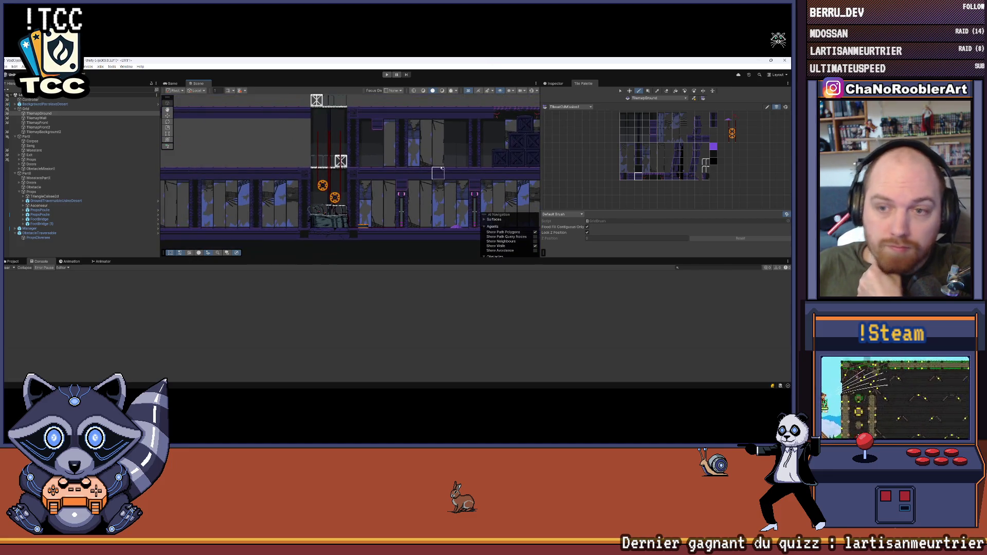
pyautogui.scroll(3, 336, 156)
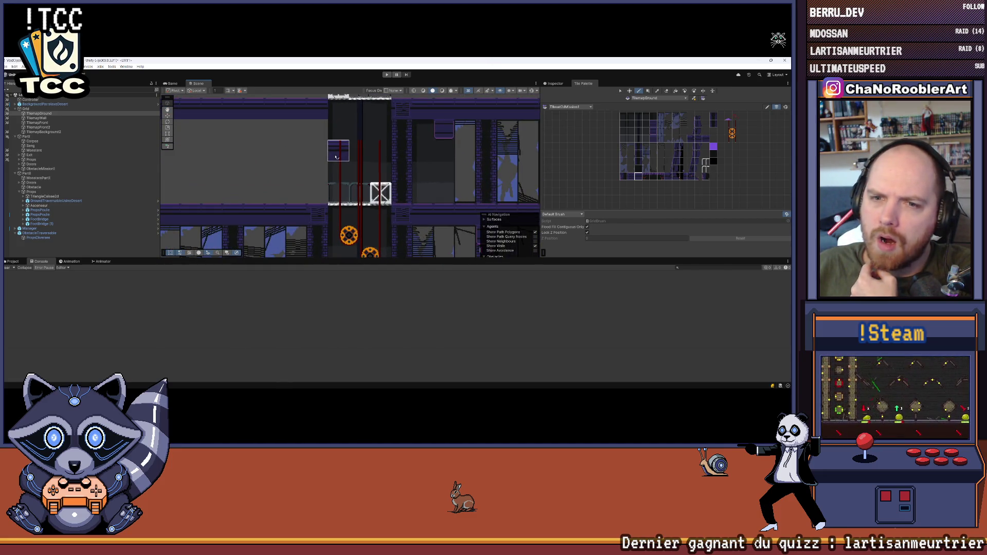
pyautogui.scroll(3, 336, 157)
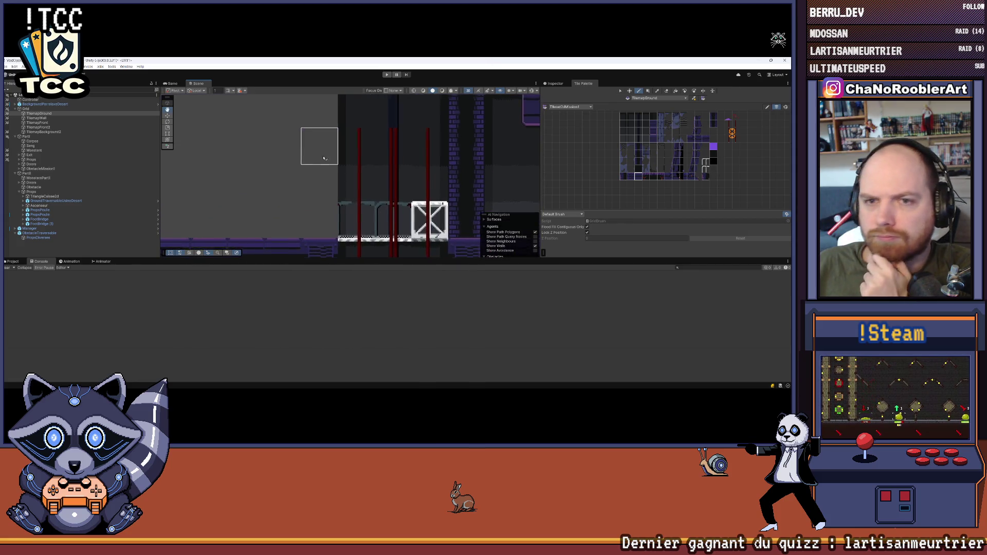
# Switch back to TilemapBackground2 and paint a dark brick column into the tower.
pyautogui.doubleClick(72, 133)
pyautogui.scroll(2, 640, 149)
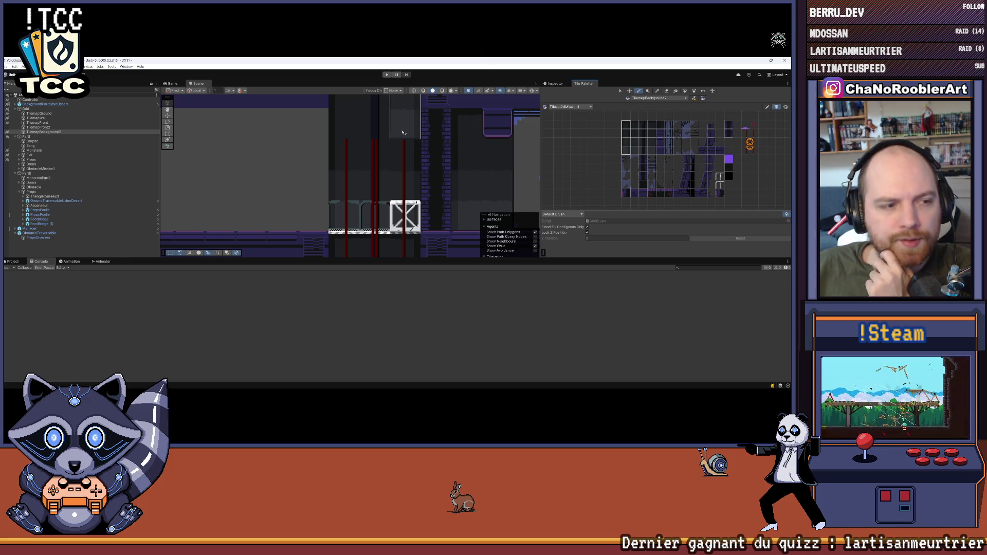
pyautogui.scroll(-1, 319, 205)
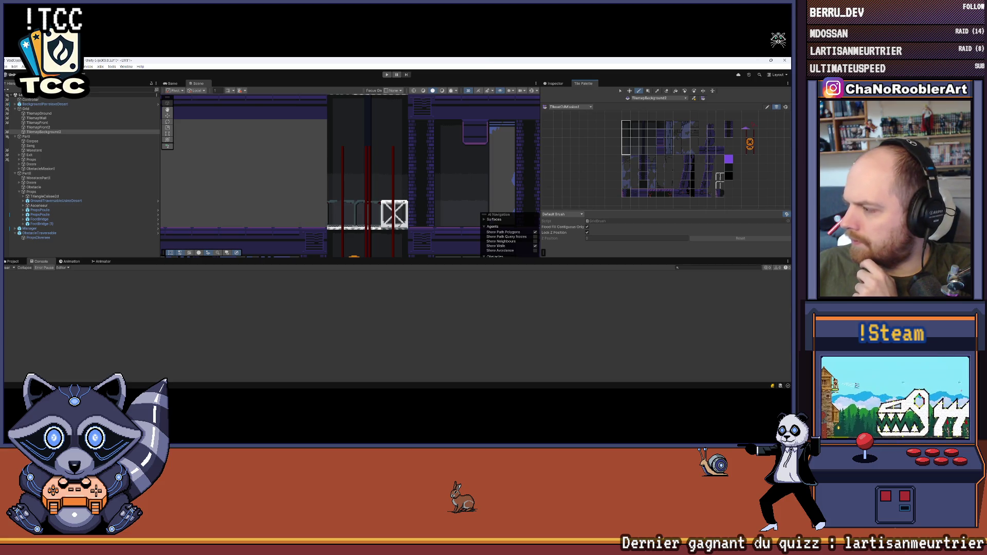
pyautogui.press('Down')
pyautogui.press('Left')
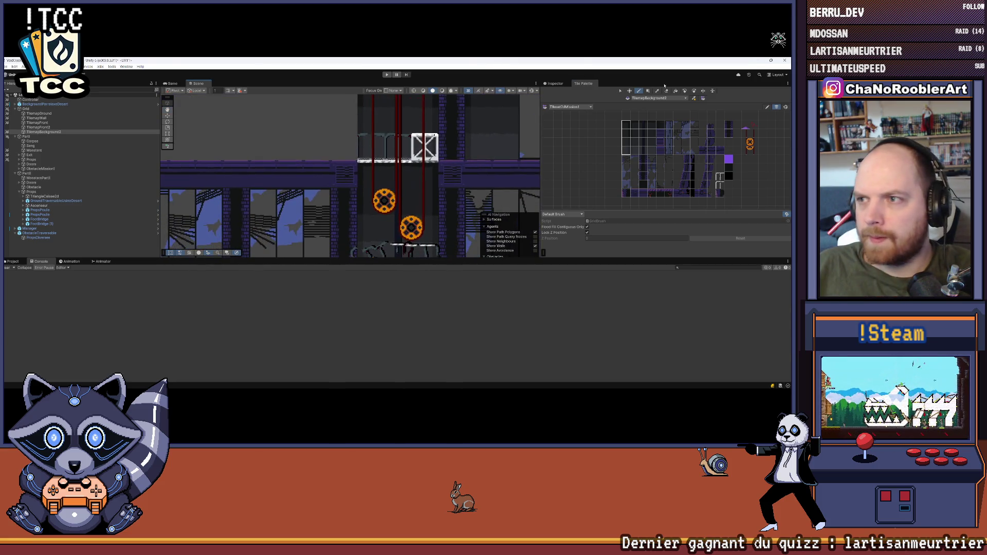
pyautogui.press('Down')
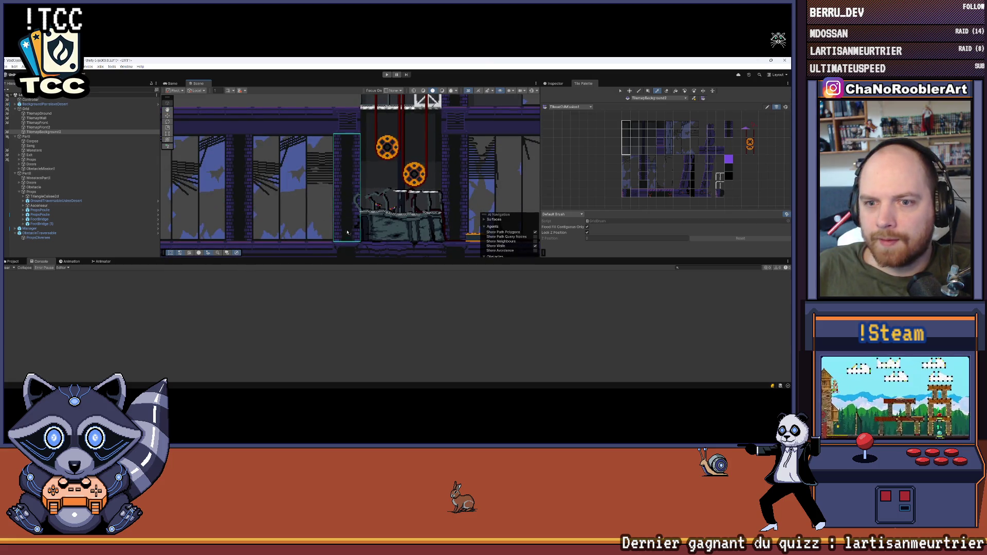
pyautogui.press('Down')
pyautogui.click(306, 227)
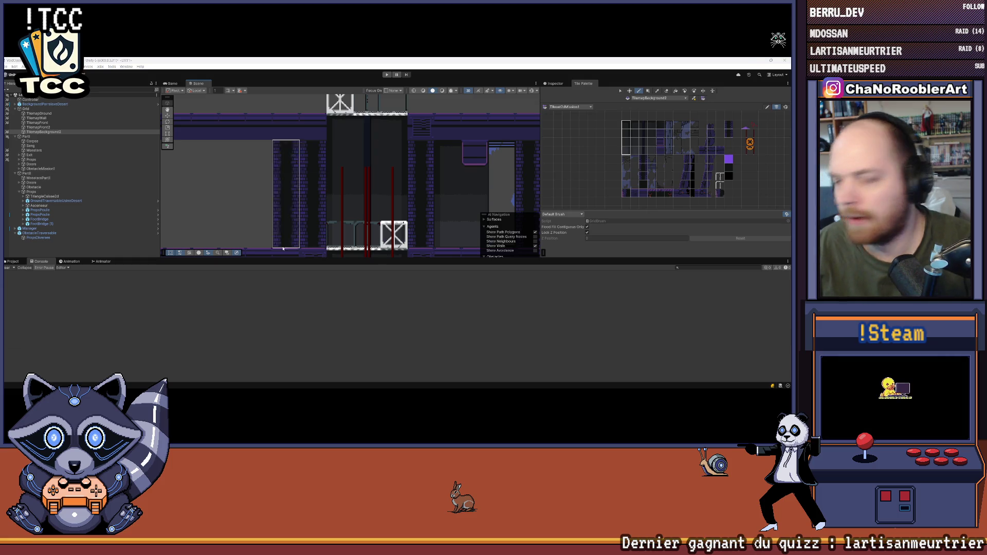
pyautogui.moveTo(260, 180); pyautogui.dragTo(281, 180)
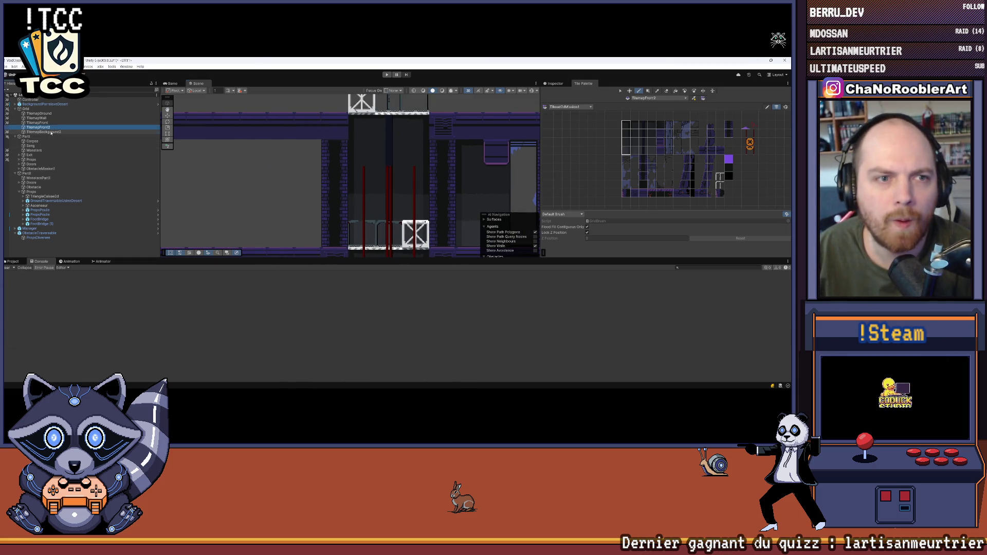
# Try several tile columns and single tiles from the palette as the brush.
pyautogui.scroll(2, 250, 244)
pyautogui.scroll(1, 627, 125)
pyautogui.moveTo(628, 125); pyautogui.dragTo(624, 138)
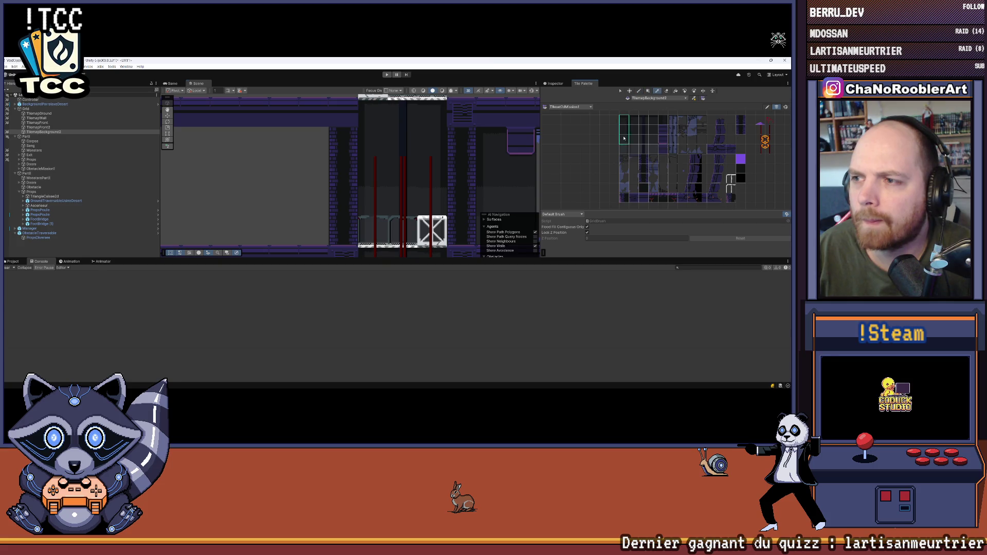
pyautogui.click(634, 150)
pyautogui.click(653, 123)
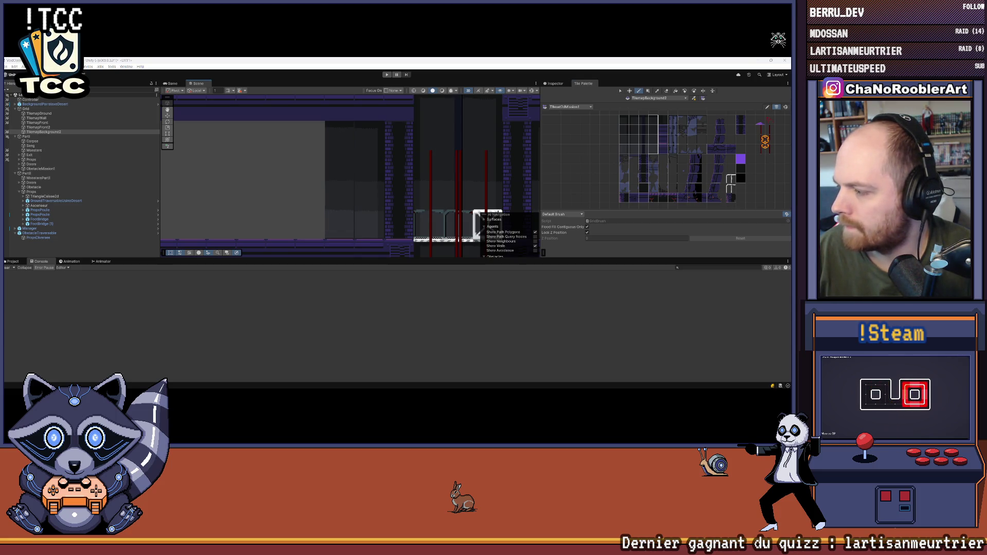
pyautogui.scroll(3, 692, 152)
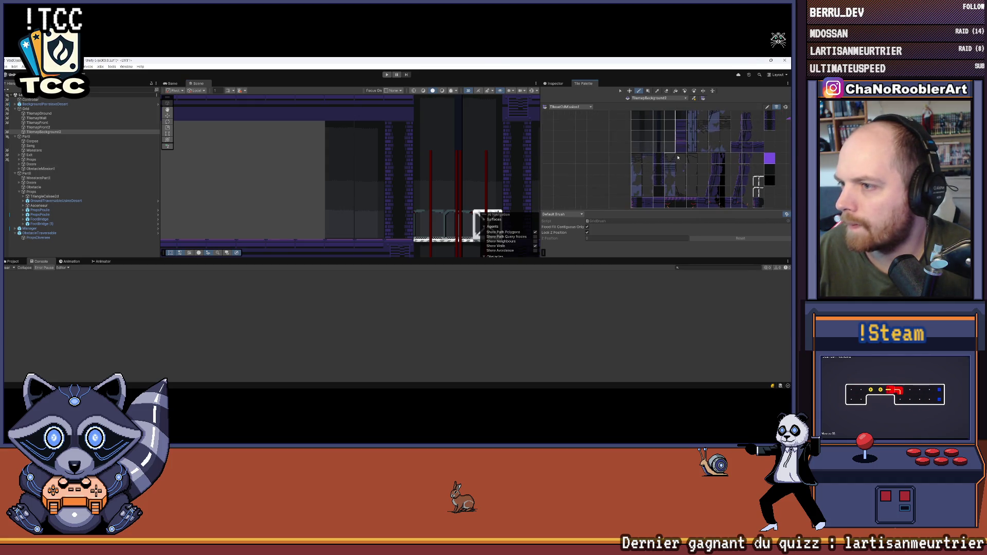
pyautogui.scroll(2, 678, 158)
pyautogui.scroll(-2, 647, 155)
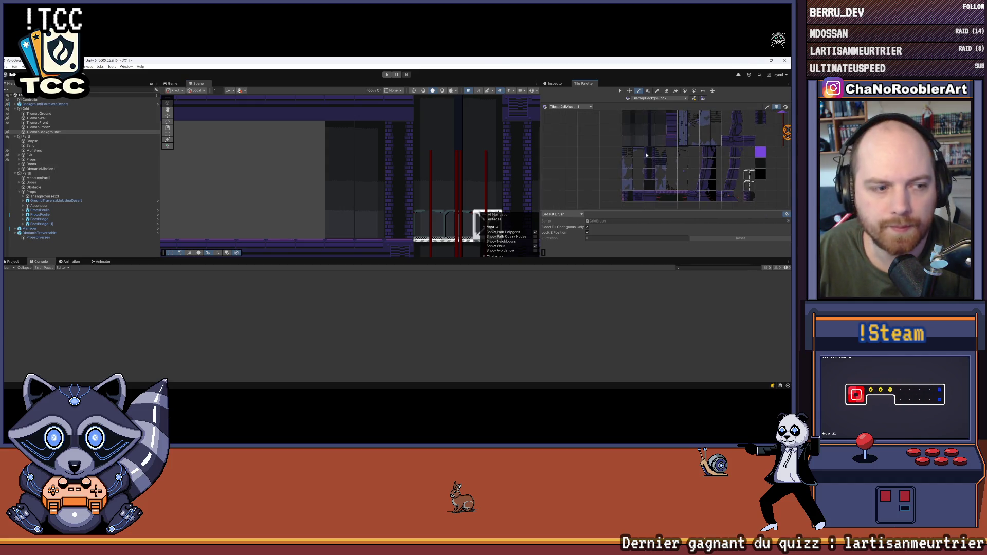
pyautogui.moveTo(639, 153); pyautogui.dragTo(639, 188)
pyautogui.scroll(-1, 427, 196)
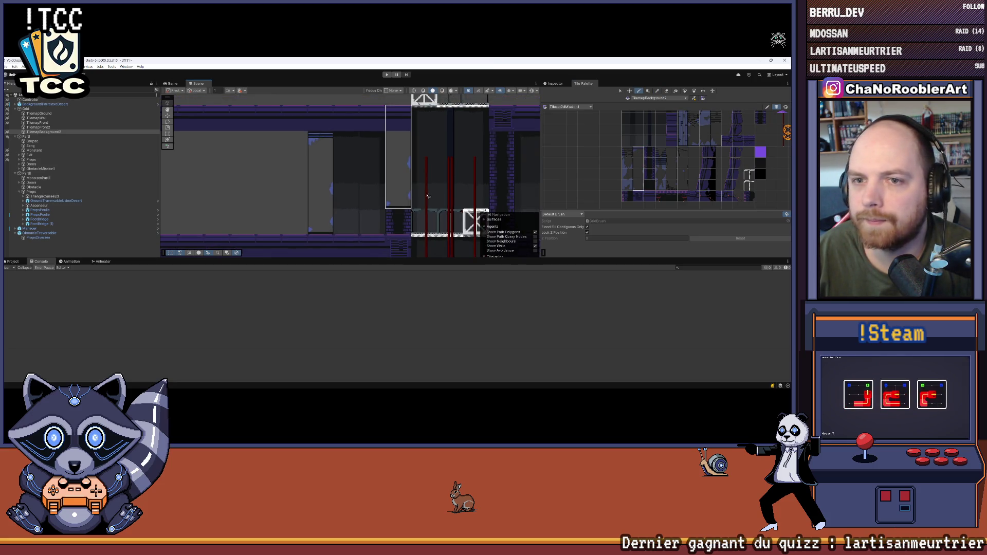
pyautogui.scroll(-2, 427, 195)
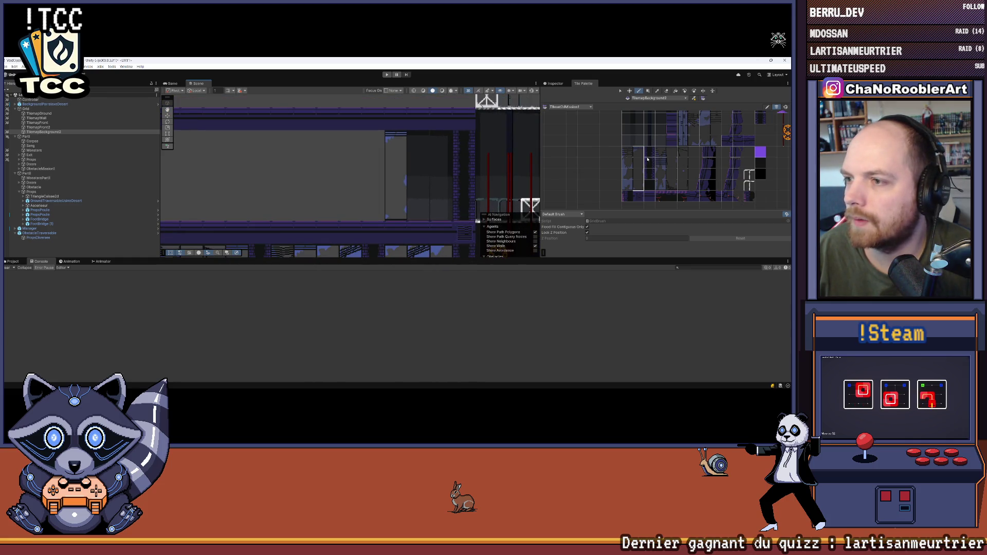
# Use the Picker to grab a tall tile column, then choose a 2×4 window block.
pyautogui.press('i')
pyautogui.moveTo(465, 134); pyautogui.dragTo(466, 219)
pyautogui.moveTo(366, 219); pyautogui.dragTo(416, 170)
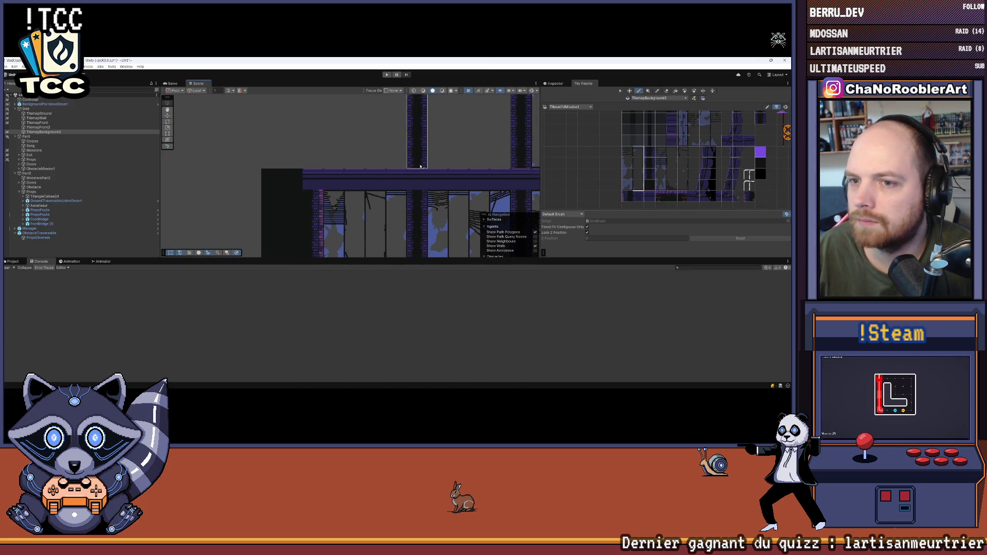
pyautogui.scroll(-5, 420, 166)
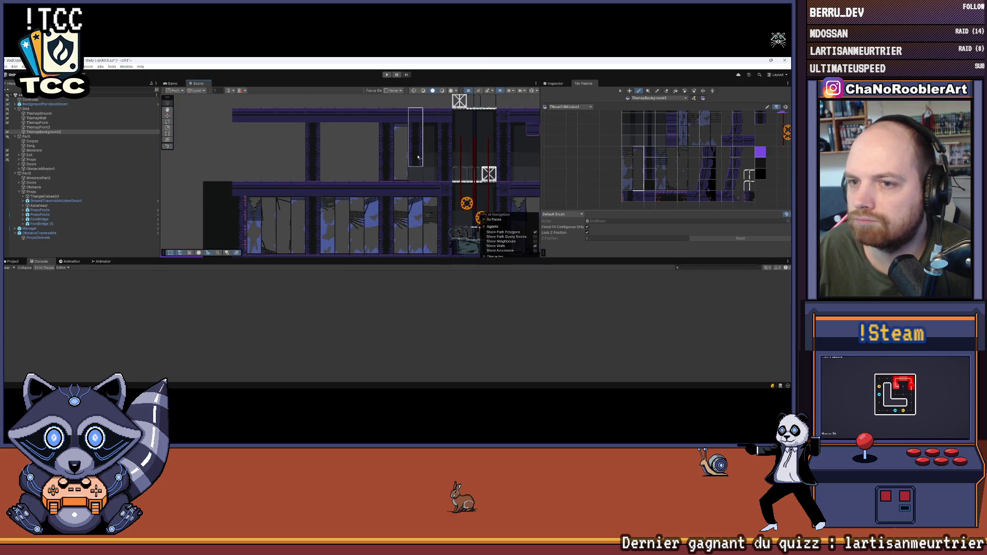
pyautogui.scroll(1, 418, 156)
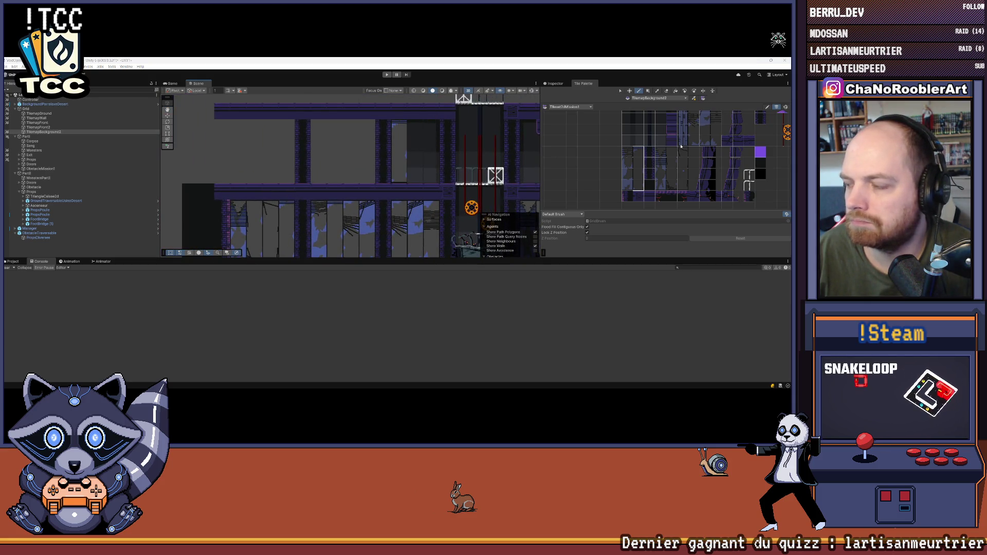
pyautogui.scroll(2, 483, 159)
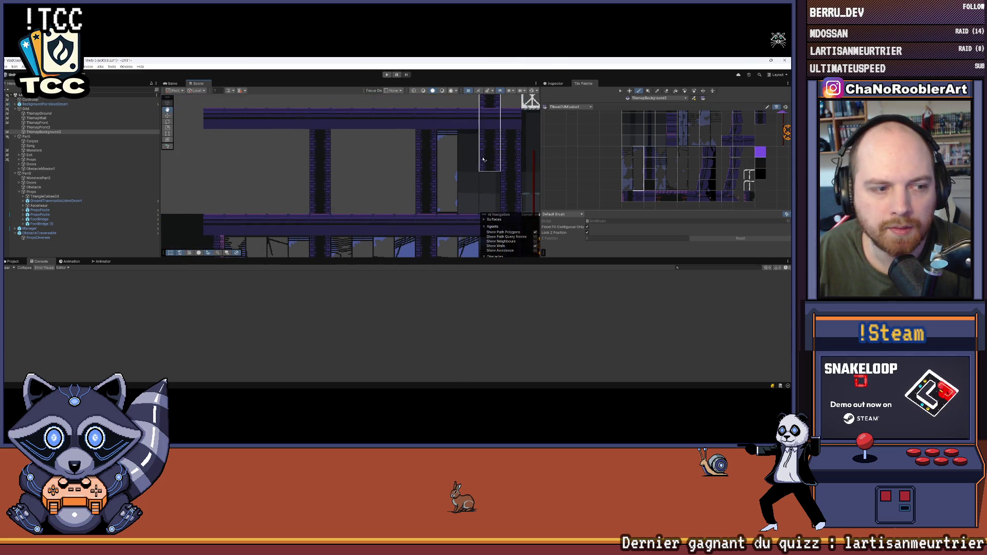
pyautogui.scroll(2, 668, 165)
pyautogui.moveTo(660, 159); pyautogui.dragTo(675, 195)
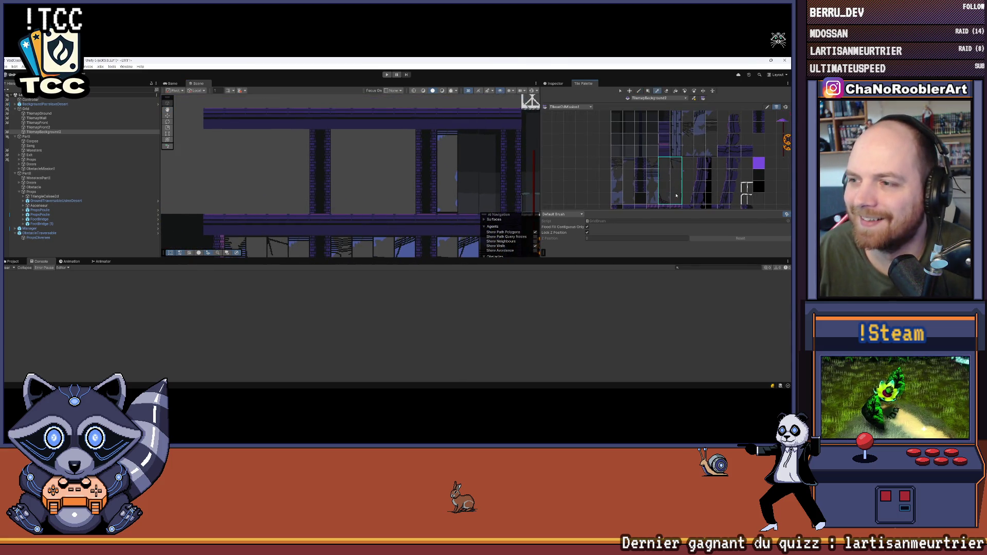
# Paint the 2×4 window block onto the upper floor, then pick a smaller 1×2 block.
pyautogui.click(406, 208)
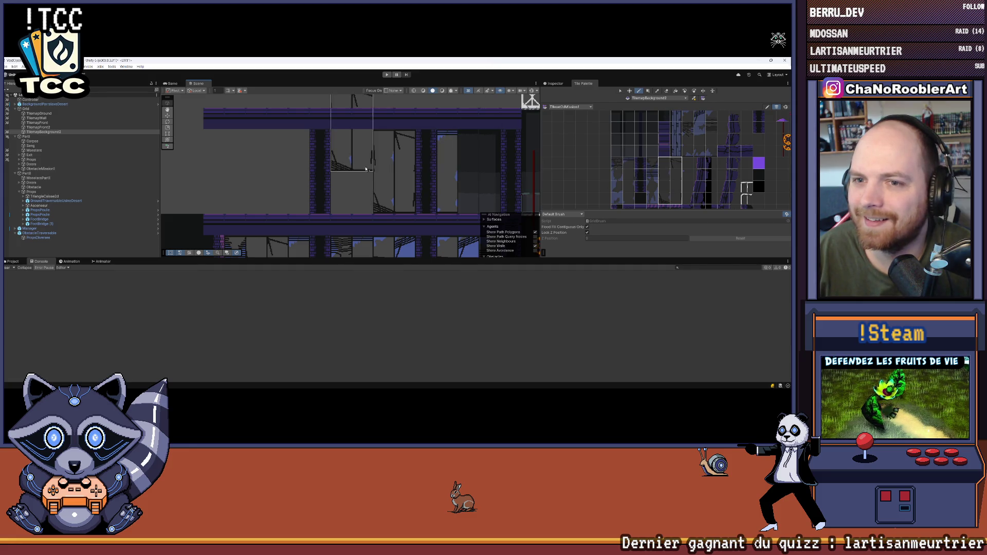
pyautogui.moveTo(651, 161); pyautogui.dragTo(652, 178)
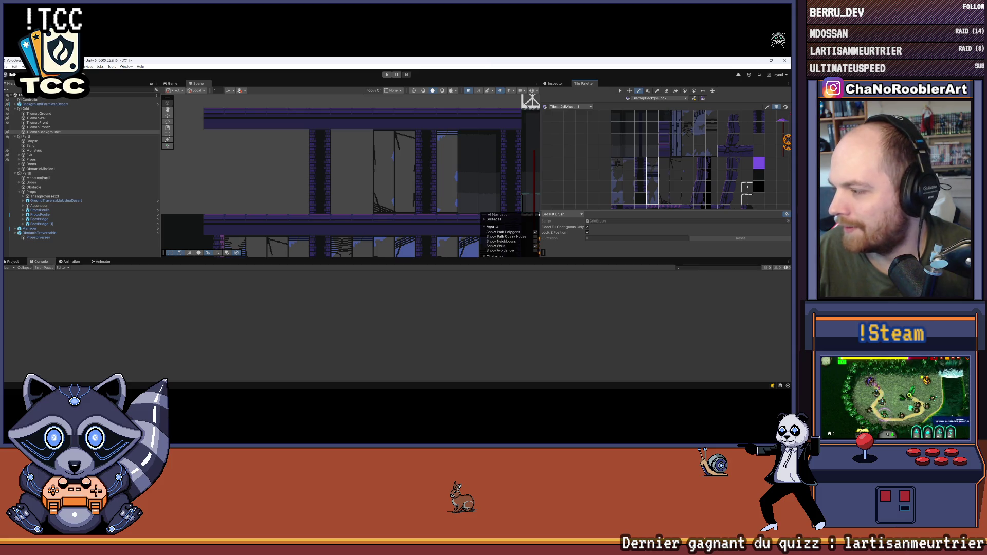
pyautogui.scroll(-5, 350, 175)
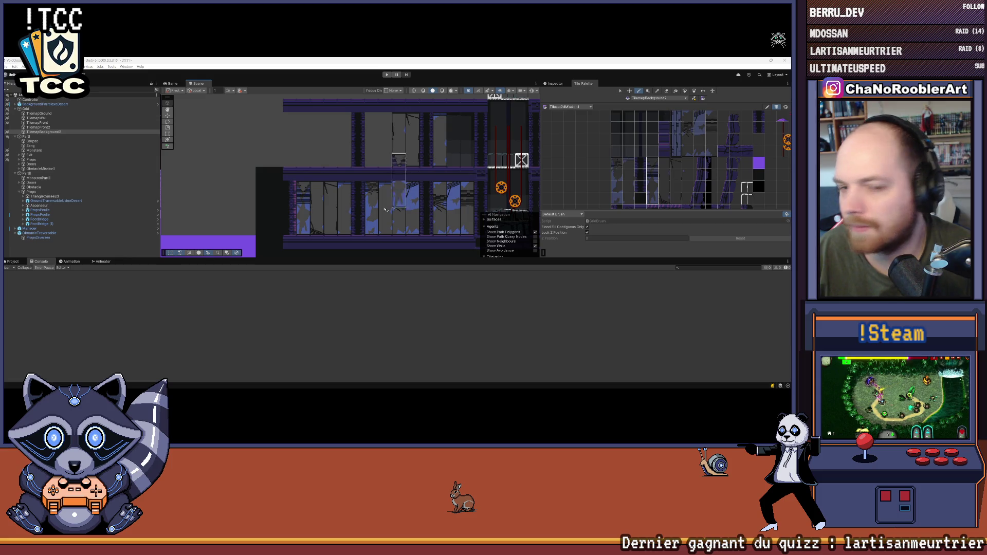
pyautogui.moveTo(477, 163); pyautogui.dragTo(445, 153)
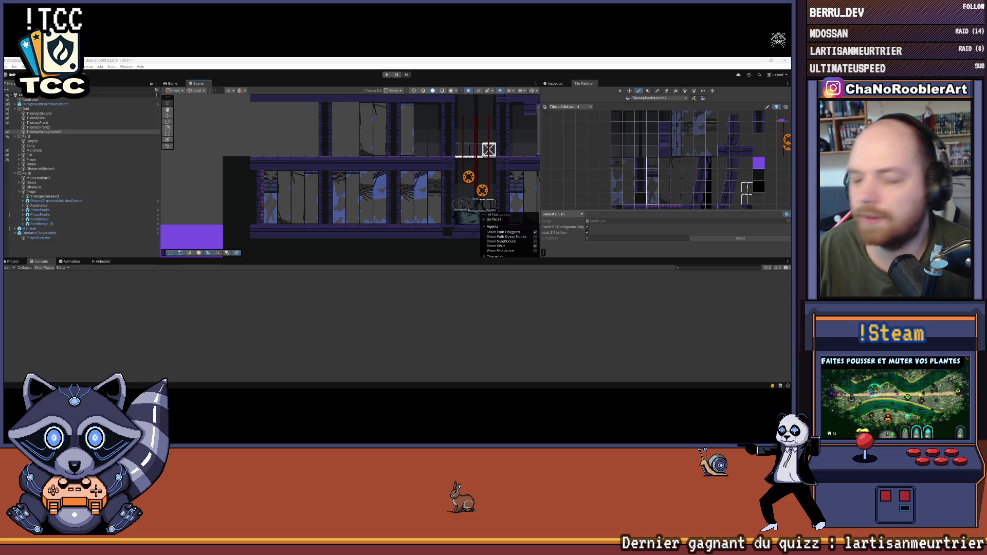
pyautogui.scroll(-2, 484, 133)
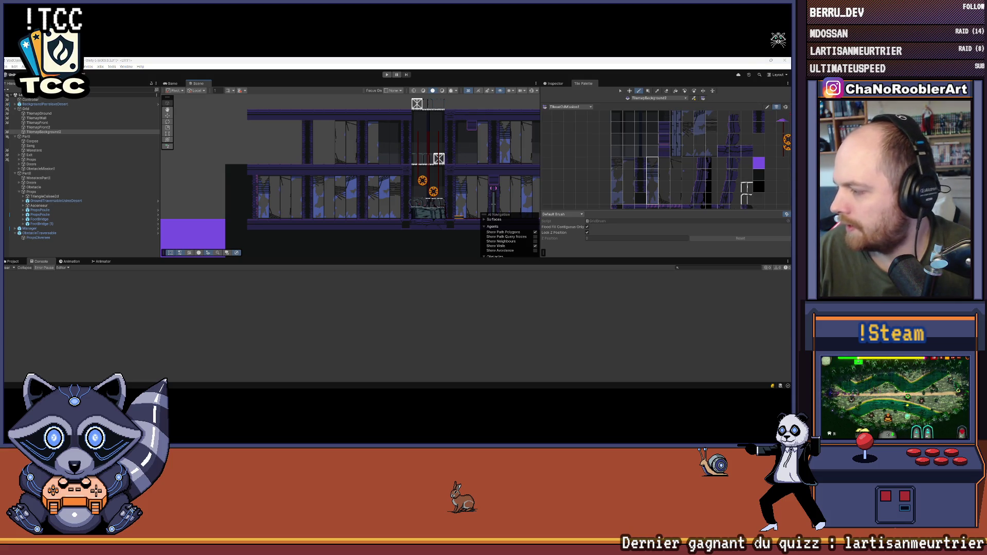
pyautogui.scroll(2, 314, 210)
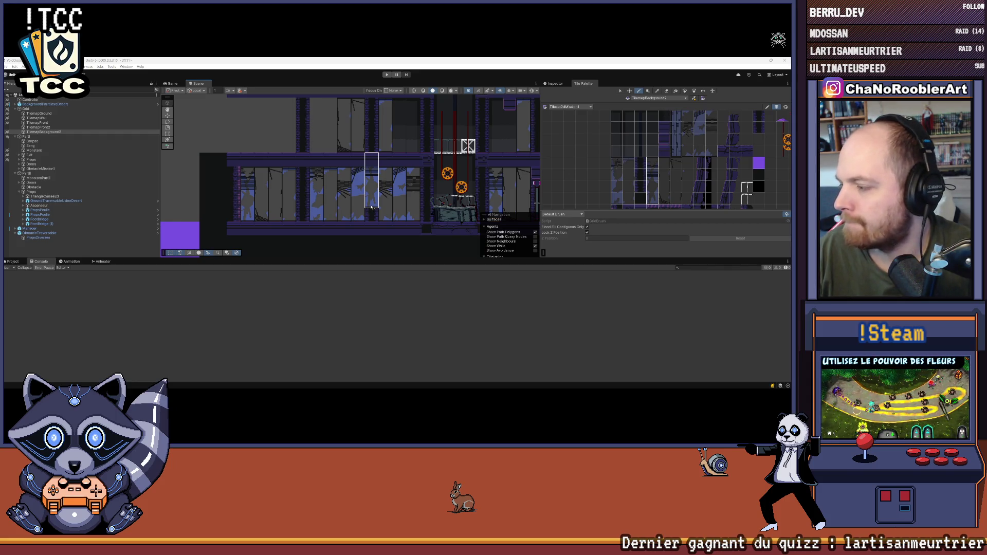
pyautogui.scroll(-4, 383, 174)
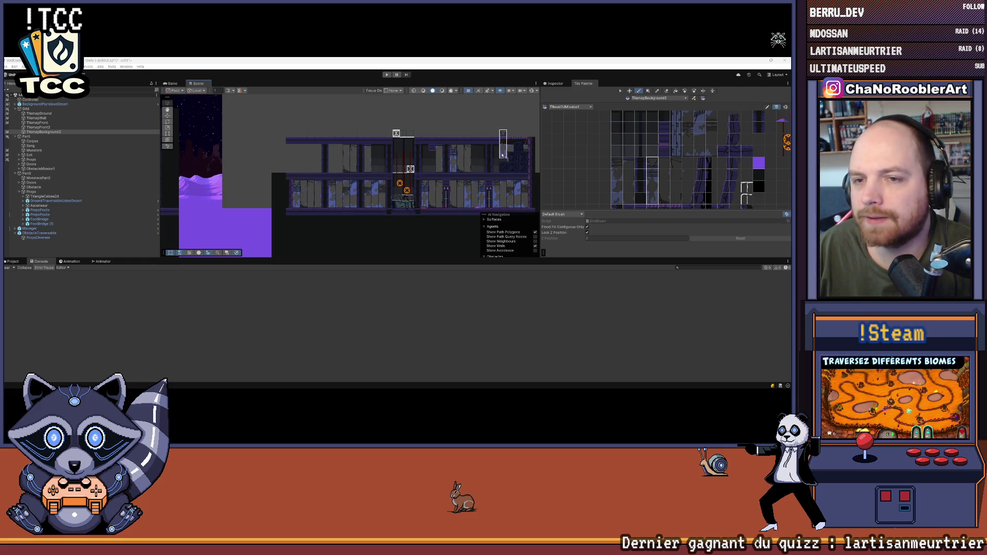
pyautogui.moveTo(510, 150); pyautogui.dragTo(481, 158)
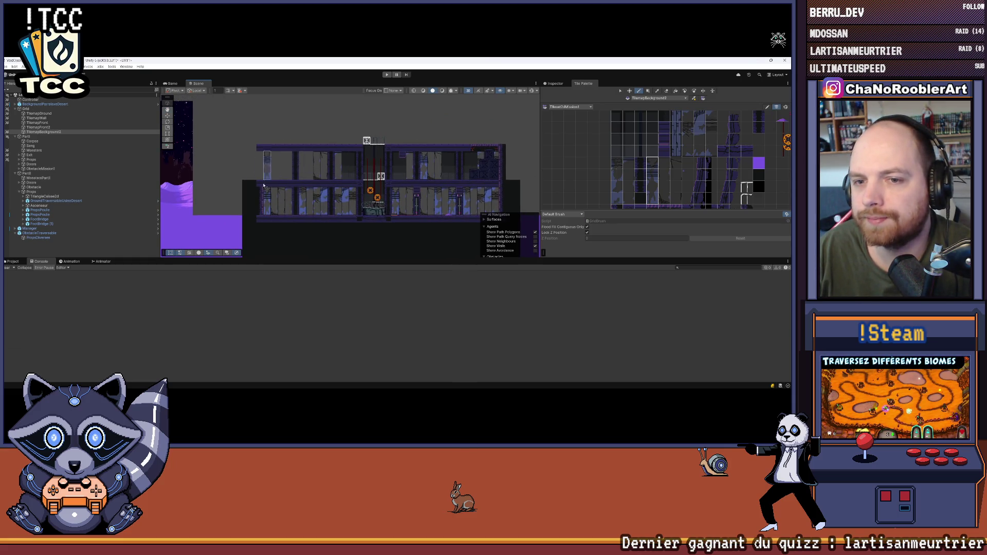
pyautogui.moveTo(263, 185); pyautogui.dragTo(289, 205)
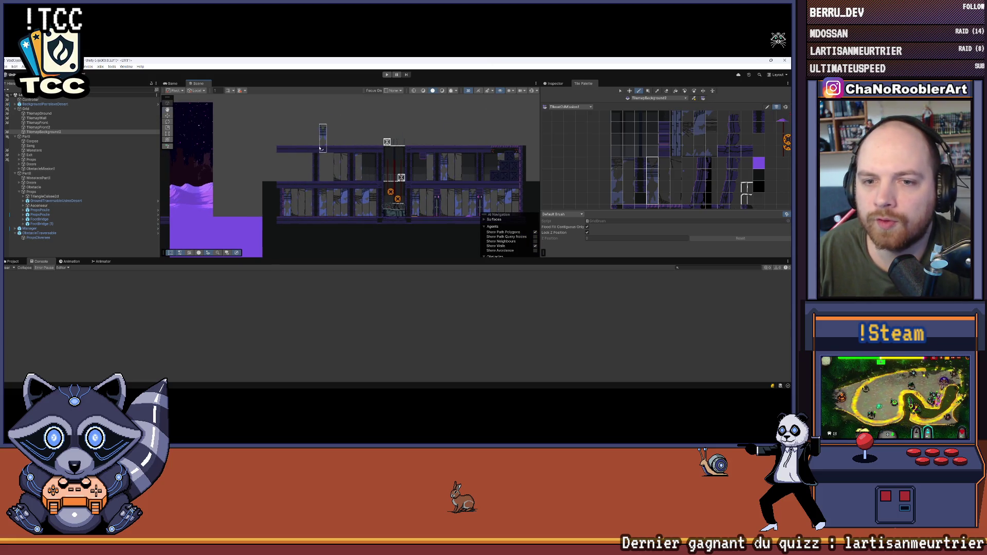
pyautogui.scroll(-2, 297, 171)
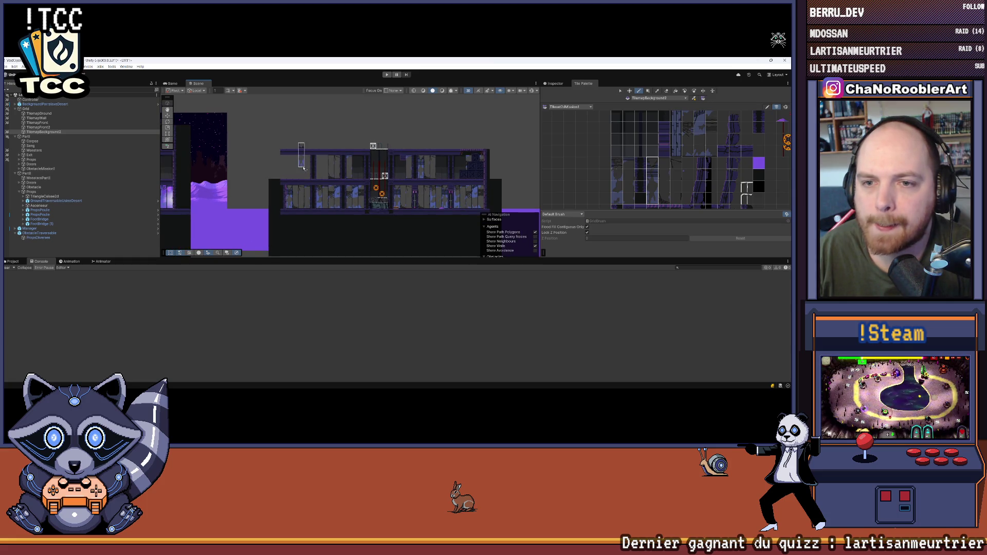
pyautogui.moveTo(285, 216); pyautogui.dragTo(294, 185)
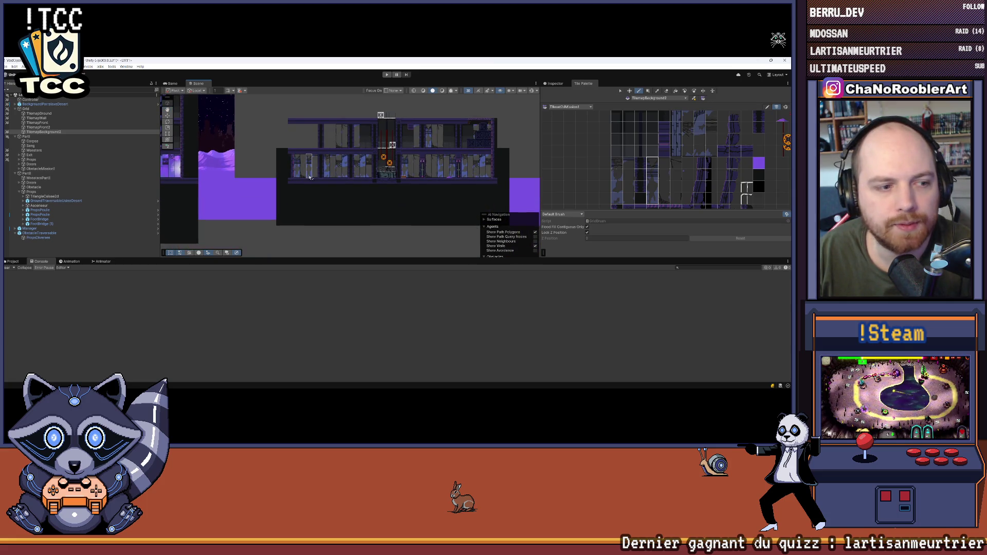
pyautogui.scroll(3, 309, 178)
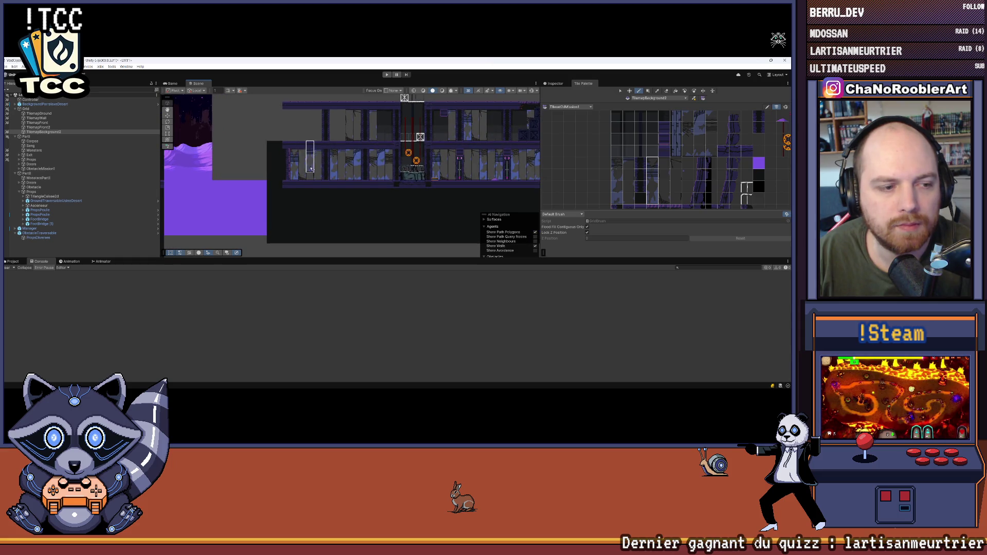
pyautogui.moveTo(310, 169); pyautogui.dragTo(325, 162)
# Make TilemapGround the active layer for painting.
pyautogui.click(44, 131)
pyautogui.moveTo(202, 131); pyautogui.dragTo(224, 142)
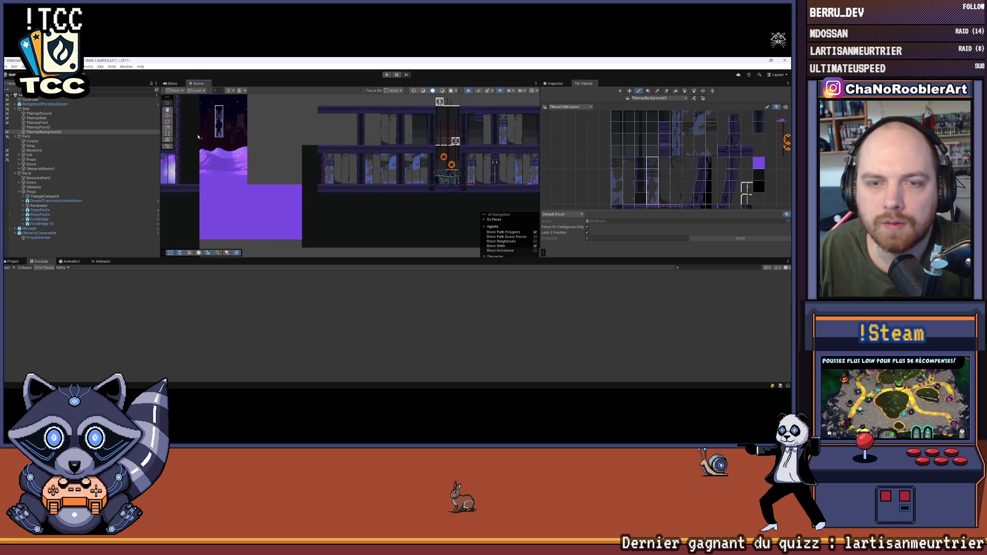
pyautogui.click(40, 113)
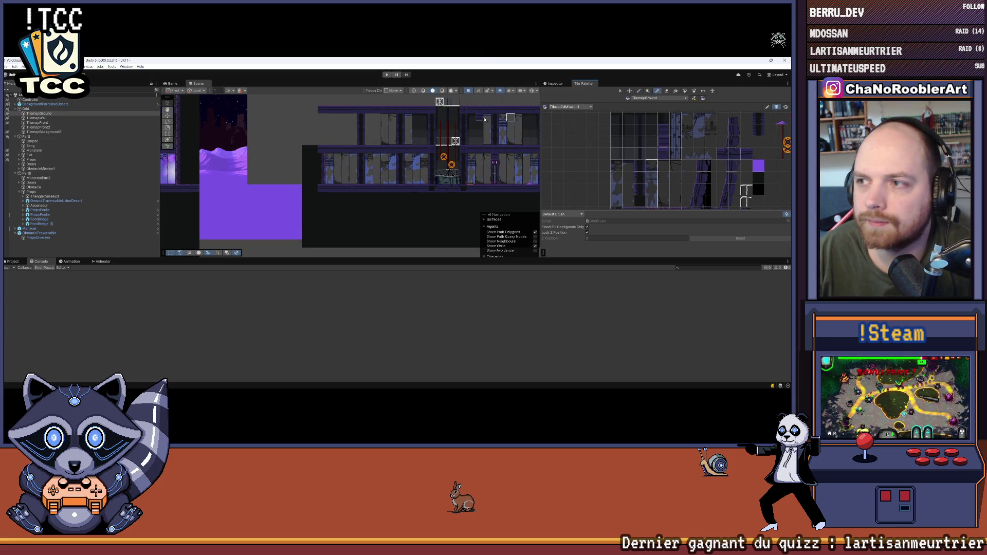
# Erase a rectangular block of wall tiles beside the building on TilemapWall.
pyautogui.moveTo(485, 120); pyautogui.dragTo(454, 125)
pyautogui.moveTo(272, 112)
pyautogui.mouseDown()
pyautogui.moveTo(313, 191)
pyautogui.moveTo(374, 254)
pyautogui.mouseUp()
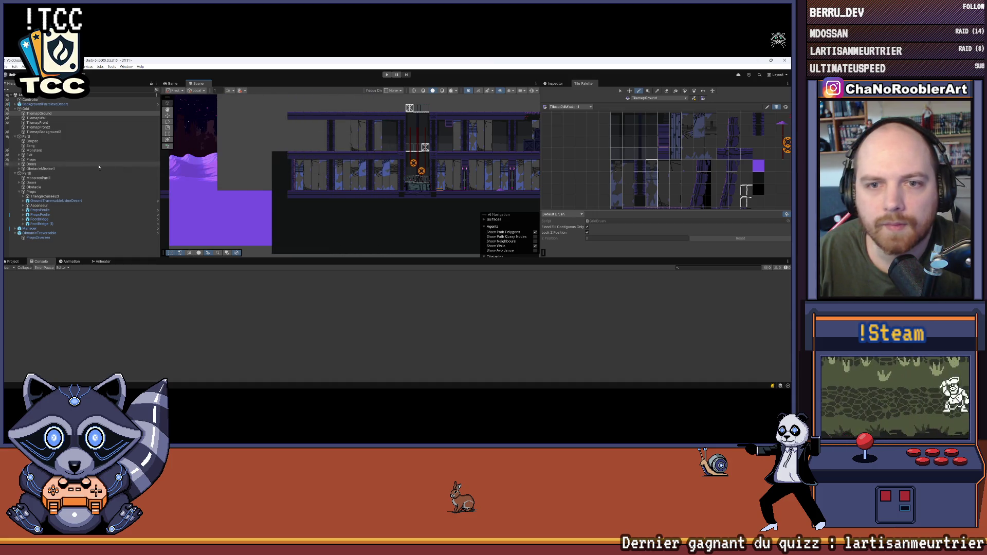
pyautogui.click(36, 118)
pyautogui.moveTo(200, 96)
pyautogui.mouseDown()
pyautogui.moveTo(304, 184)
pyautogui.moveTo(297, 255)
pyautogui.moveTo(284, 137)
pyautogui.moveTo(324, 161)
pyautogui.mouseUp()
pyautogui.scroll(2, 293, 200)
# Make TilemapGround active again with the Brush and pick a ground tile from the palette.
pyautogui.click(39, 113)
pyautogui.scroll(2, 324, 162)
pyautogui.press('b')
pyautogui.scroll(-3, 640, 145)
pyautogui.click(648, 173)
pyautogui.scroll(2, 260, 169)
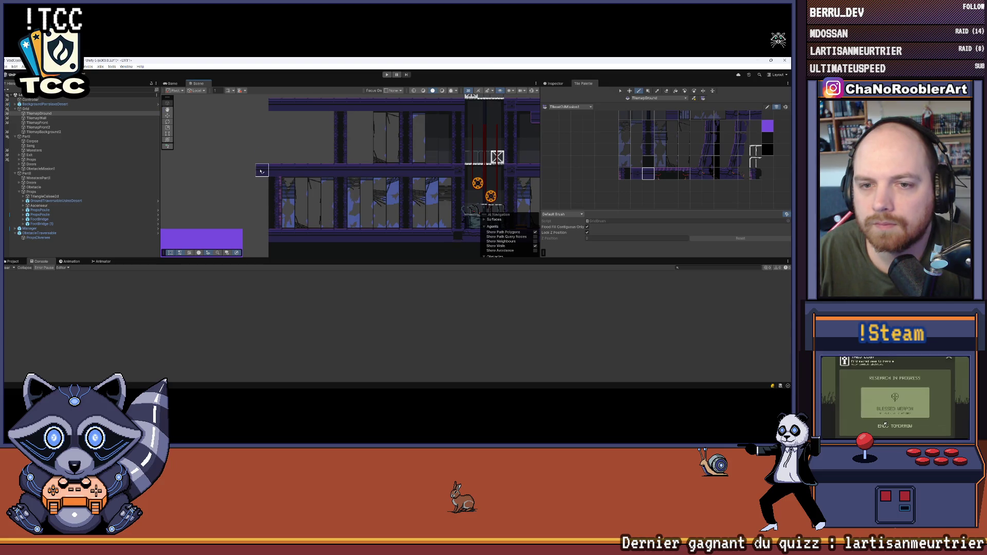
pyautogui.scroll(-2, 280, 172)
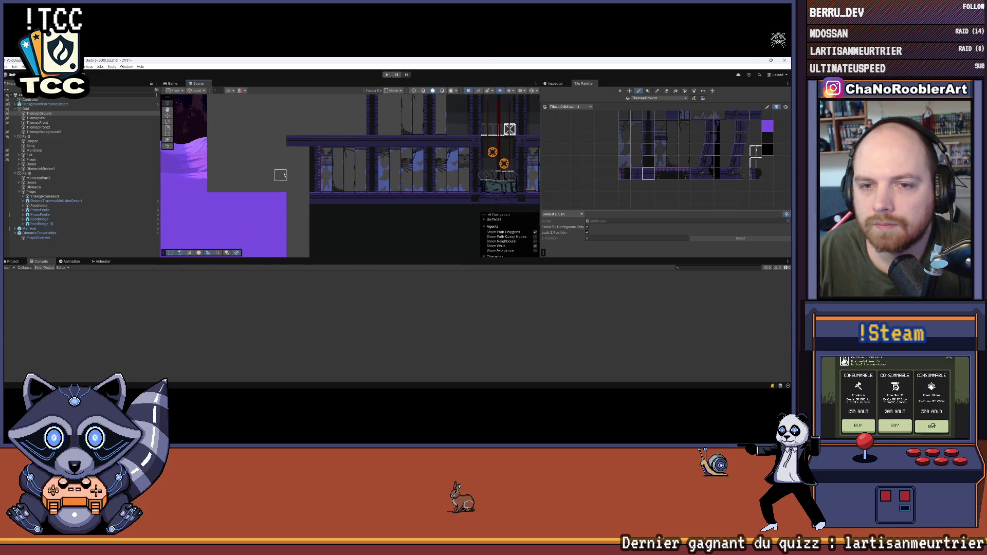
pyautogui.scroll(2, 309, 194)
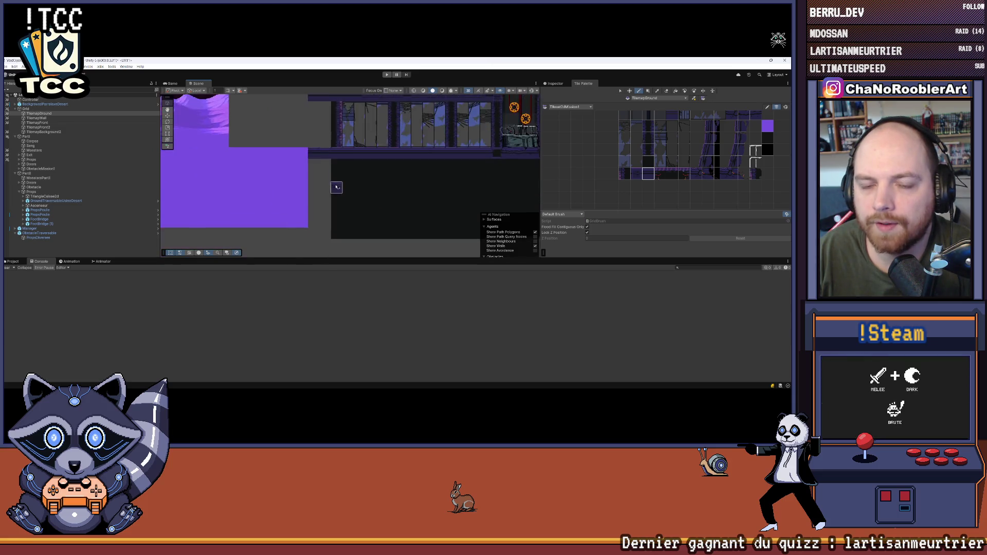